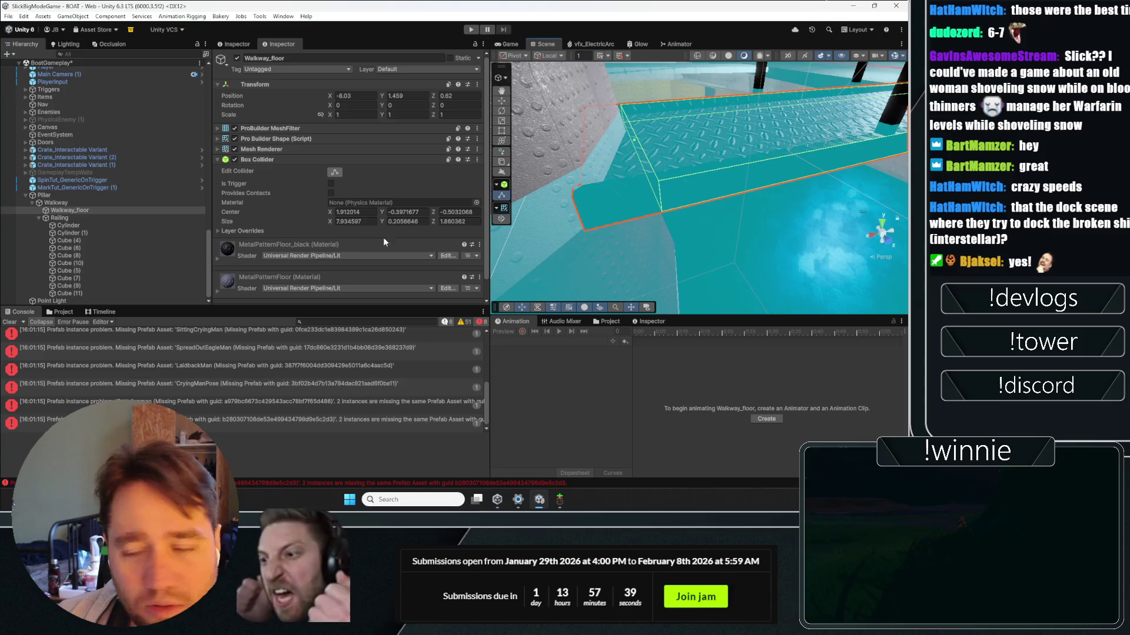
# Step: Remove the Box Collider from all Railing pieces, Cylinder through Cube (11)
pyautogui.scroll(-3, 668, 172)
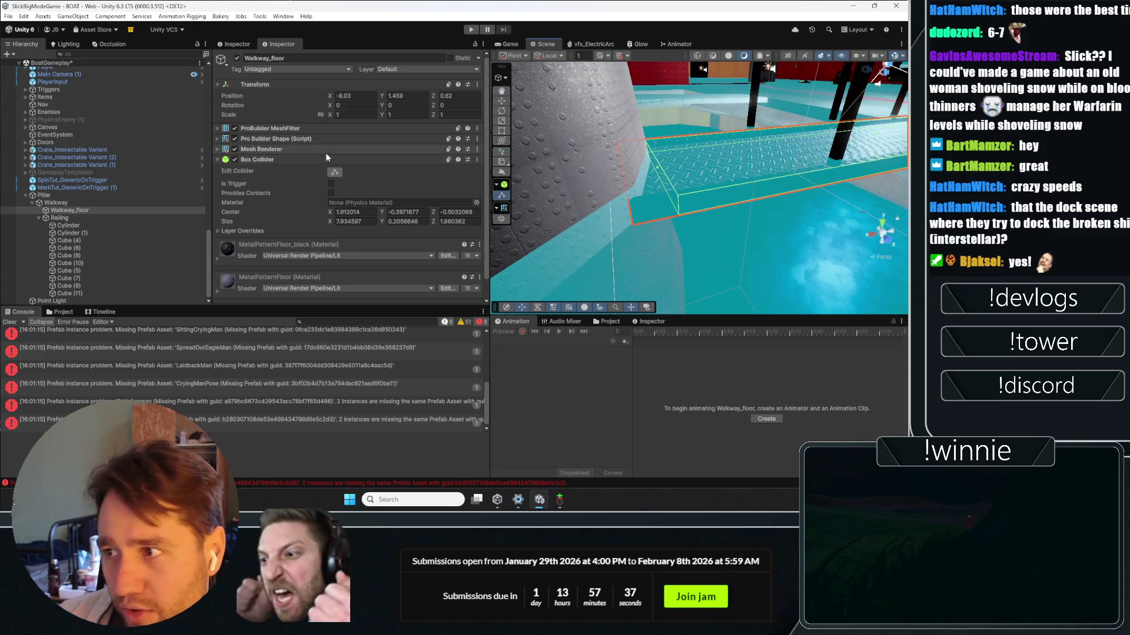
pyautogui.click(112, 218)
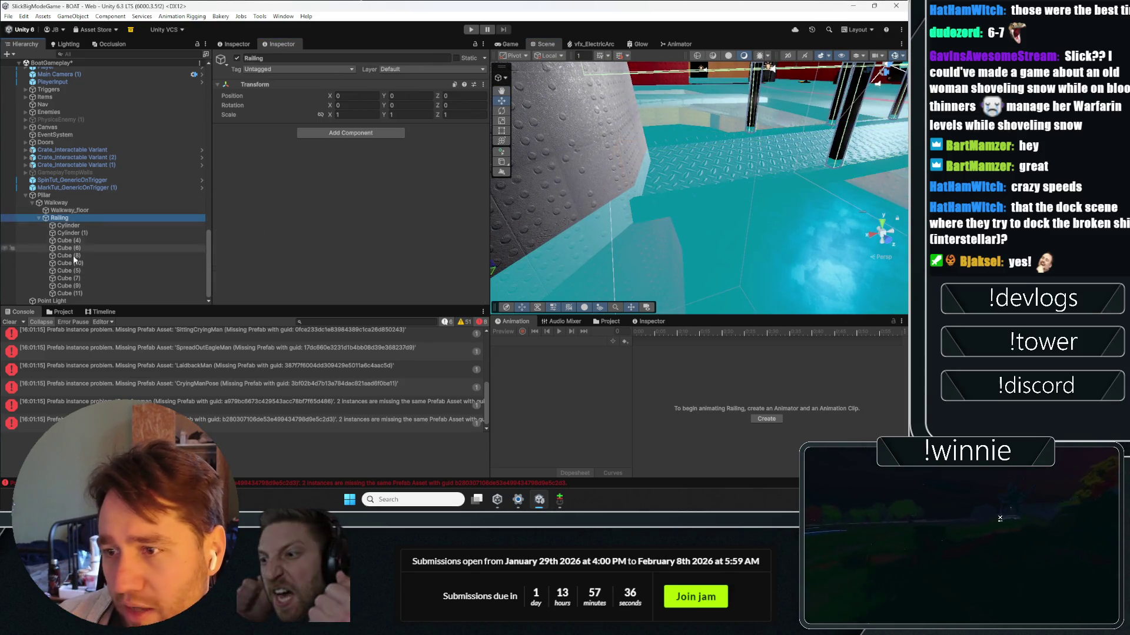
pyautogui.keyDown('shift'); pyautogui.click(81, 292); pyautogui.keyUp('shift')
pyautogui.click(69, 226)
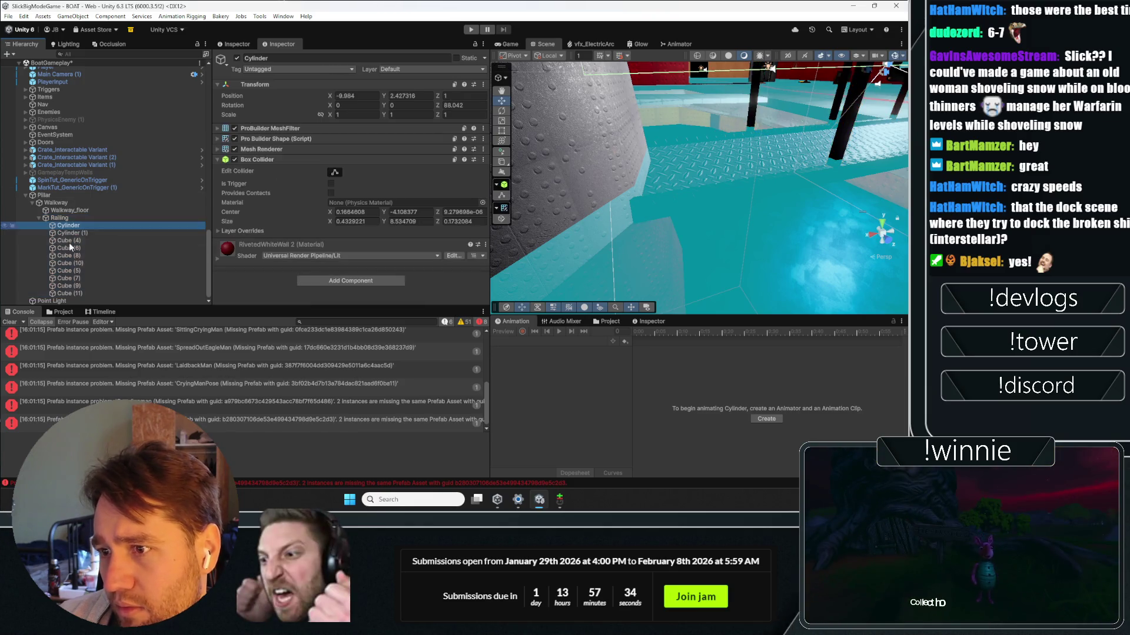
pyautogui.keyDown('shift'); pyautogui.click(82, 292); pyautogui.keyUp('shift')
pyautogui.click(483, 159)
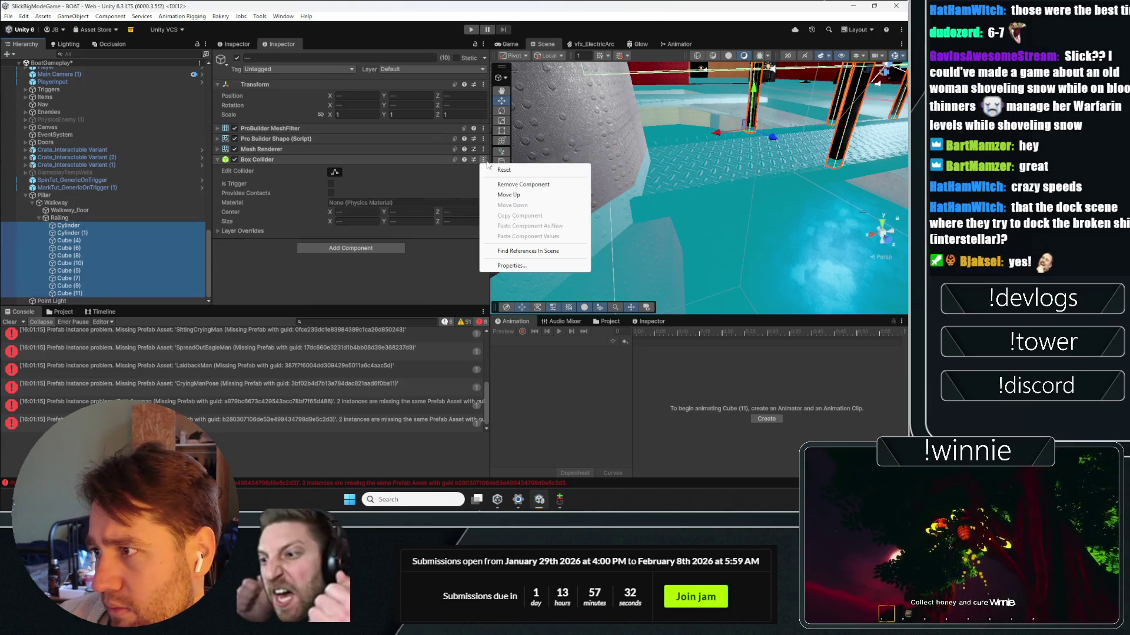
pyautogui.click(522, 185)
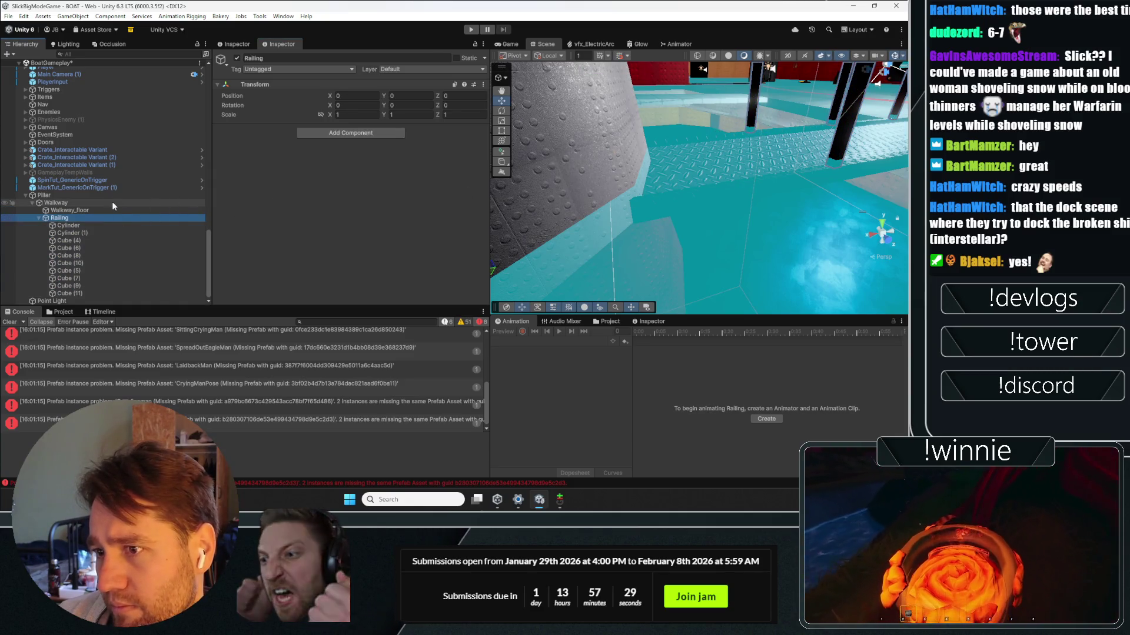
# Step: Inspect the Pillar, Walkway_floor and Walkway objects, viewing the walkway and ceiling lights
pyautogui.click(37, 217)
pyautogui.click(51, 279)
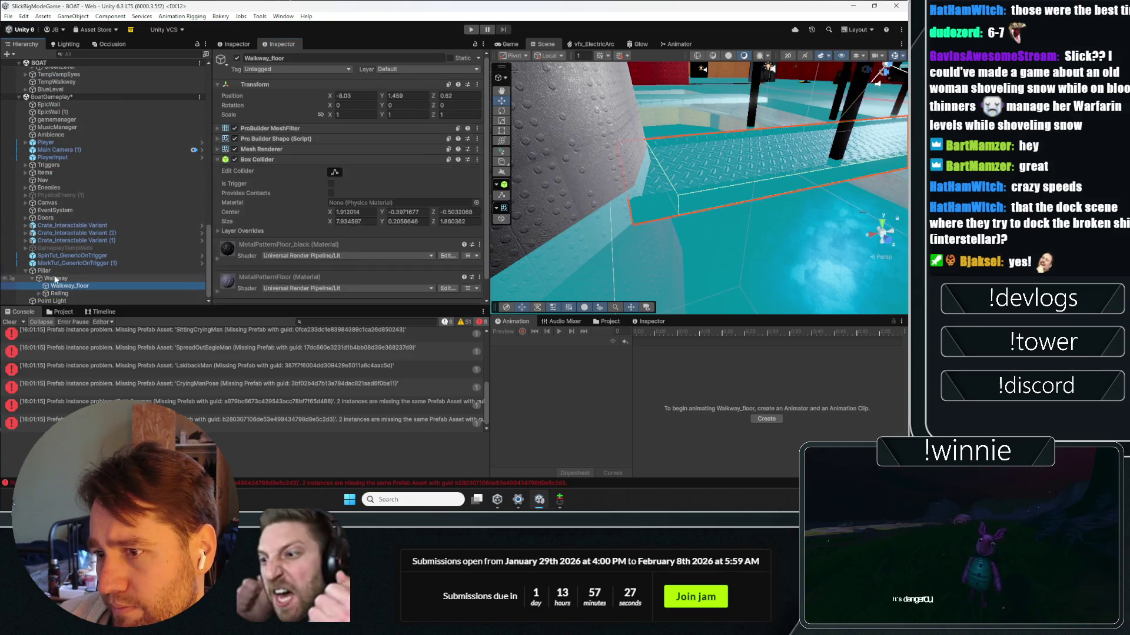
pyautogui.click(43, 271)
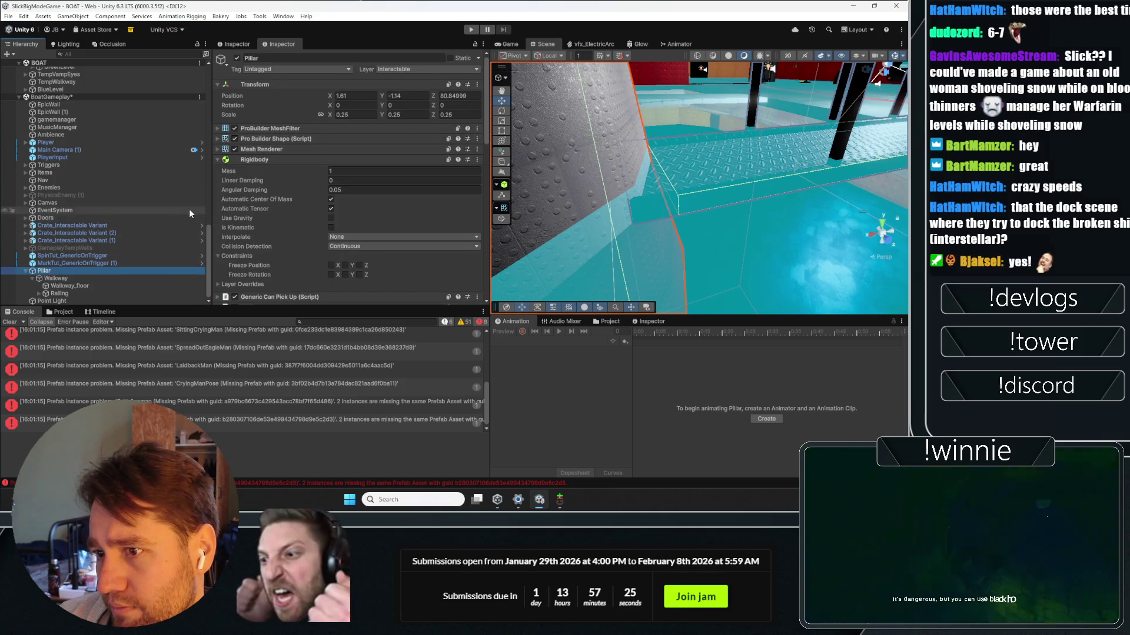
pyautogui.scroll(-4, 272, 200)
pyautogui.click(68, 286)
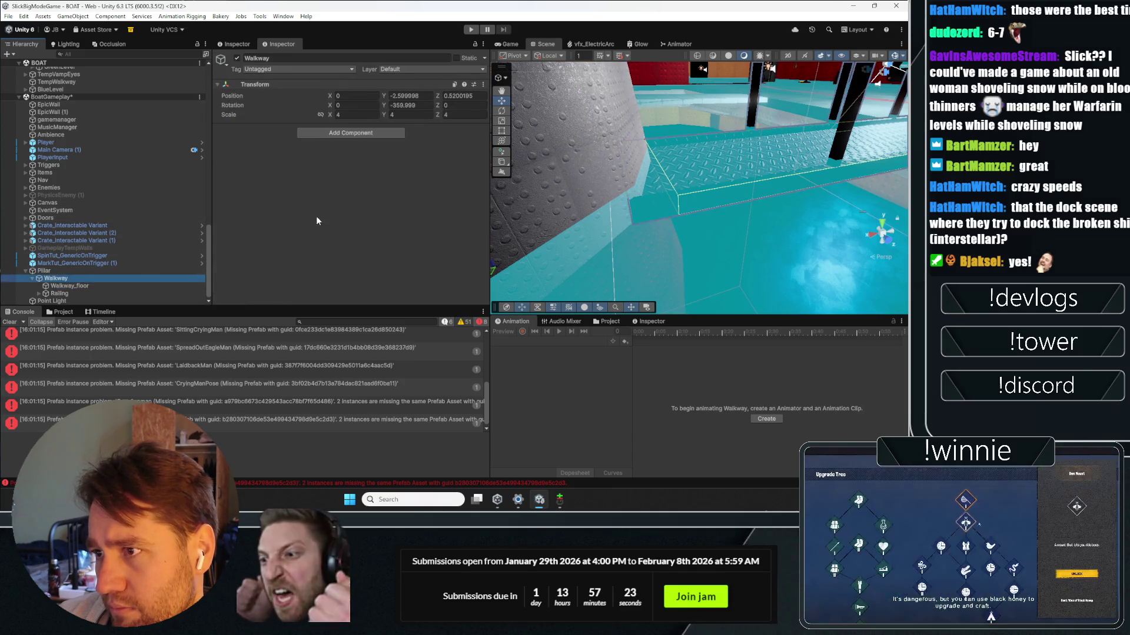
pyautogui.click(80, 270)
pyautogui.moveTo(588, 177)
pyautogui.mouseDown()
pyautogui.moveTo(524, 158)
pyautogui.moveTo(663, 167)
pyautogui.mouseUp()
pyautogui.click(663, 167)
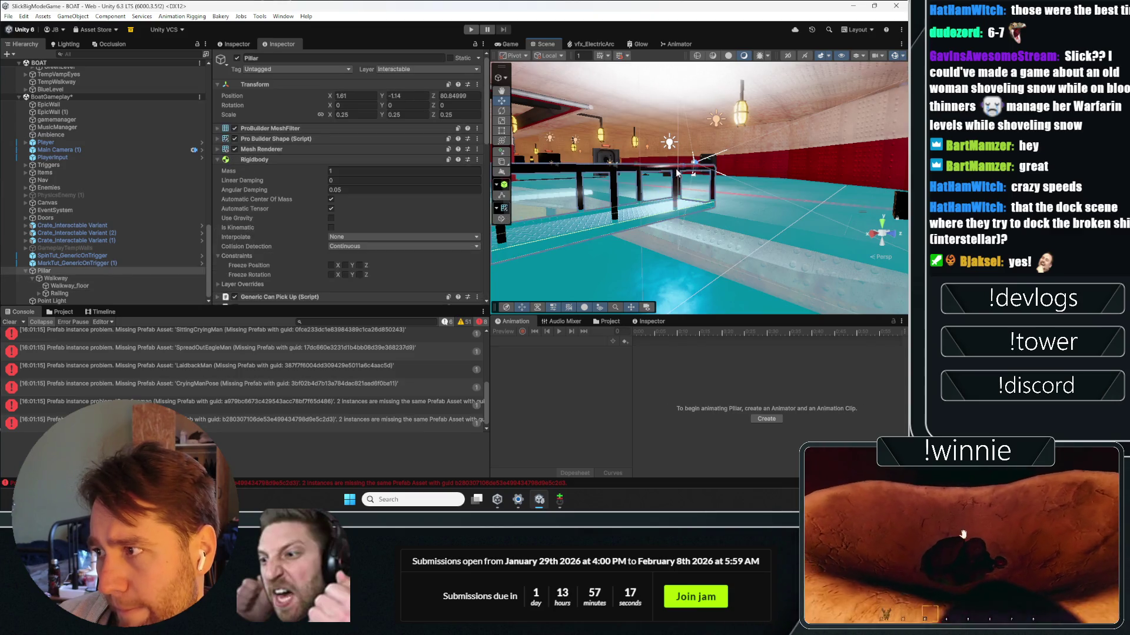
# Step: Disable the Railing object so it no longer shows on the walkway
pyautogui.press('Down')
pyautogui.press('Down')
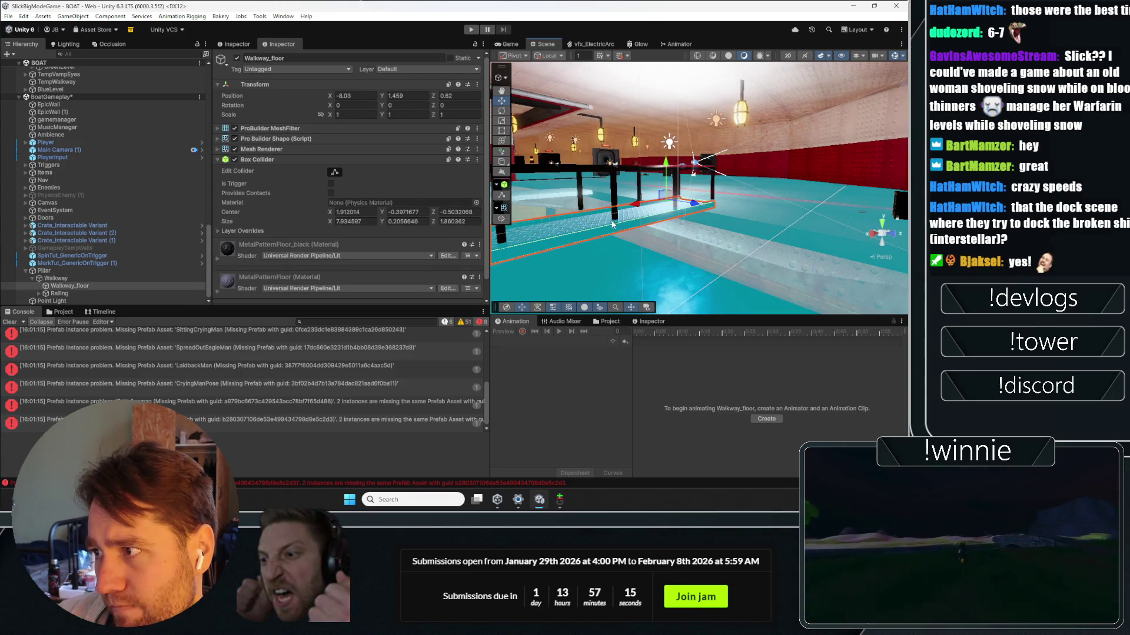
pyautogui.press('Right')
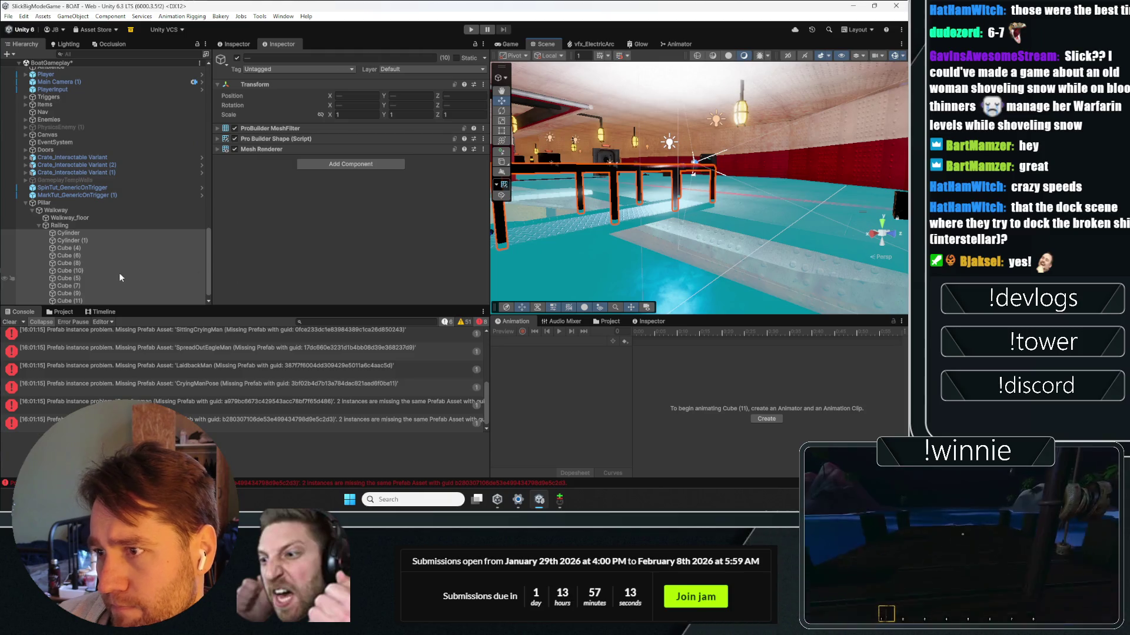
pyautogui.hotkey('shift', 'c')
pyautogui.moveTo(506, 212); pyautogui.dragTo(551, 200)
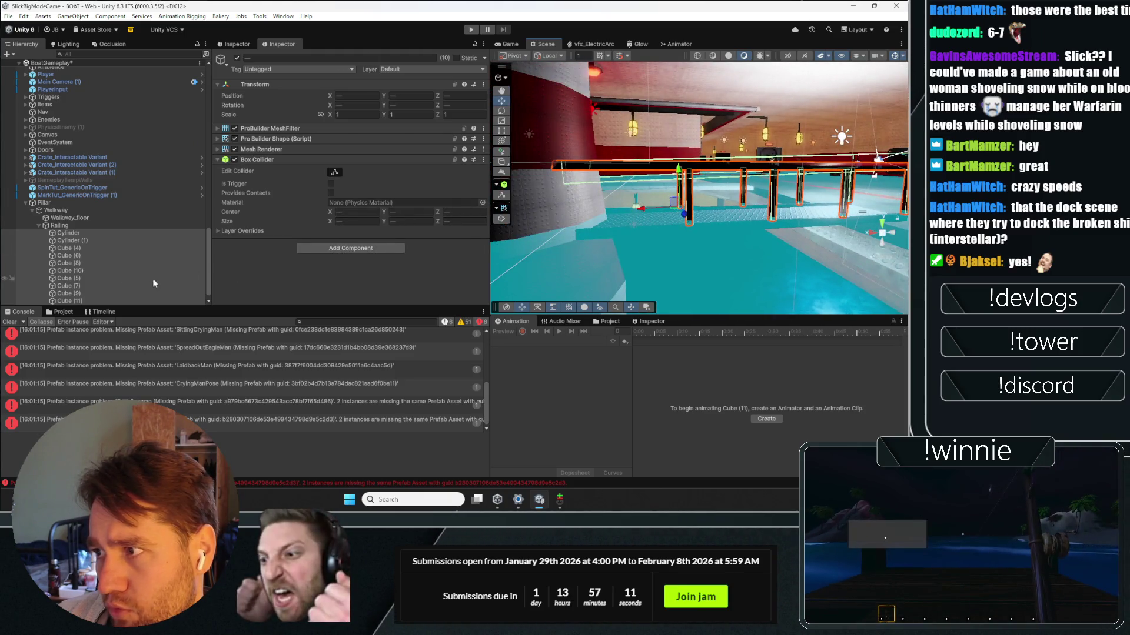
pyautogui.click(79, 227)
pyautogui.click(236, 58)
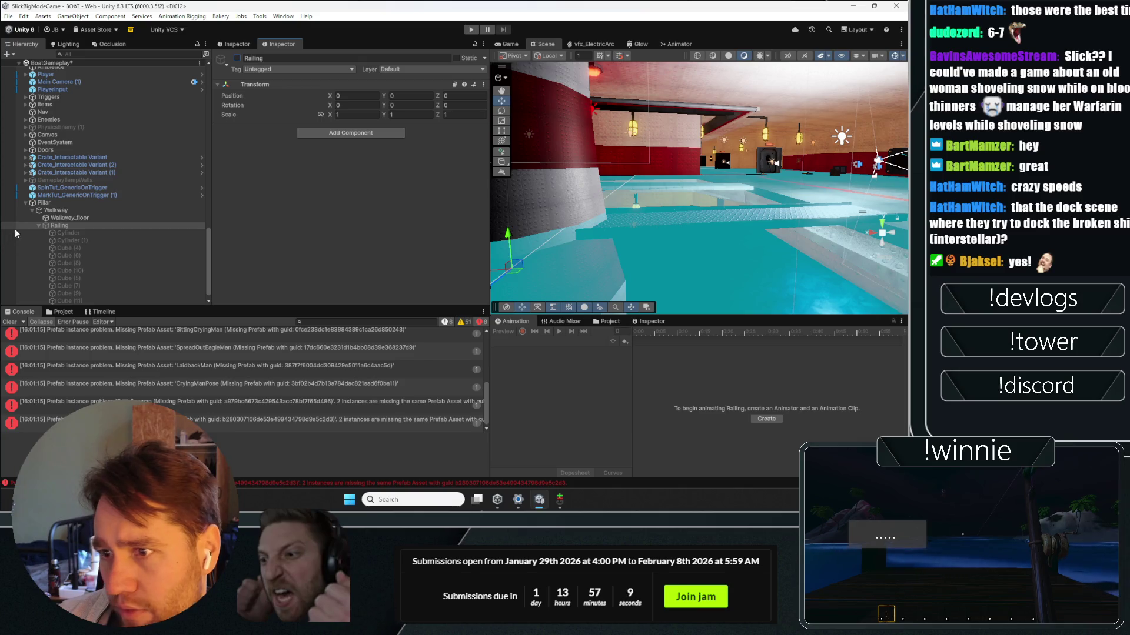
pyautogui.click(36, 225)
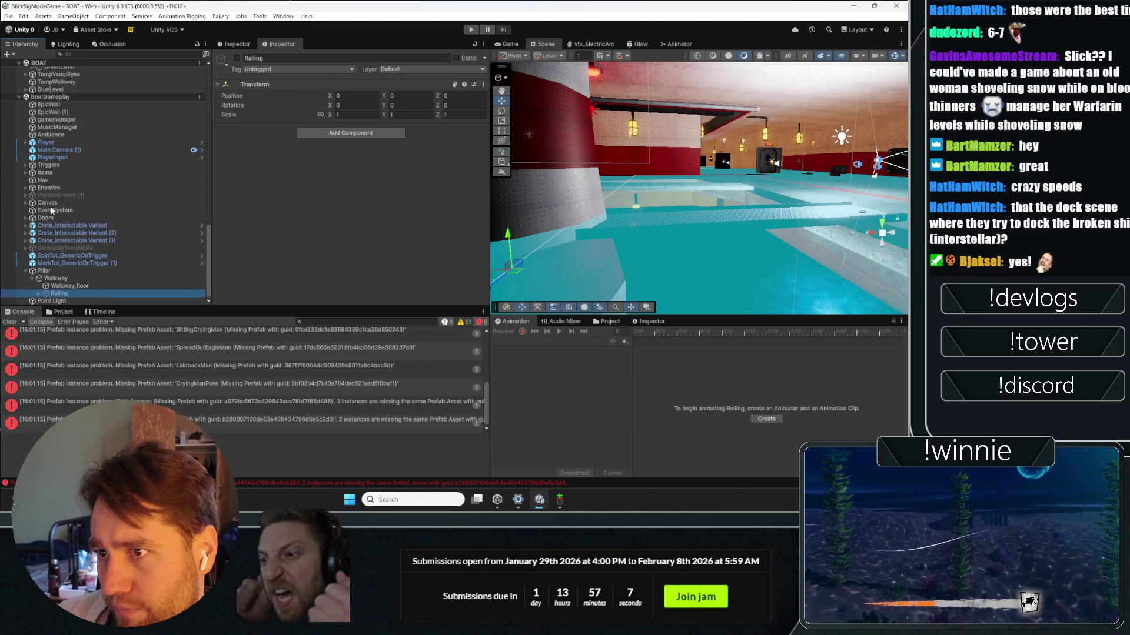
pyautogui.moveTo(651, 202); pyautogui.dragTo(569, 197)
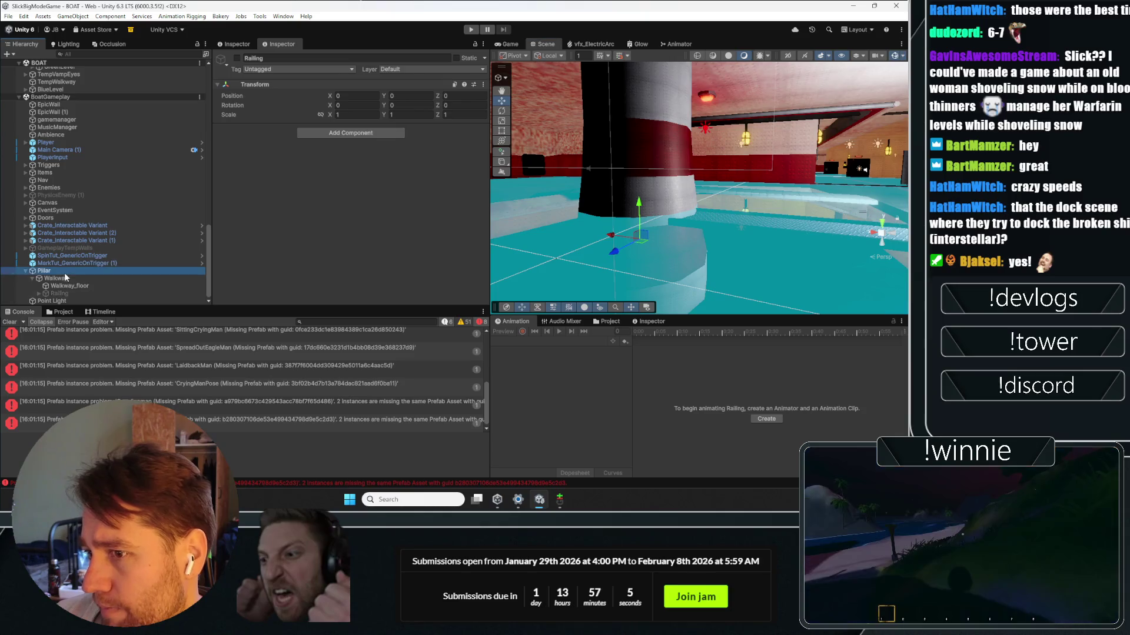
pyautogui.scroll(-2, 321, 202)
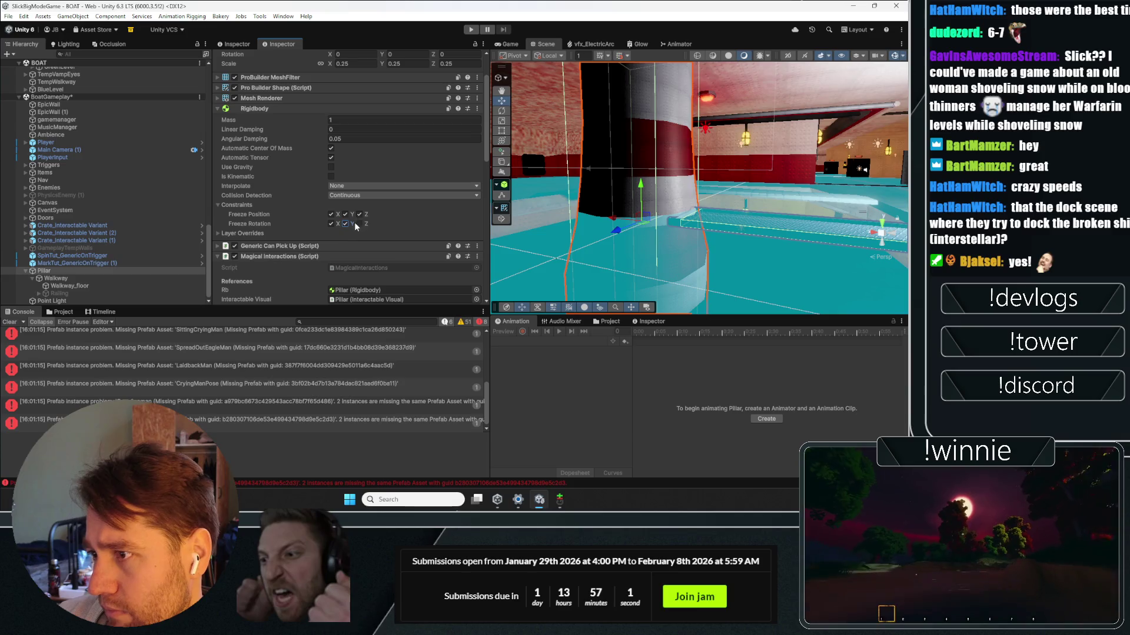
# Step: Start a play test, walk up to the pillar and spin it
pyautogui.click(471, 30)
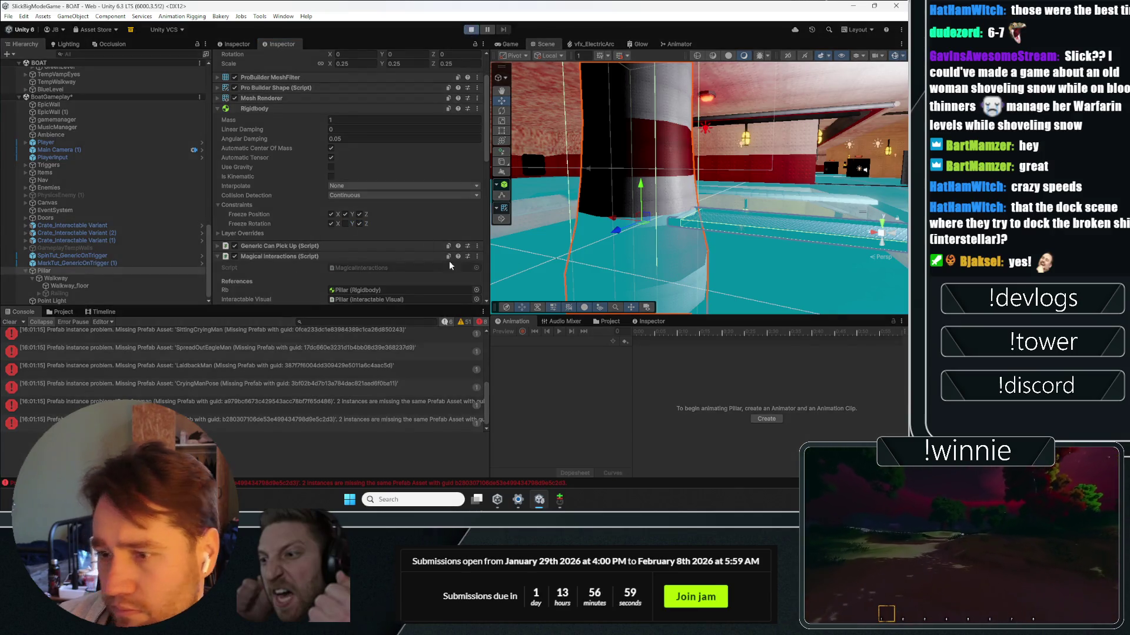
pyautogui.scroll(-6, 263, 227)
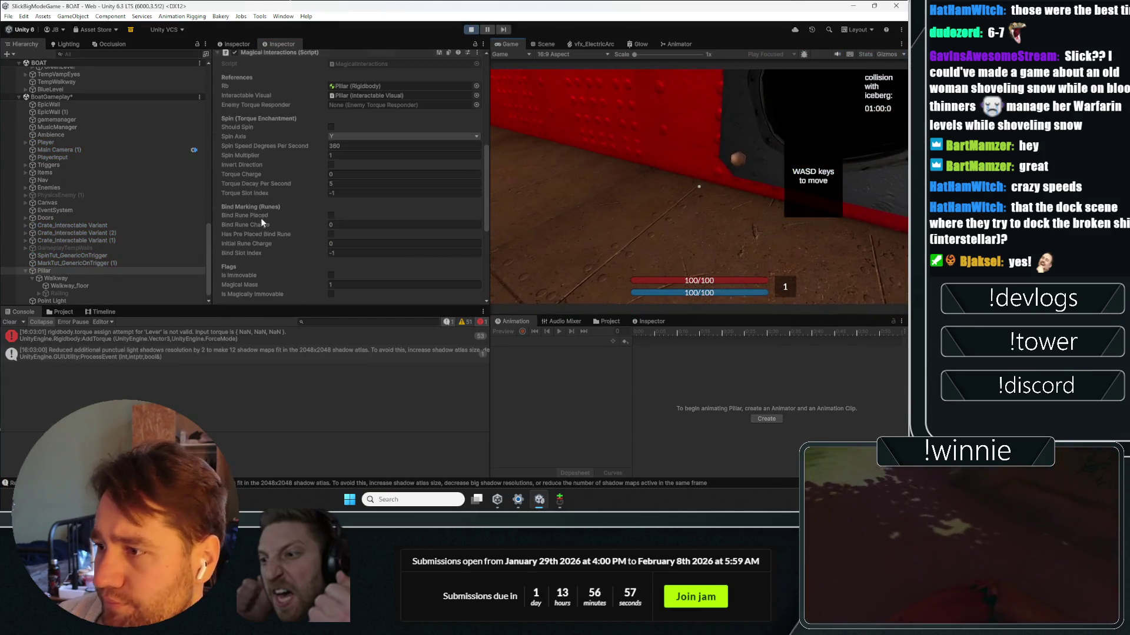
pyautogui.click(699, 187)
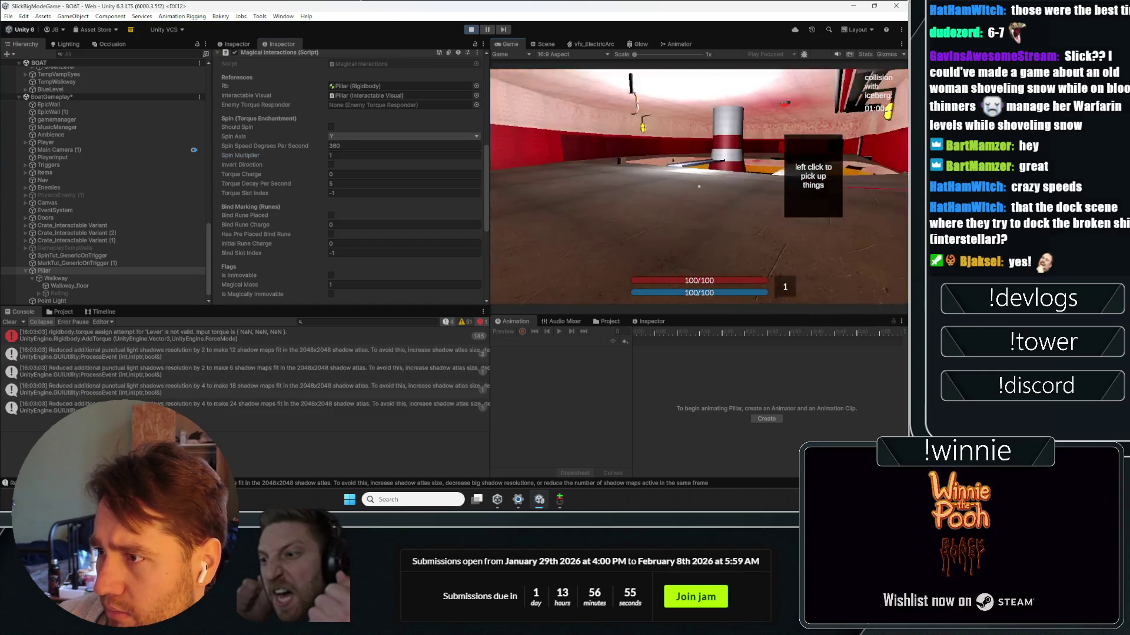
pyautogui.press('w')
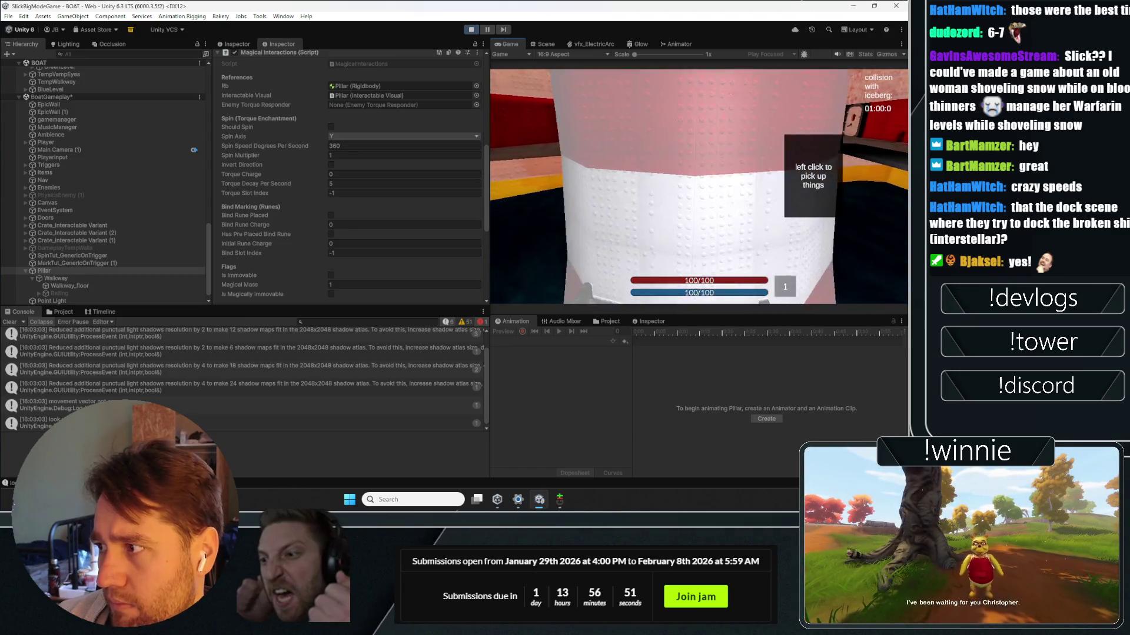
pyautogui.click(699, 186)
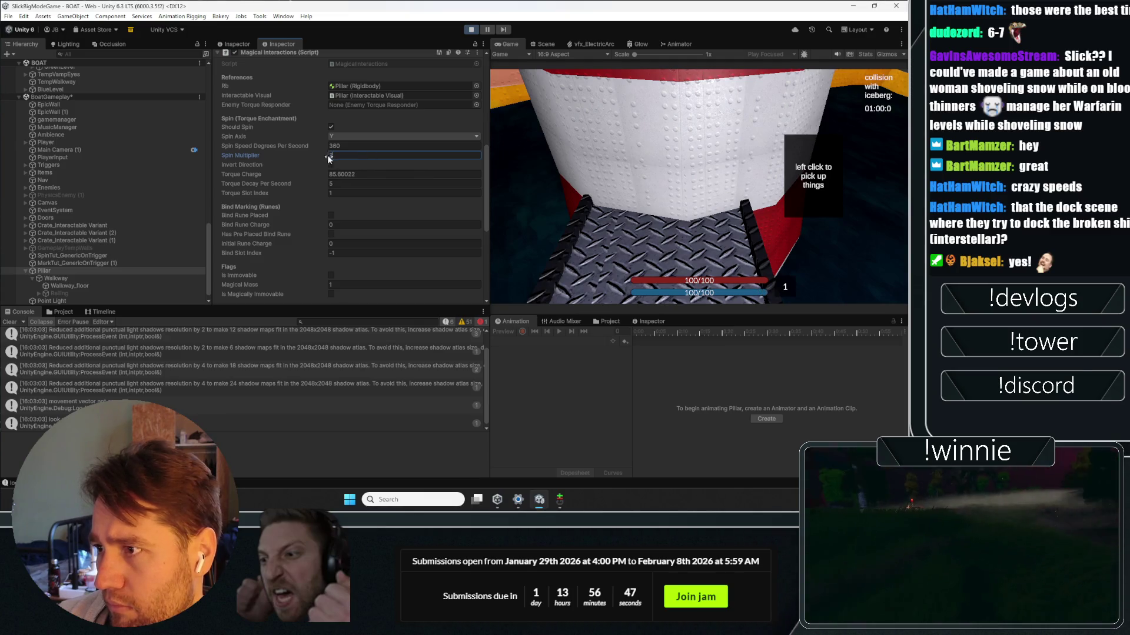
# Step: Set Spin Multiplier to 10, invert direction, unfreeze rotation X, and stop playing
pyautogui.write('10')
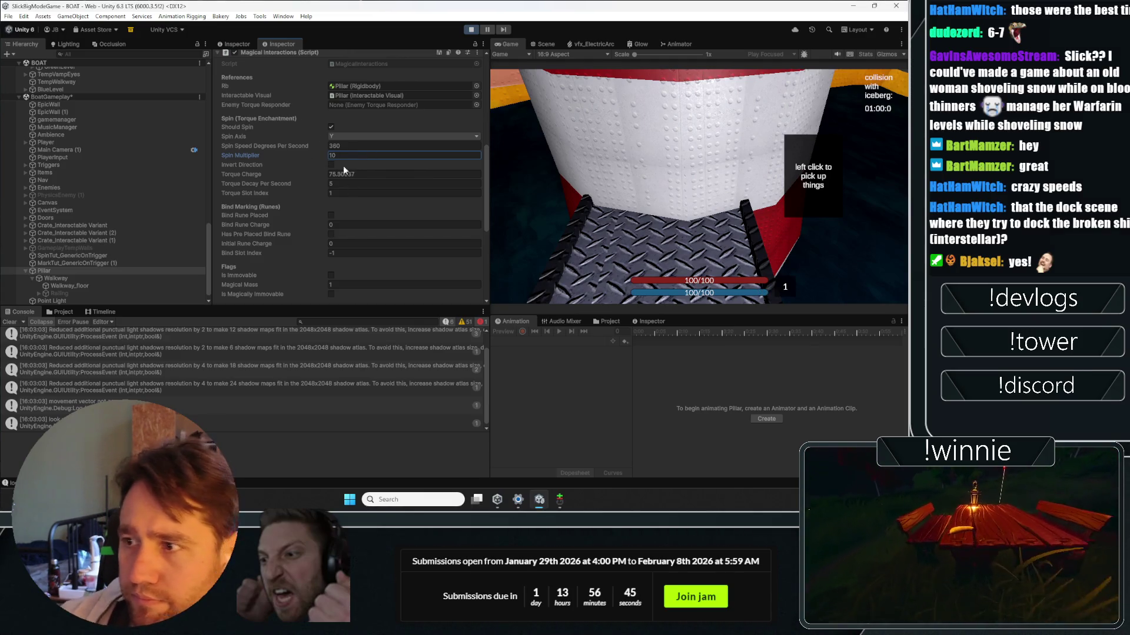
pyautogui.click(332, 165)
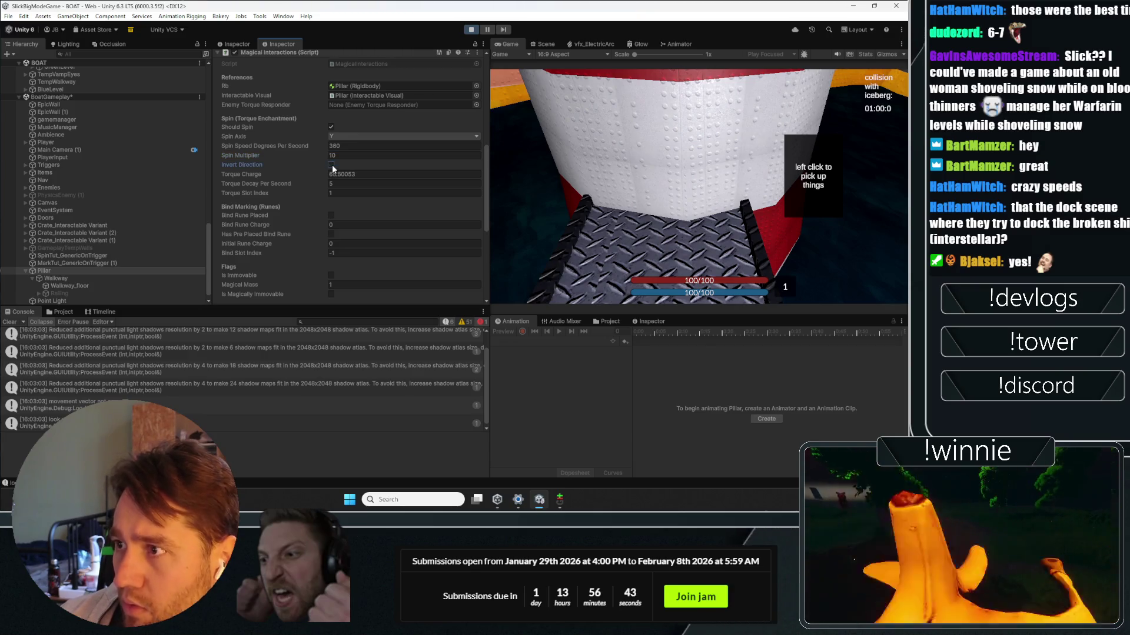
pyautogui.scroll(4, 312, 176)
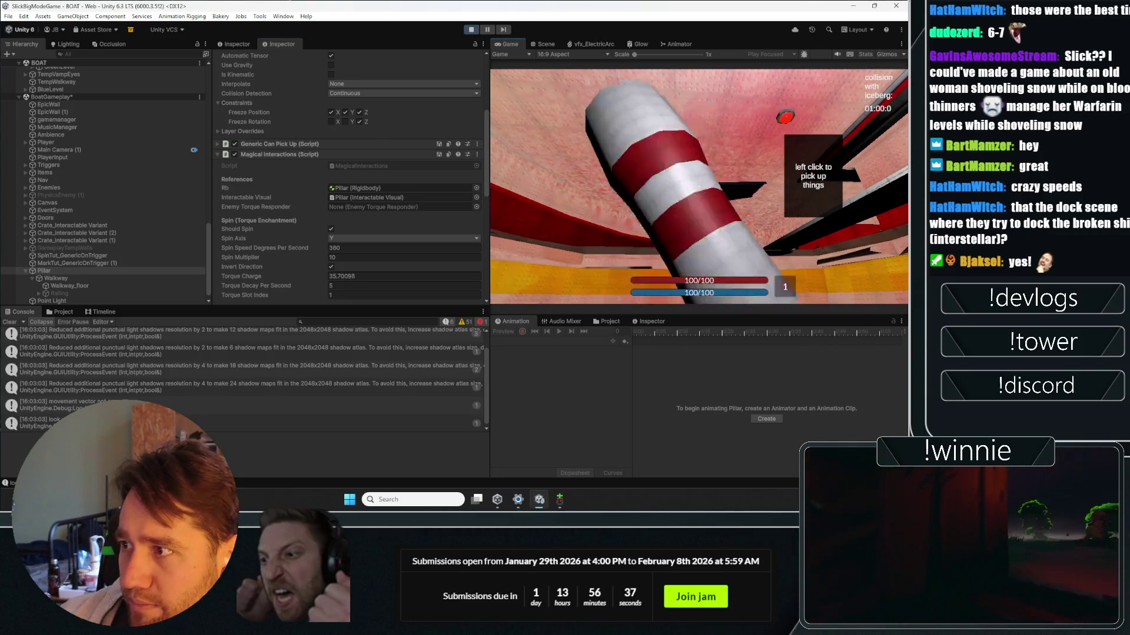
pyautogui.click(331, 121)
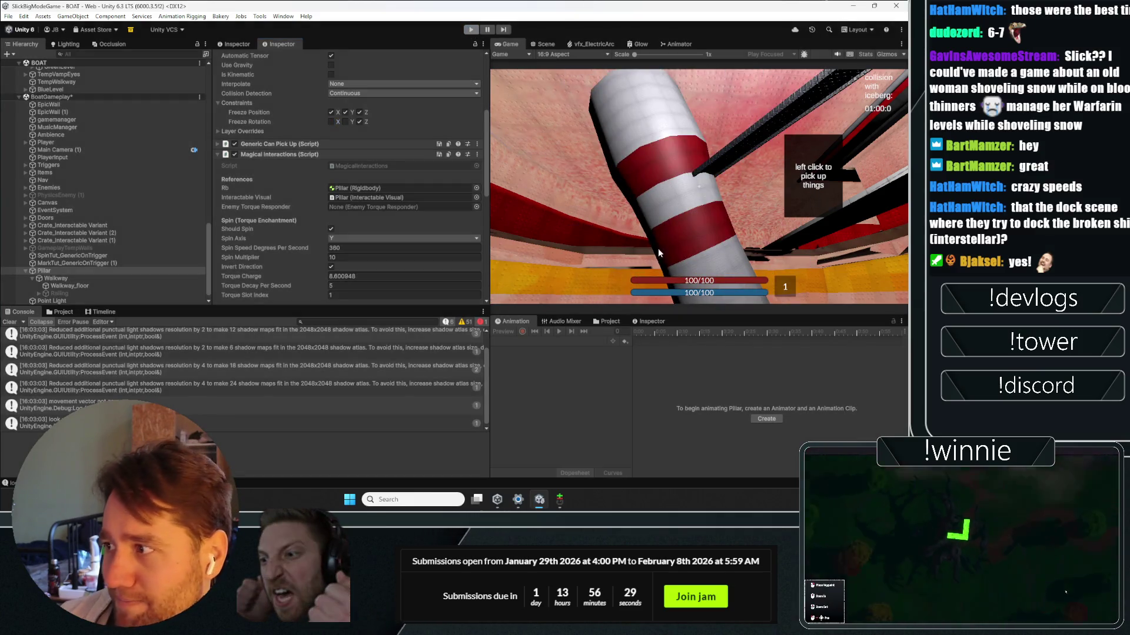
pyautogui.hotkey('ctrl', 'p')
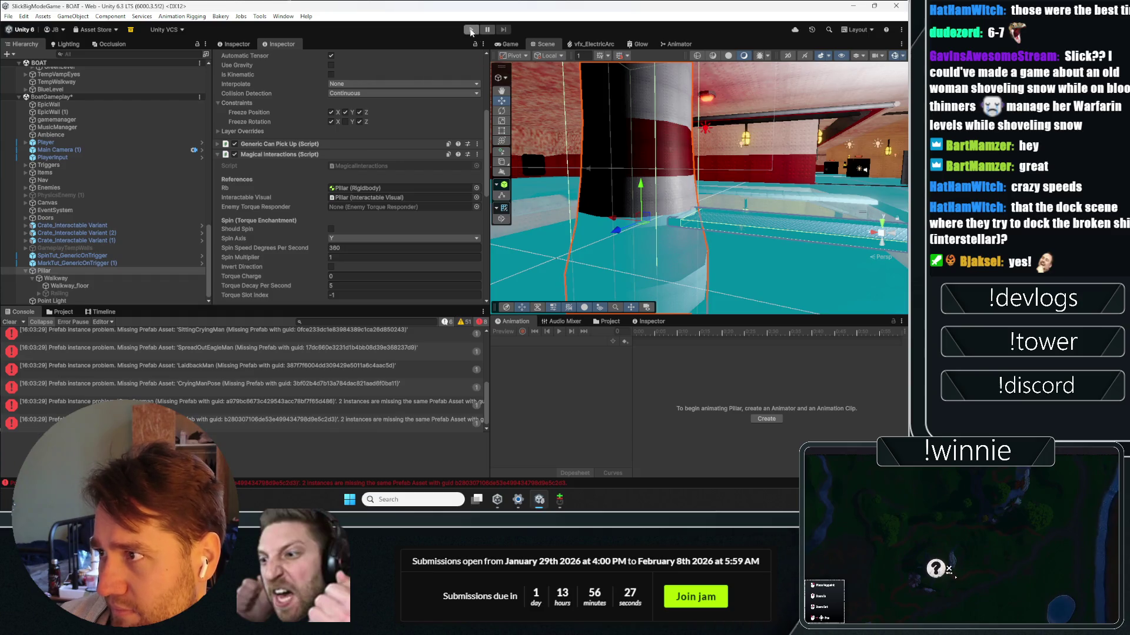
pyautogui.click(101, 277)
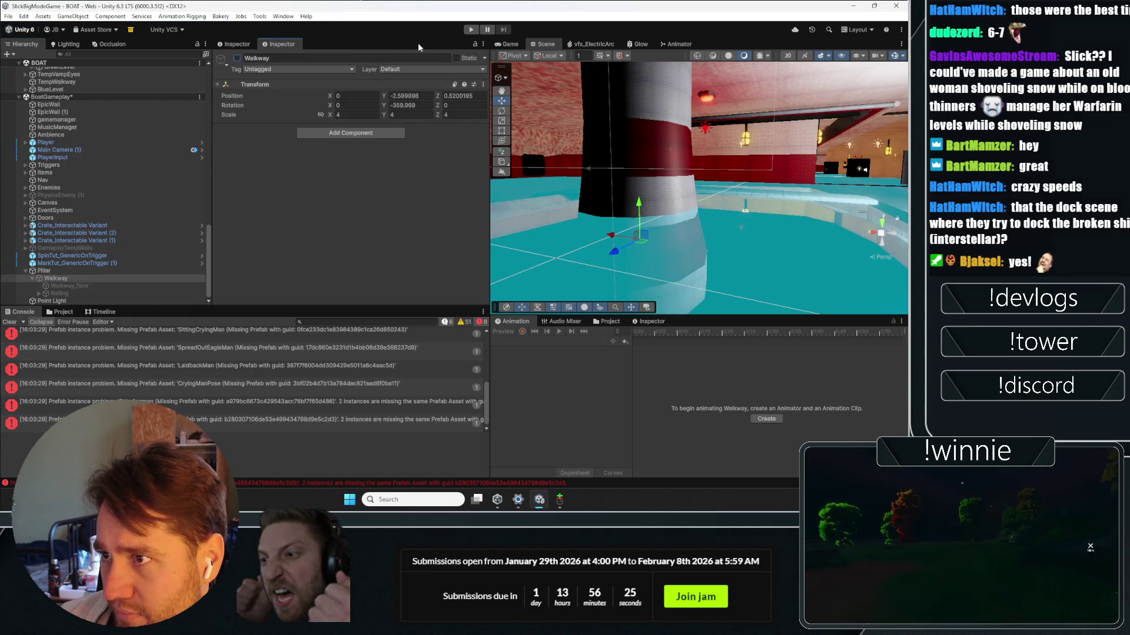
# Step: Play-test picking up the striped pillar, then enable the Walkway object
pyautogui.hotkey('ctrl', 'p')
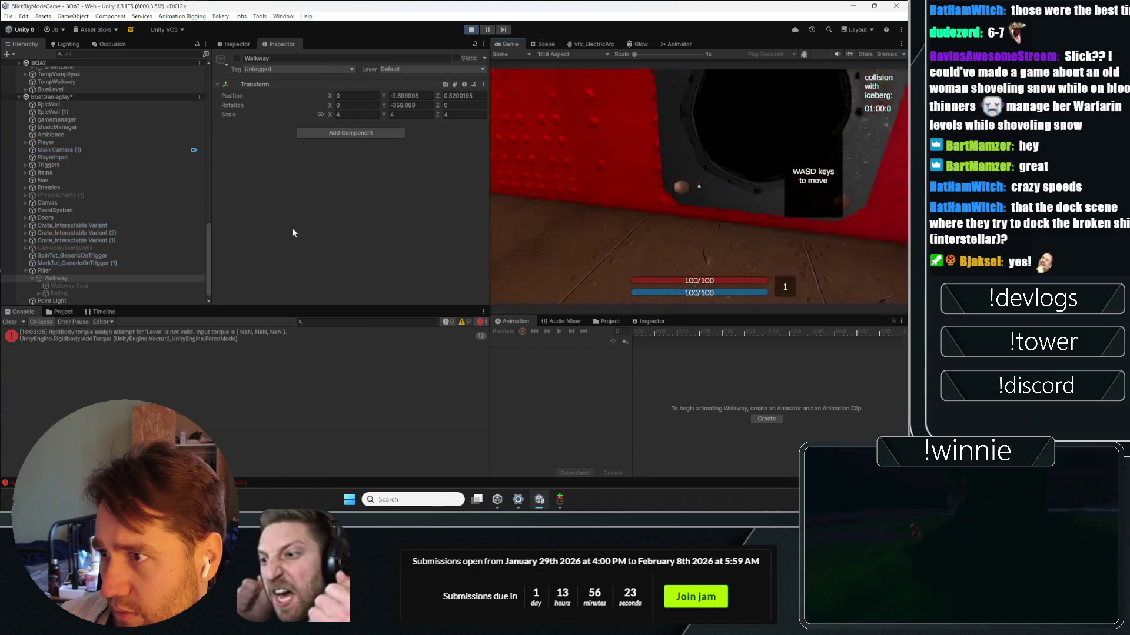
pyautogui.press('w')
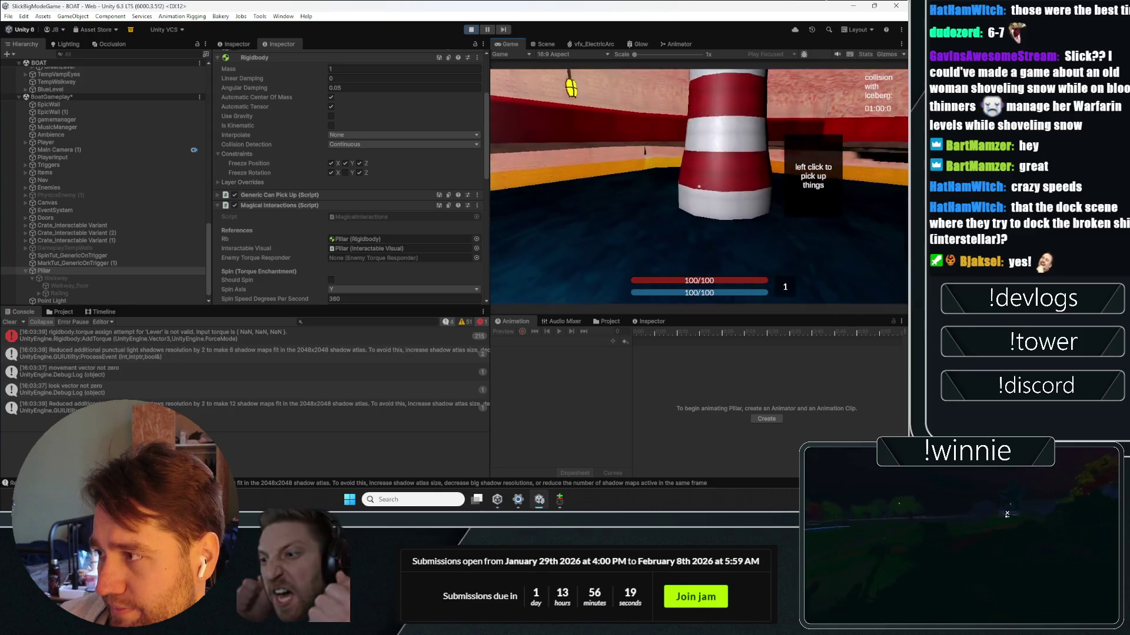
pyautogui.click(699, 186)
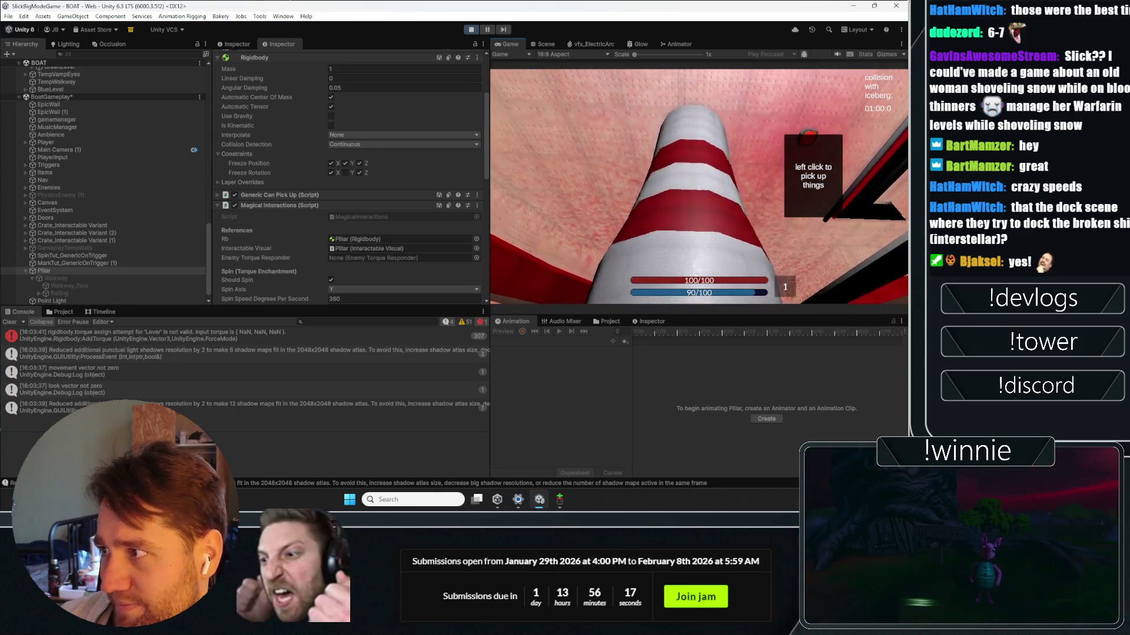
pyautogui.press('Escape')
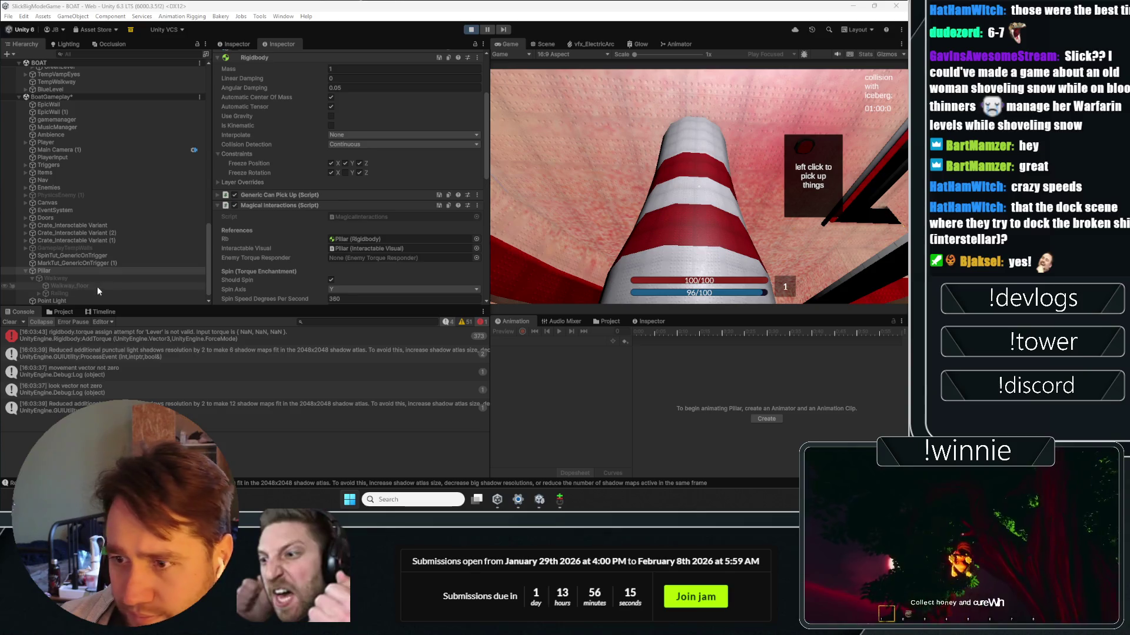
pyautogui.click(89, 280)
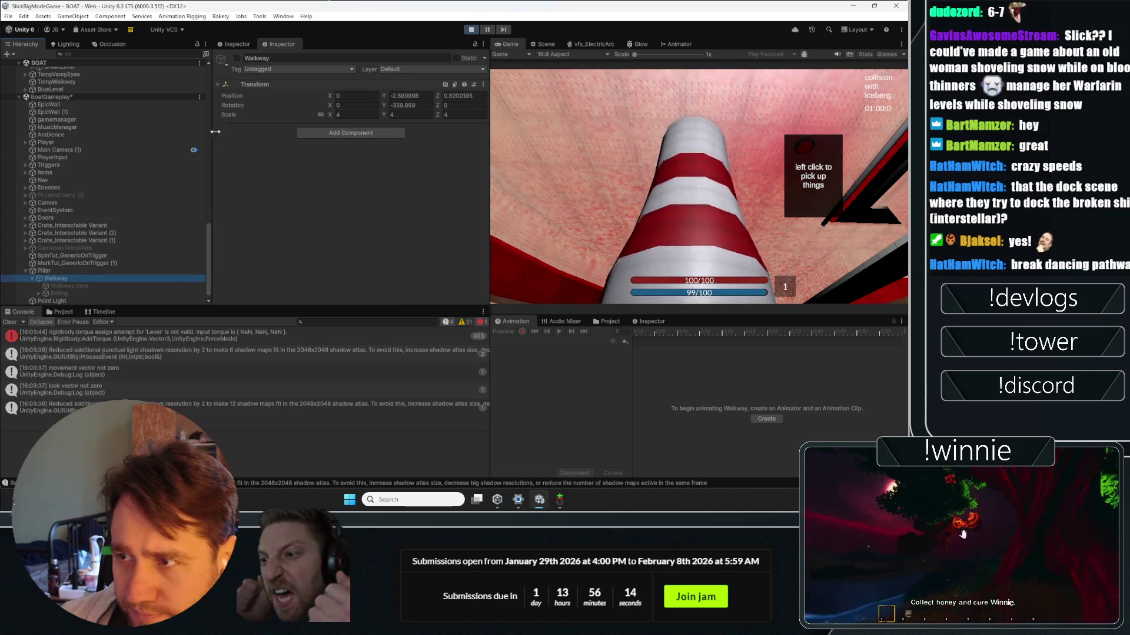
pyautogui.click(236, 58)
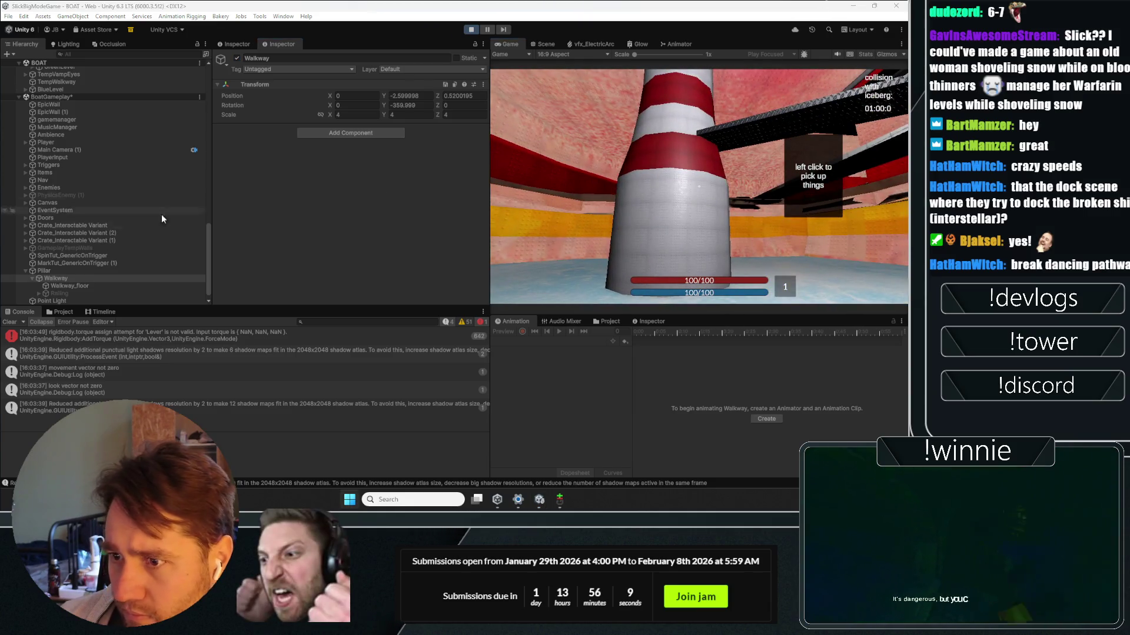
# Step: Review the Pillar Rigidbody's Interpolate and Layer Overrides settings, then stop the game
pyautogui.click(67, 271)
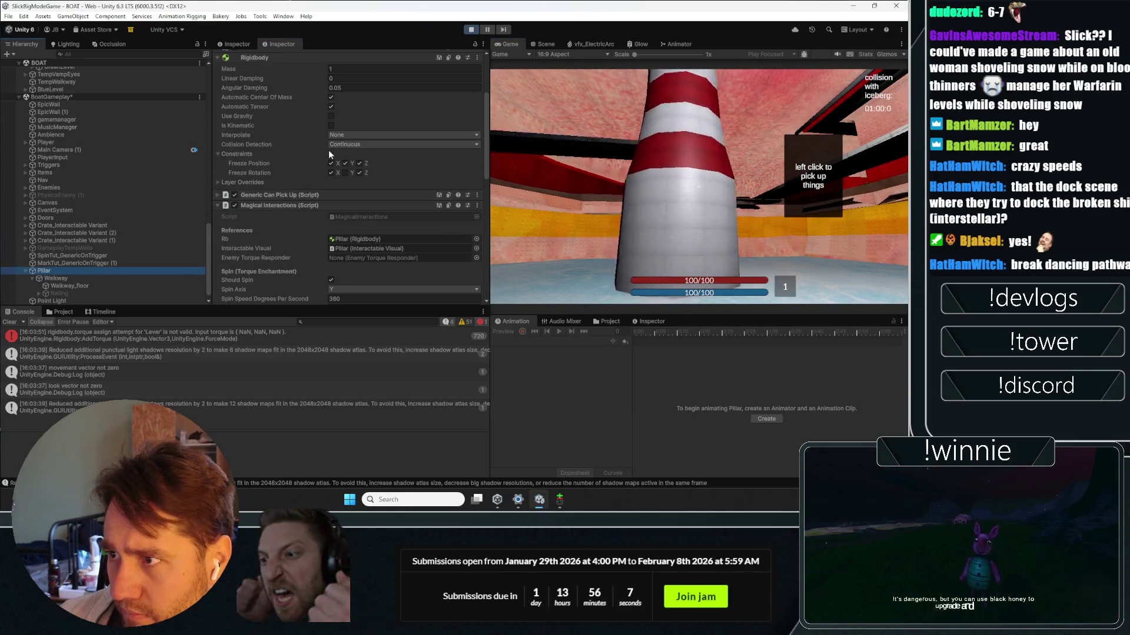
pyautogui.scroll(-3, 284, 214)
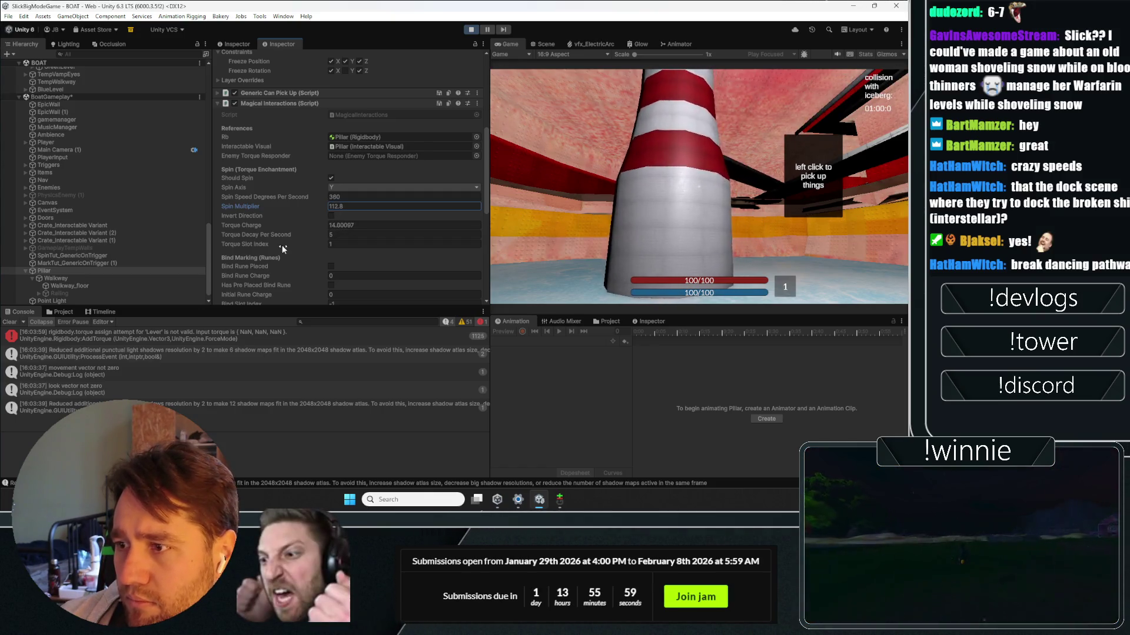
pyautogui.scroll(5, 281, 245)
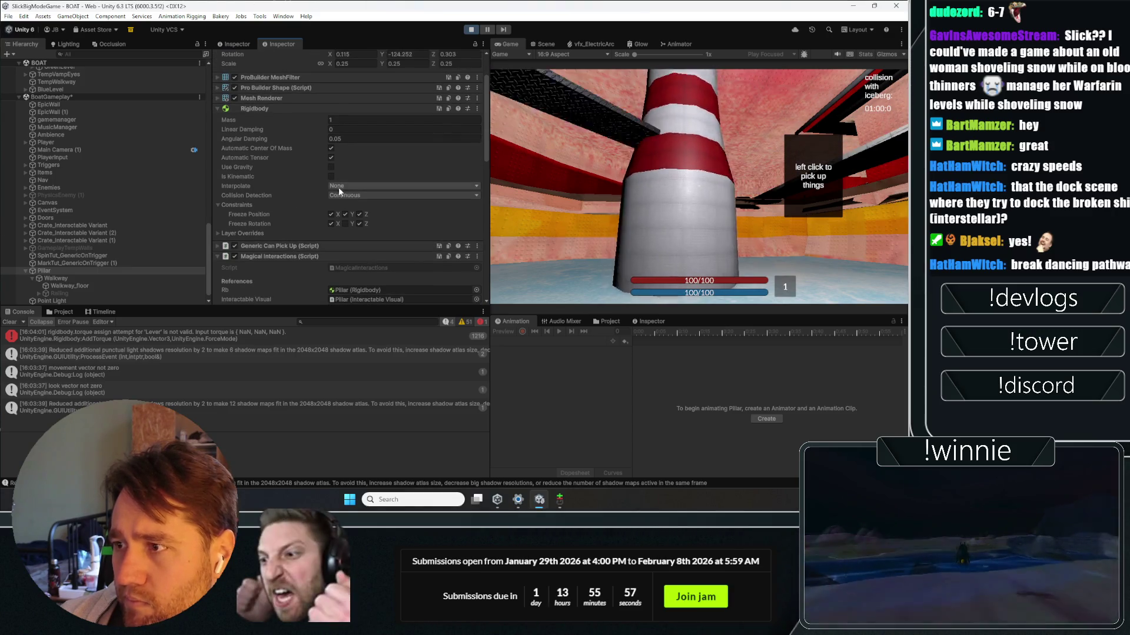
pyautogui.click(337, 186)
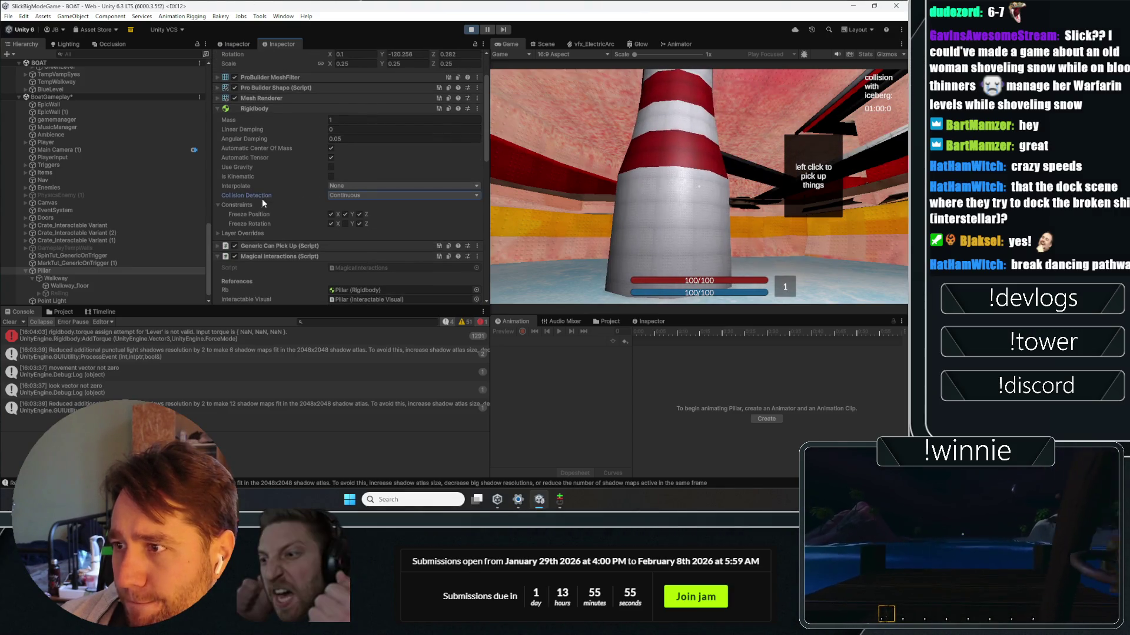
pyautogui.click(234, 232)
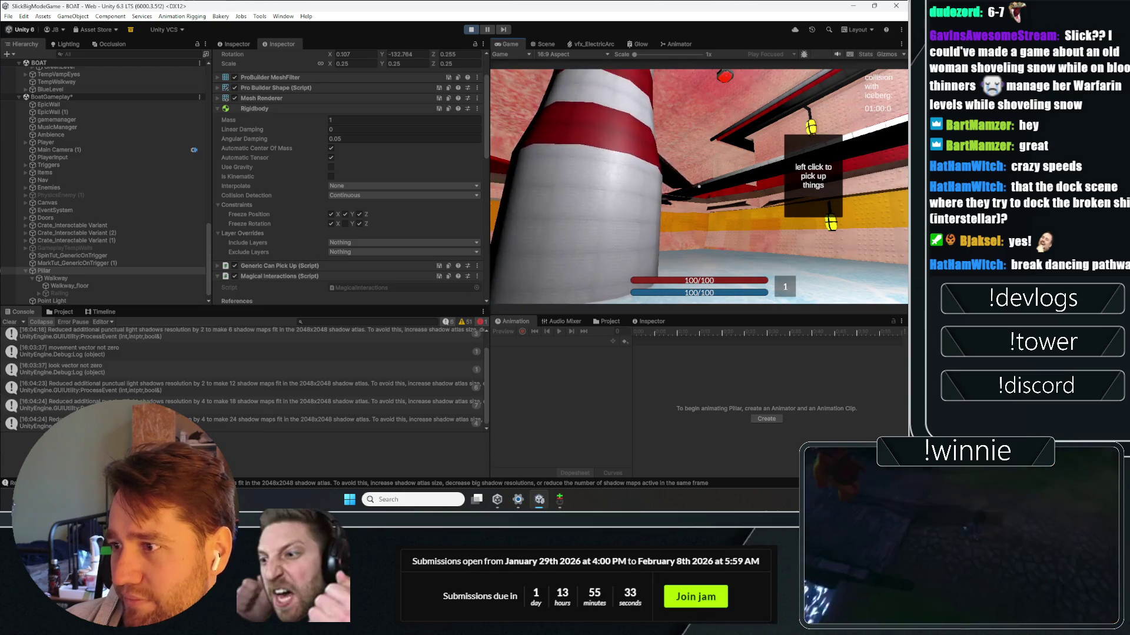
pyautogui.click(471, 30)
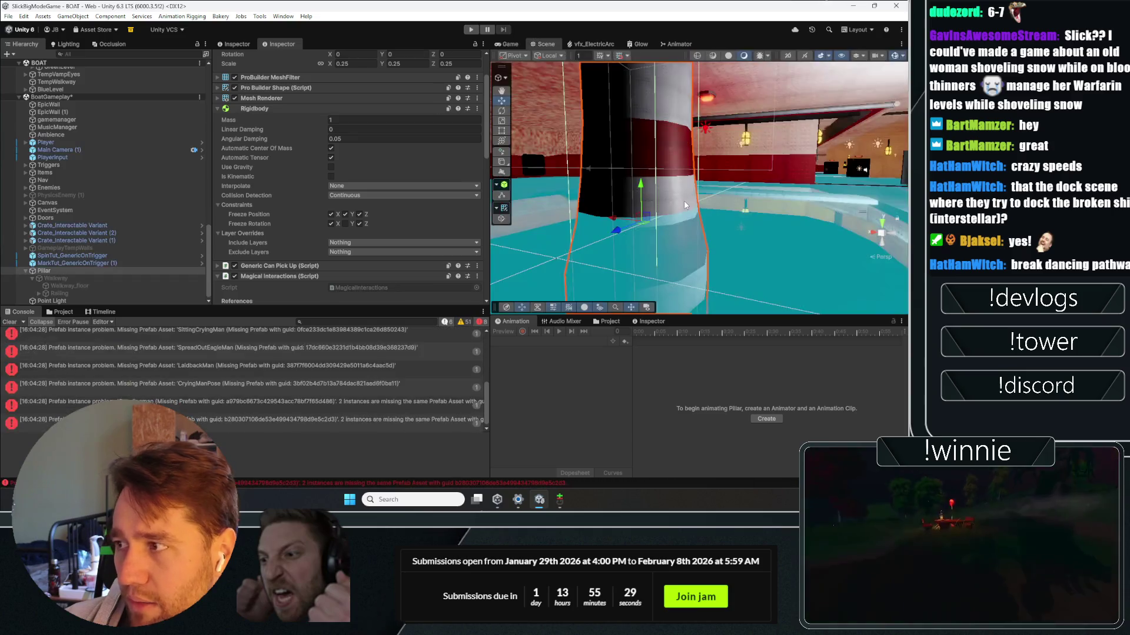
pyautogui.moveTo(683, 200)
pyautogui.mouseDown()
pyautogui.moveTo(630, 242)
pyautogui.moveTo(854, 278)
pyautogui.moveTo(768, 123)
pyautogui.mouseUp()
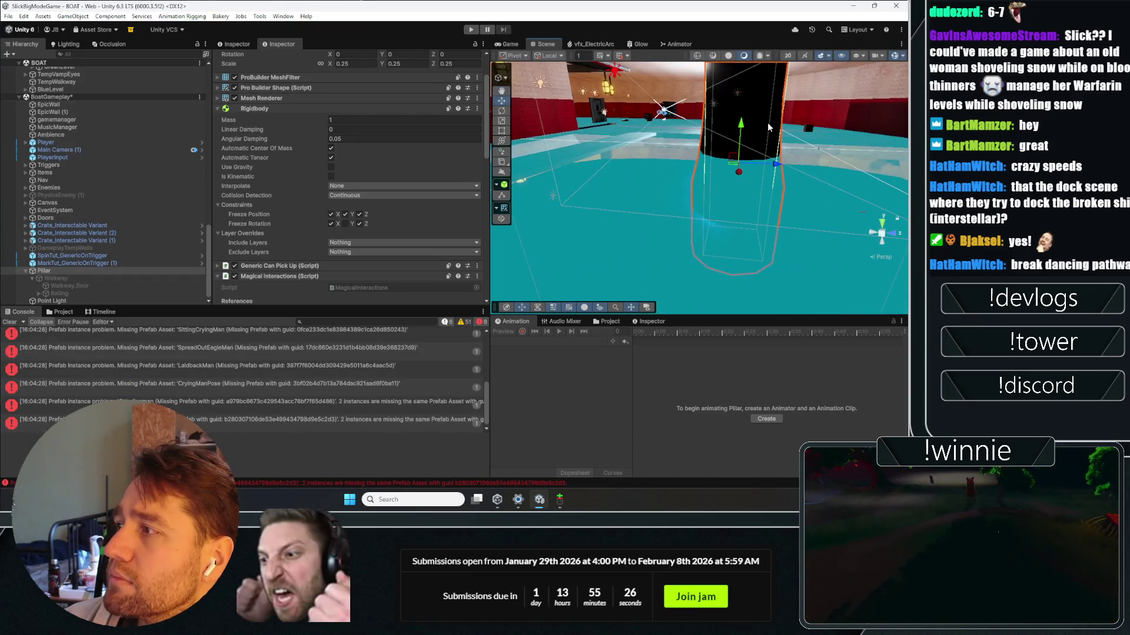
pyautogui.click(902, 56)
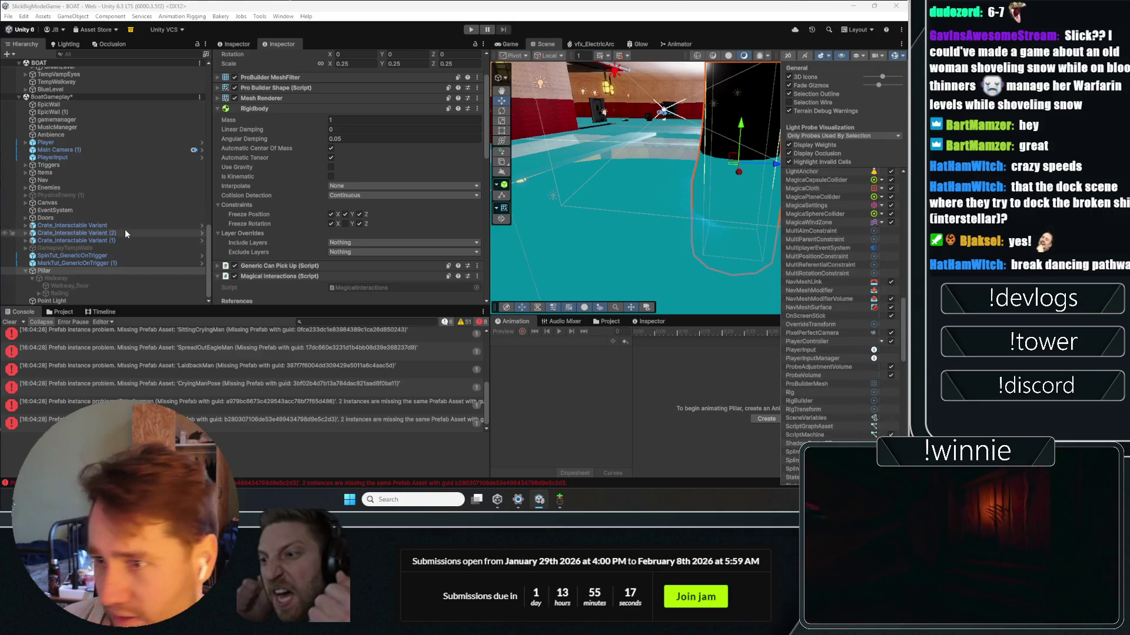
pyautogui.click(120, 203)
pyautogui.click(94, 270)
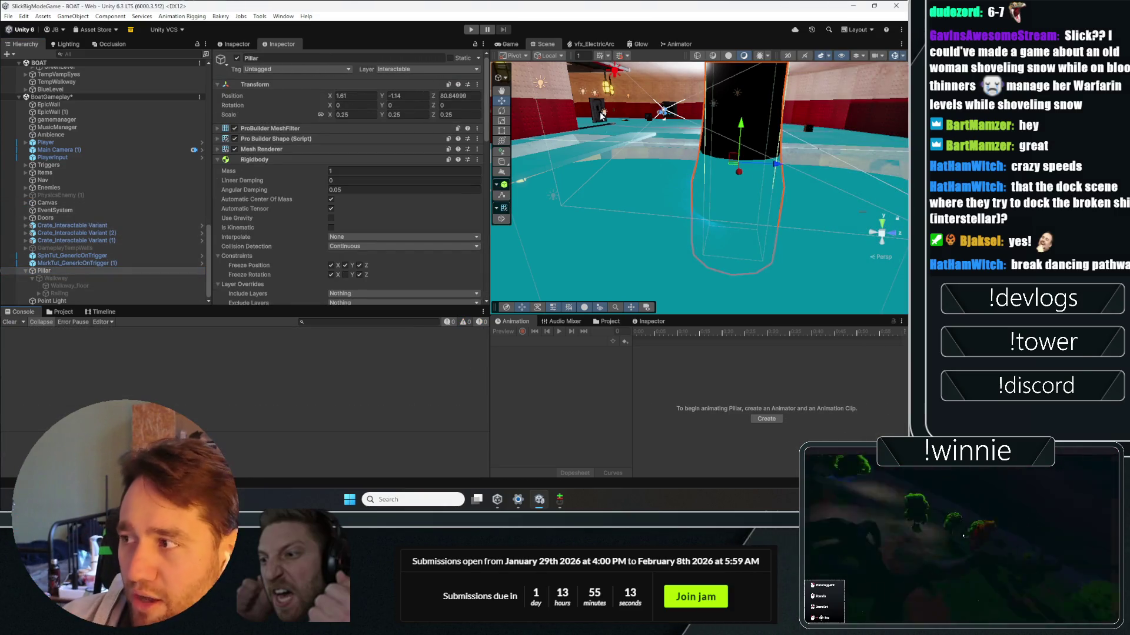
pyautogui.moveTo(601, 116)
pyautogui.mouseDown()
pyautogui.moveTo(647, 153)
pyautogui.moveTo(707, 249)
pyautogui.moveTo(770, 202)
pyautogui.moveTo(839, 79)
pyautogui.mouseUp()
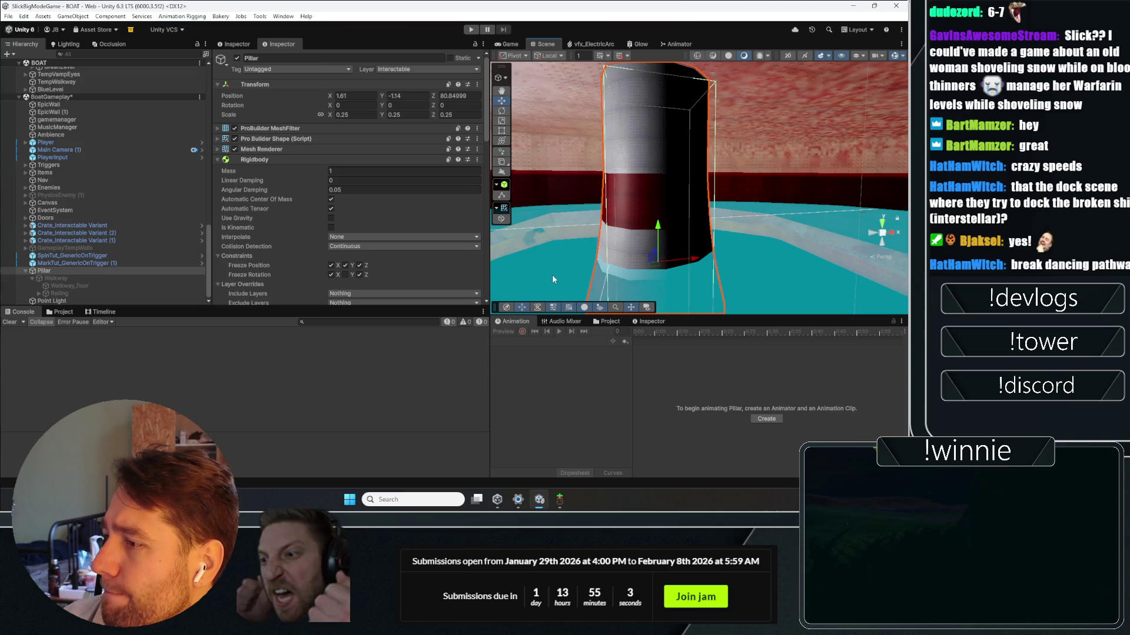
pyautogui.rightClick(73, 137)
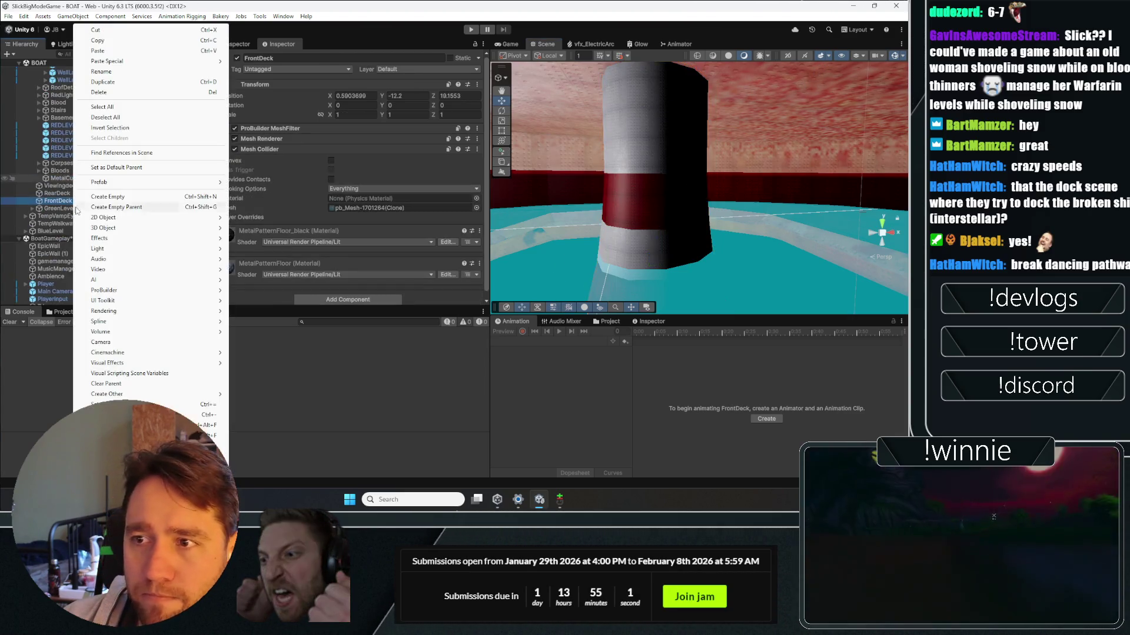
# Step: Expand BOAT, pass through ShipParts, and select Nav to show its NavMesh Surface settings
pyautogui.click(56, 82)
pyautogui.scroll(-5, 90, 272)
pyautogui.scroll(10, 89, 177)
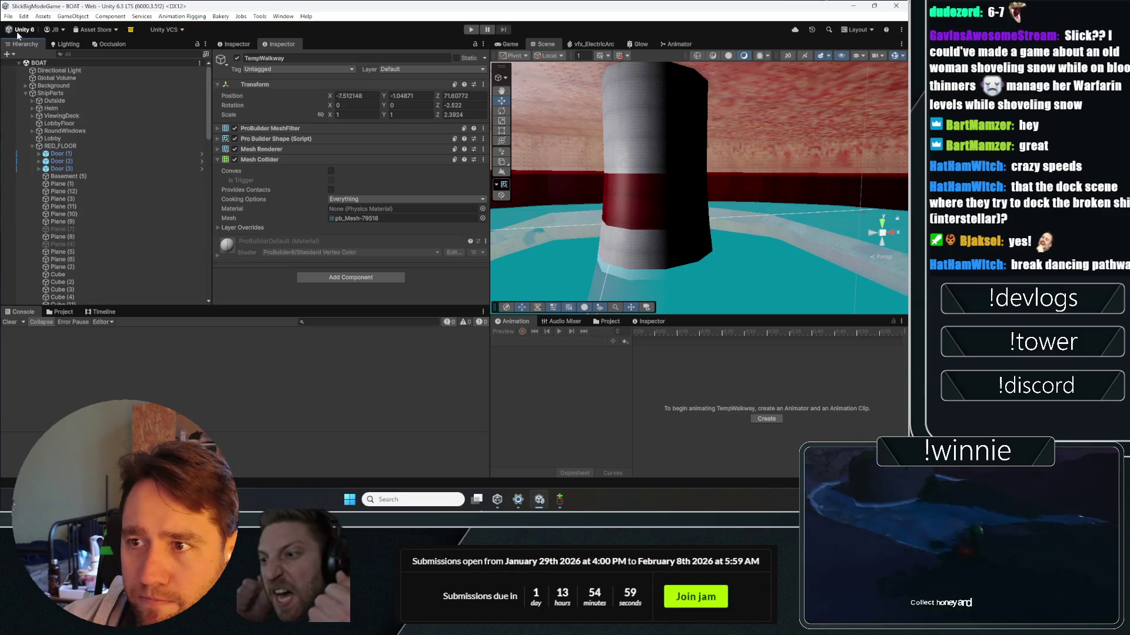
pyautogui.click(19, 62)
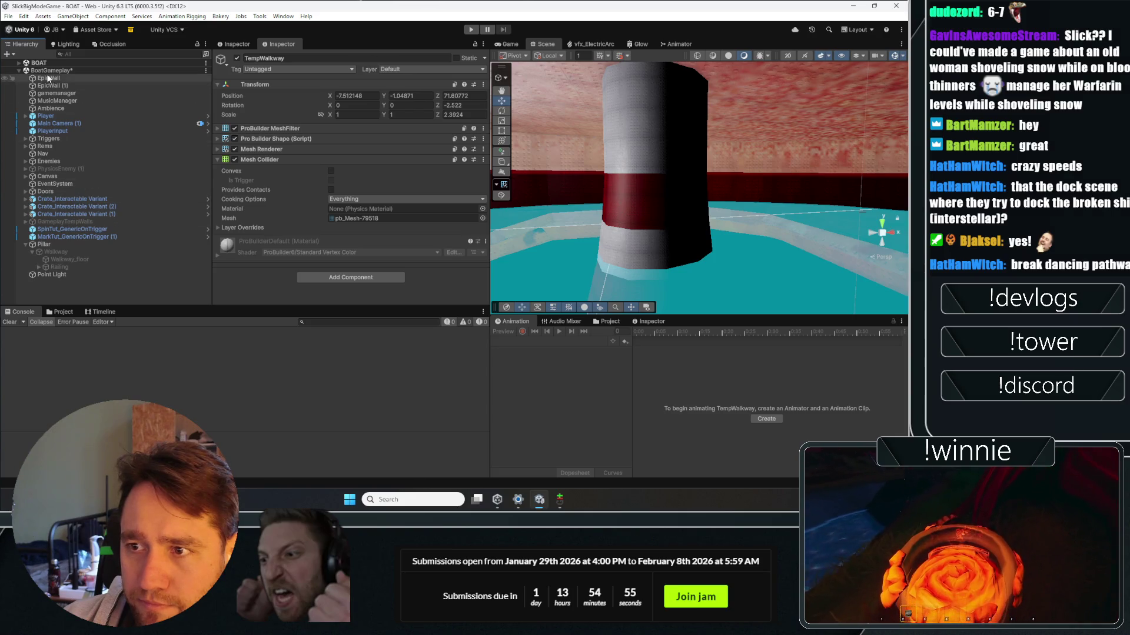
pyautogui.click(17, 63)
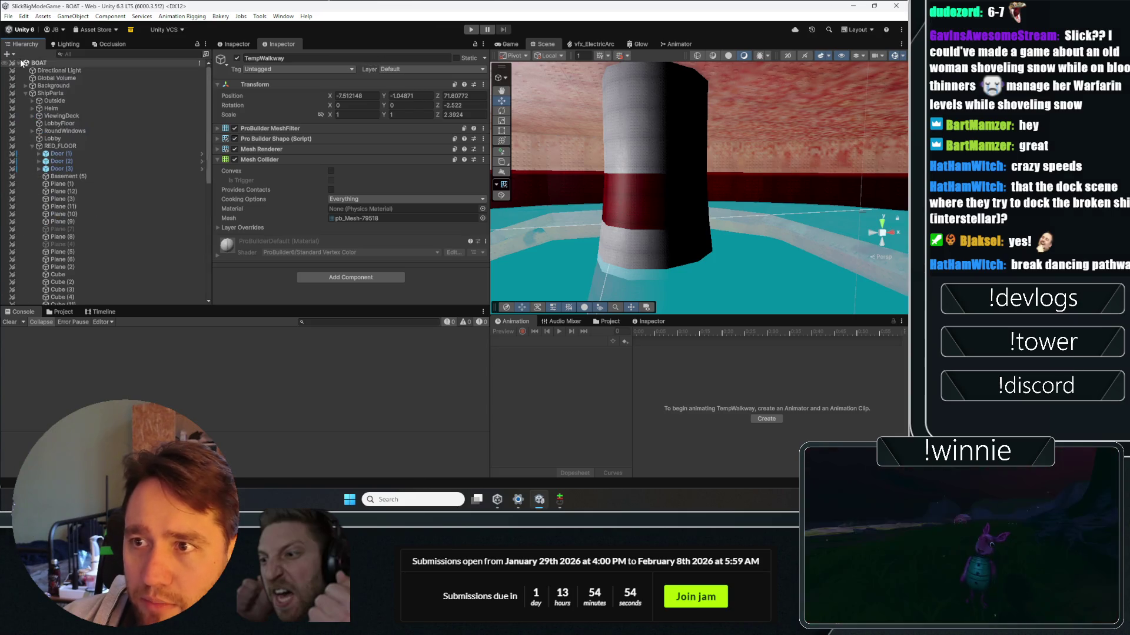
pyautogui.click(23, 93)
pyautogui.click(25, 93)
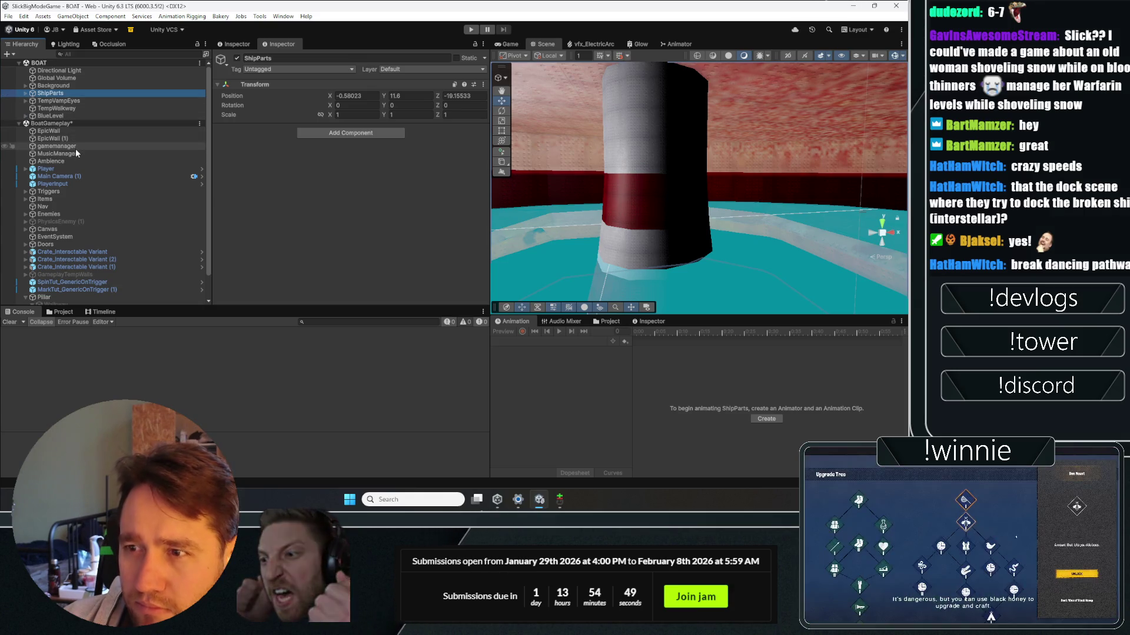
pyautogui.scroll(-2, 65, 196)
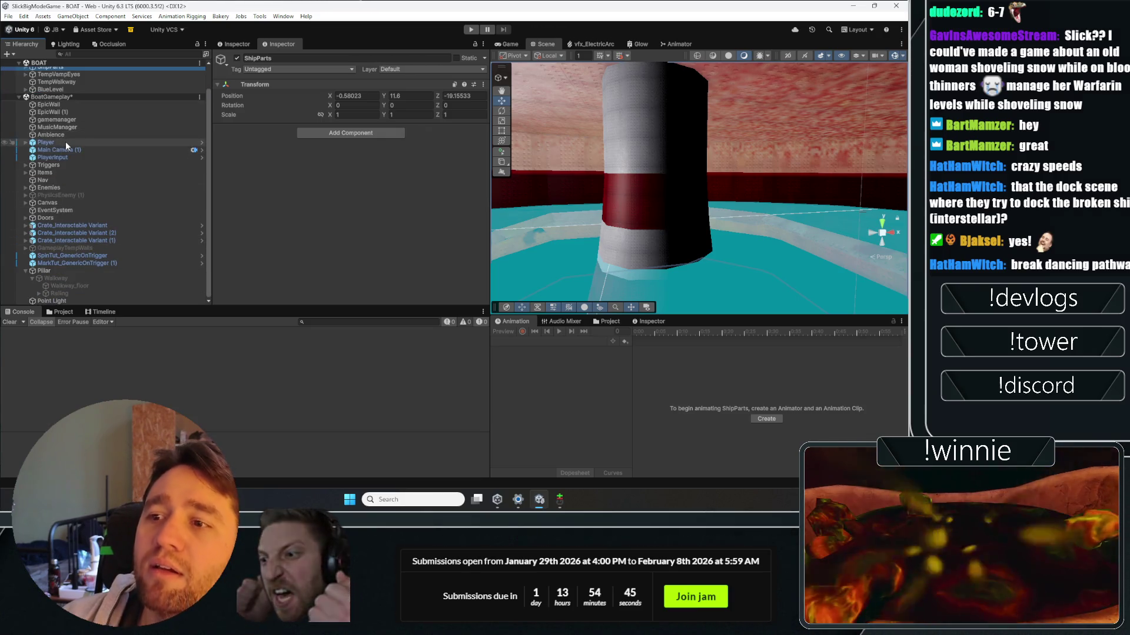
pyautogui.click(51, 179)
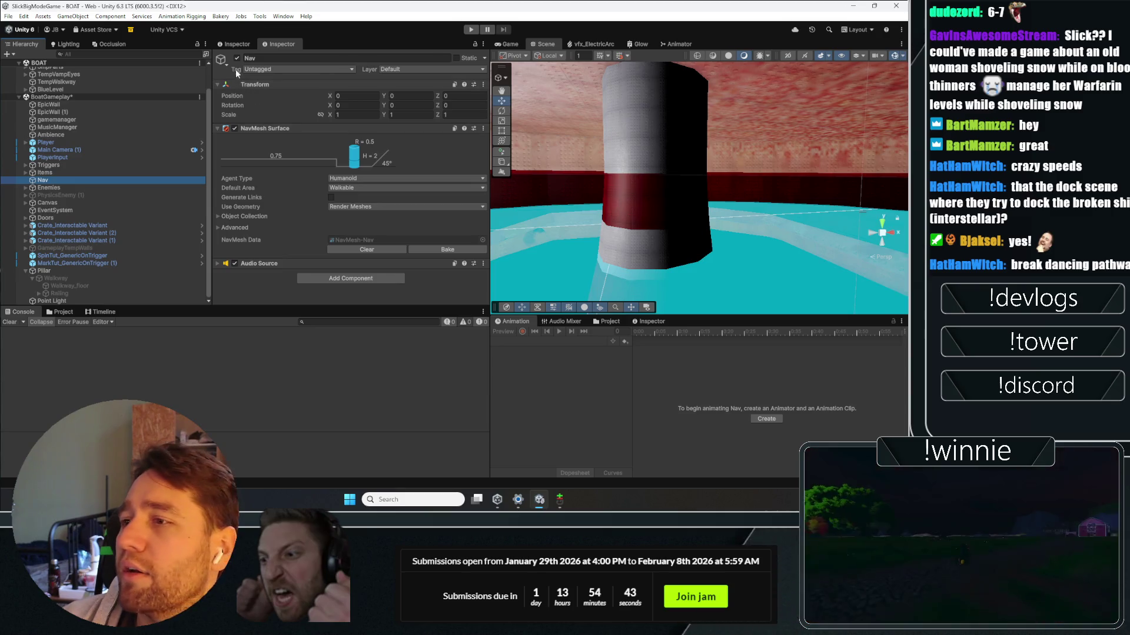
# Step: Disable the Nav object and orbit the scene around the striped pillar
pyautogui.click(237, 58)
pyautogui.moveTo(589, 176)
pyautogui.mouseDown()
pyautogui.moveTo(641, 165)
pyautogui.moveTo(623, 159)
pyautogui.moveTo(635, 155)
pyautogui.mouseUp()
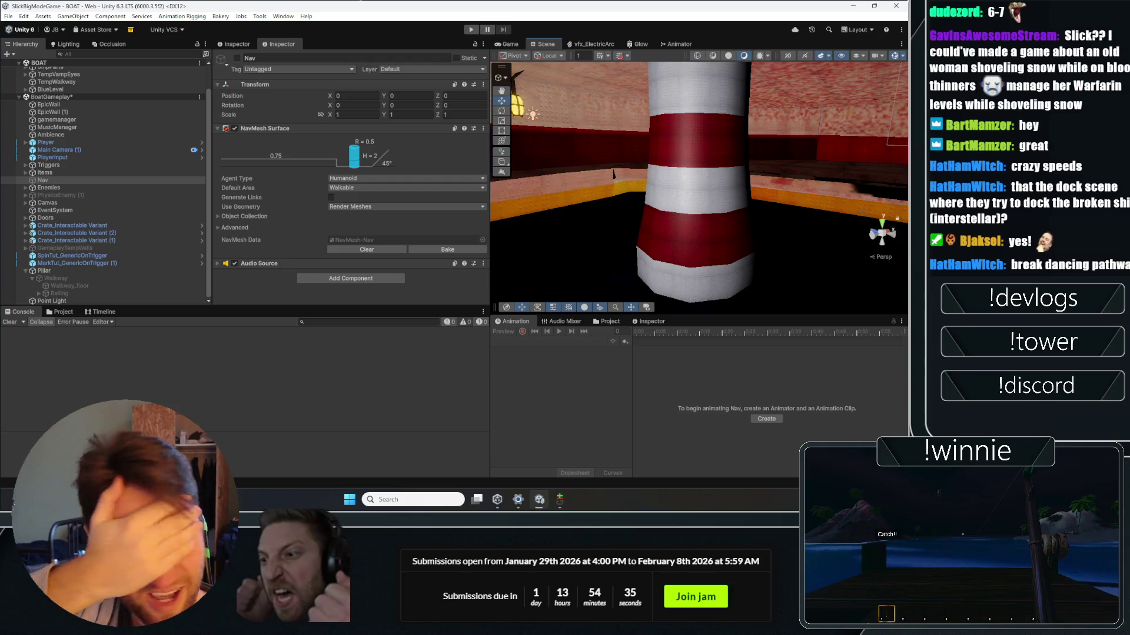
pyautogui.click(680, 184)
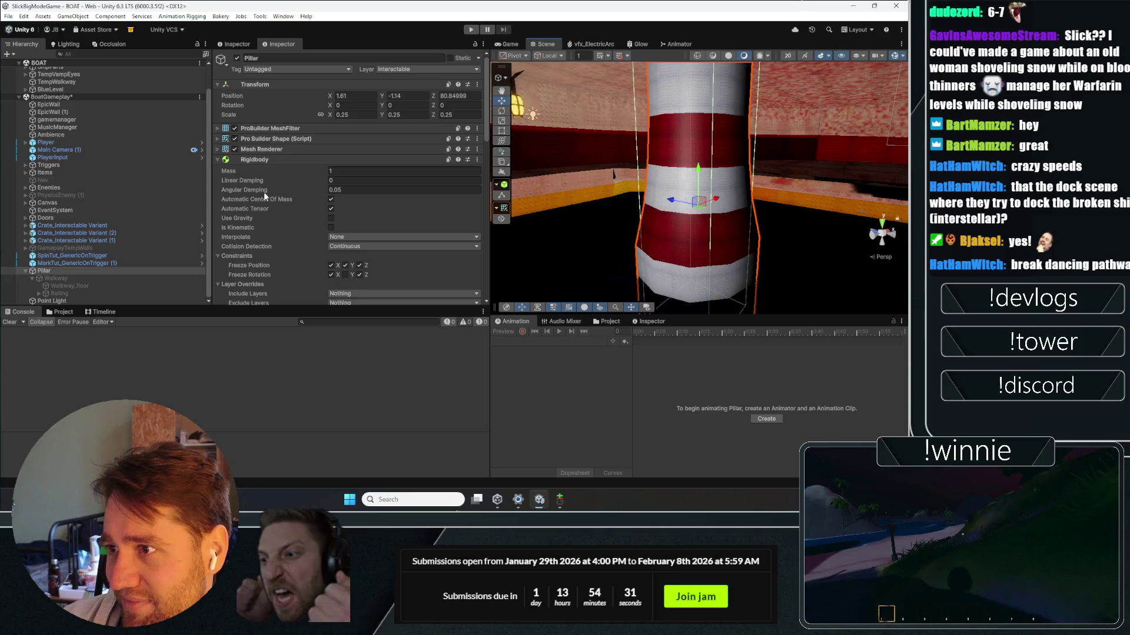
pyautogui.scroll(-5, 616, 218)
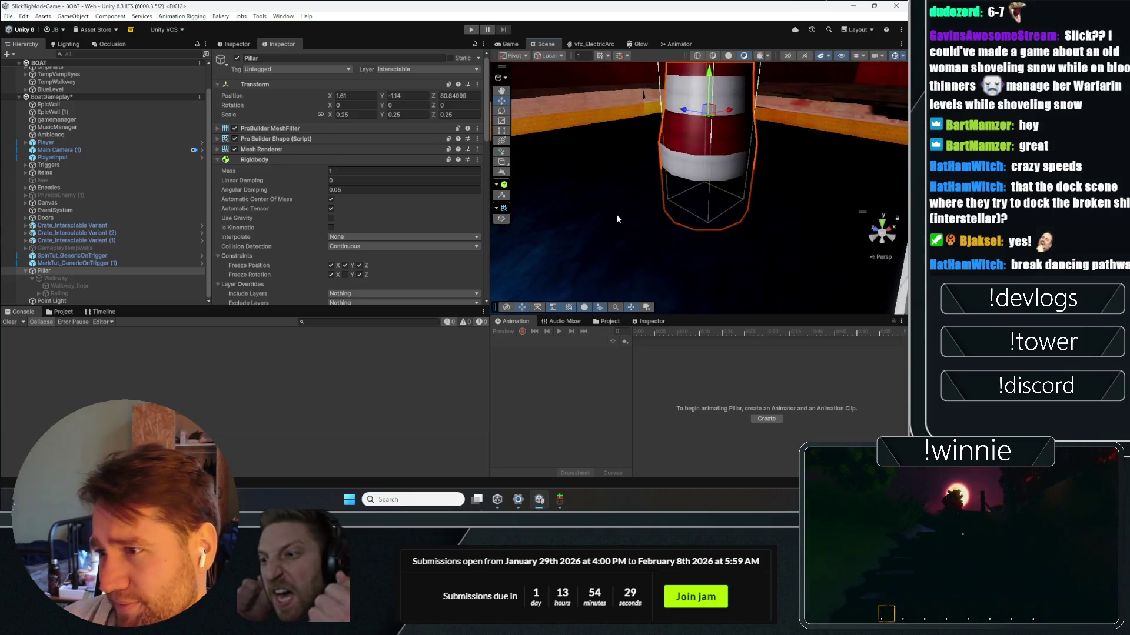
pyautogui.moveTo(666, 250); pyautogui.dragTo(625, 250)
pyautogui.moveTo(703, 212)
pyautogui.mouseDown()
pyautogui.moveTo(636, 177)
pyautogui.moveTo(667, 213)
pyautogui.moveTo(622, 192)
pyautogui.mouseUp()
# Step: Frame the Terrain, water and Pillar objects in the Scene view
pyautogui.click(653, 200)
pyautogui.click(666, 213)
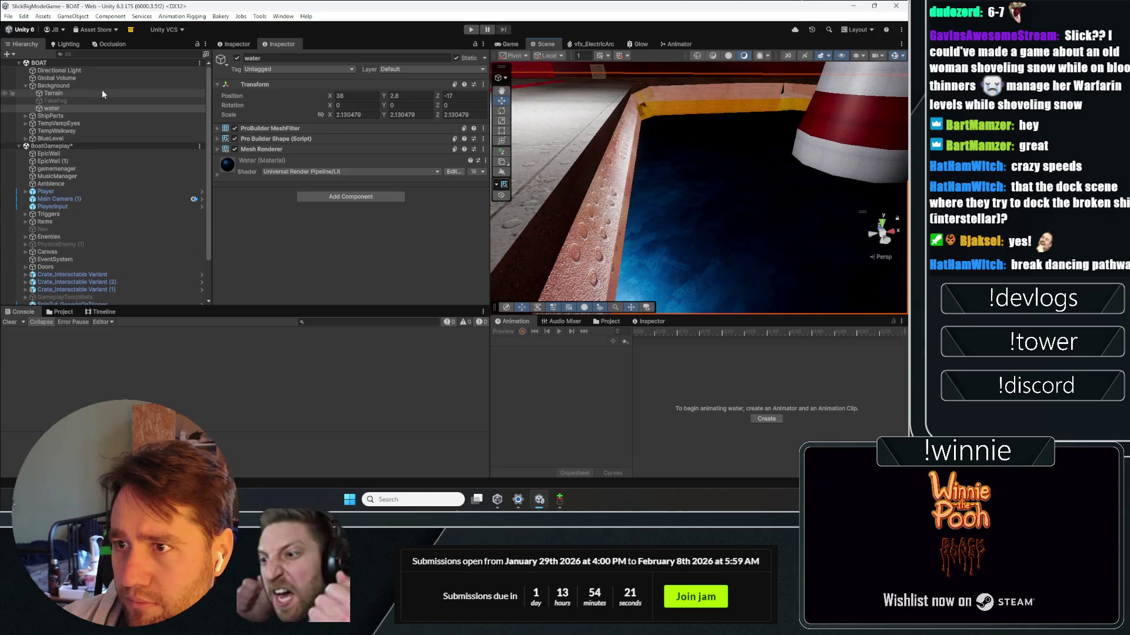
pyautogui.click(78, 93)
pyautogui.click(69, 87)
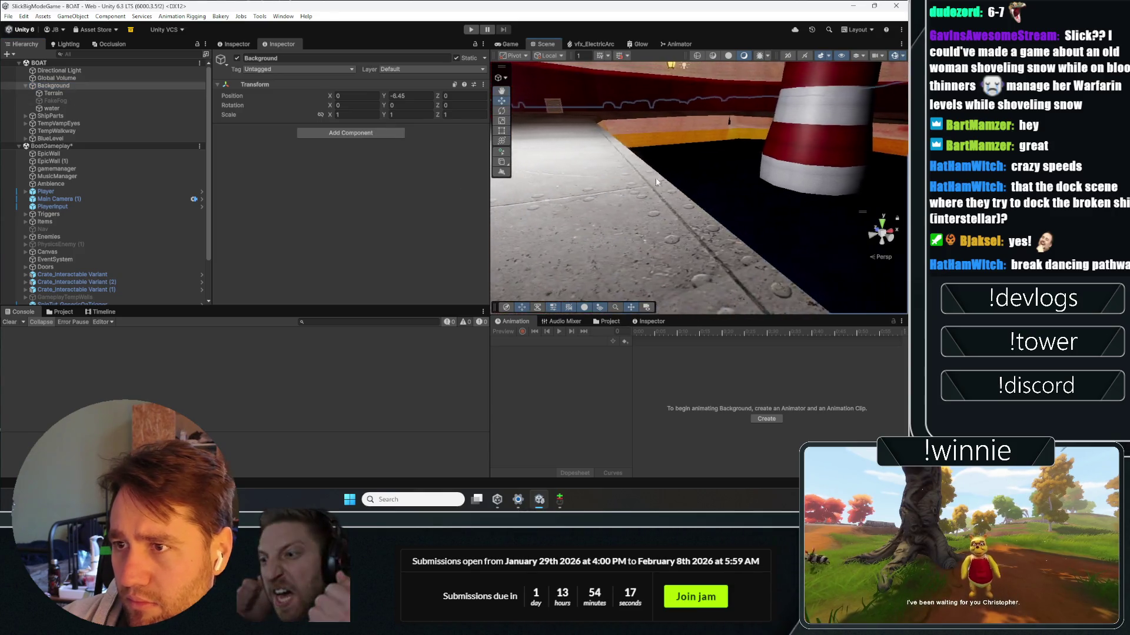
pyautogui.doubleClick(82, 93)
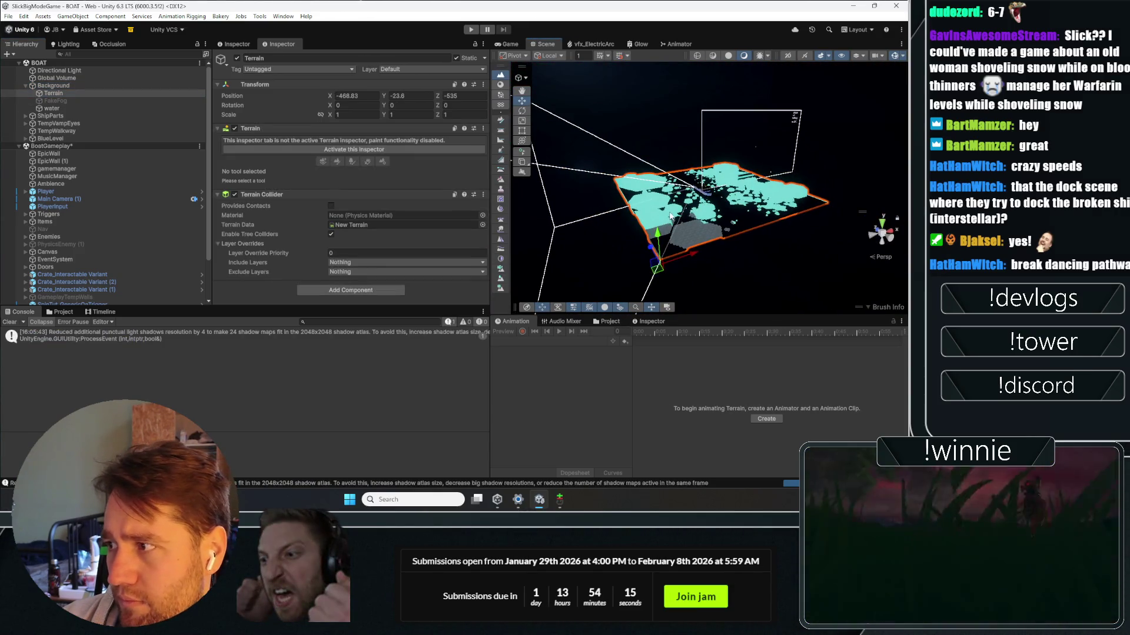
pyautogui.doubleClick(52, 108)
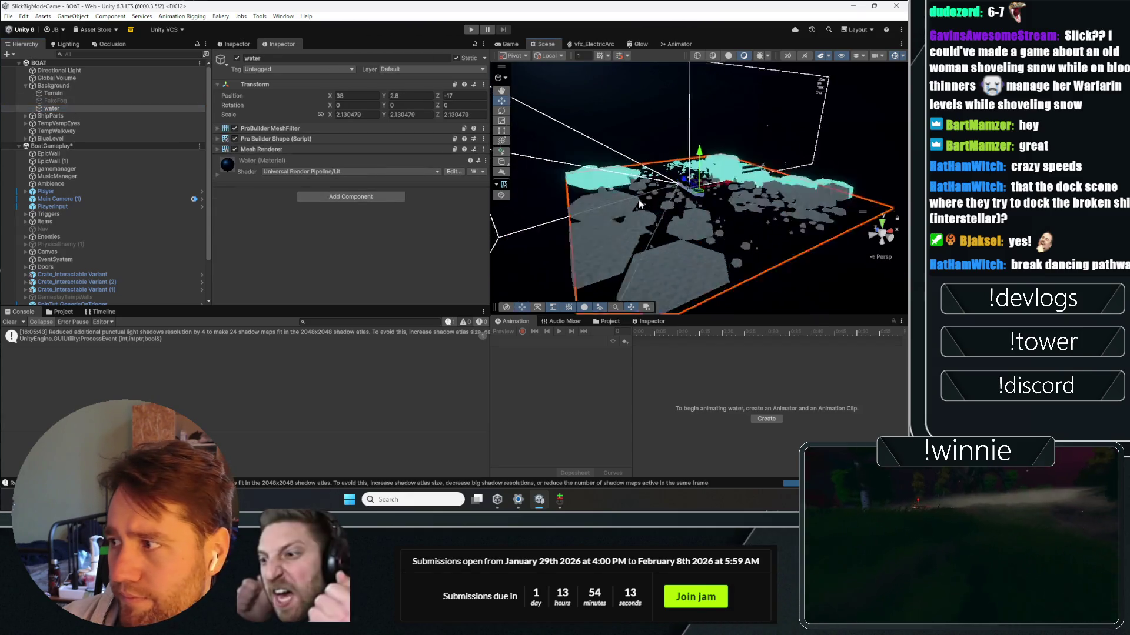
pyautogui.scroll(-3, 70, 225)
pyautogui.click(69, 226)
pyautogui.click(68, 255)
pyautogui.doubleClick(61, 271)
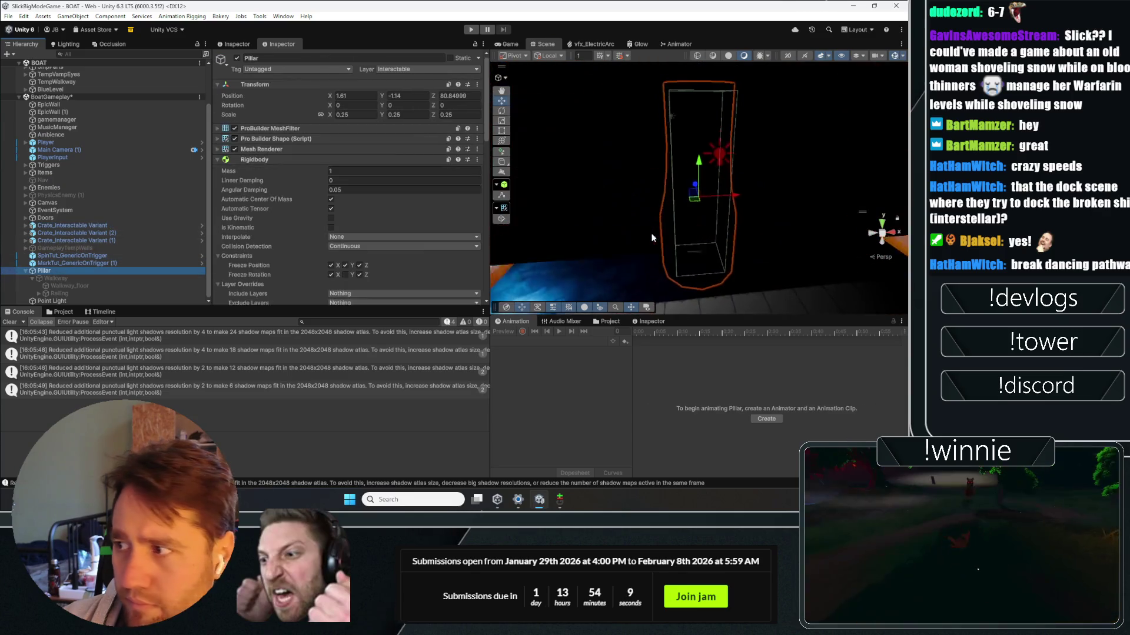
# Step: Enable the Walkway and inspect Walkway_floor's Box Collider
pyautogui.moveTo(715, 193); pyautogui.dragTo(664, 200)
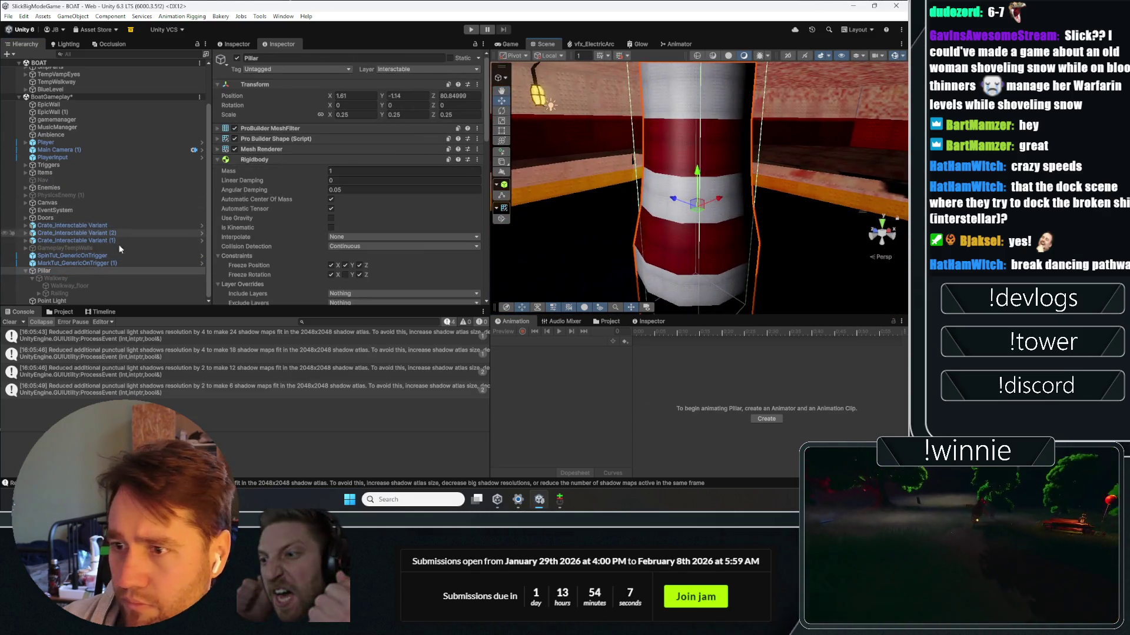
pyautogui.click(68, 276)
pyautogui.click(238, 58)
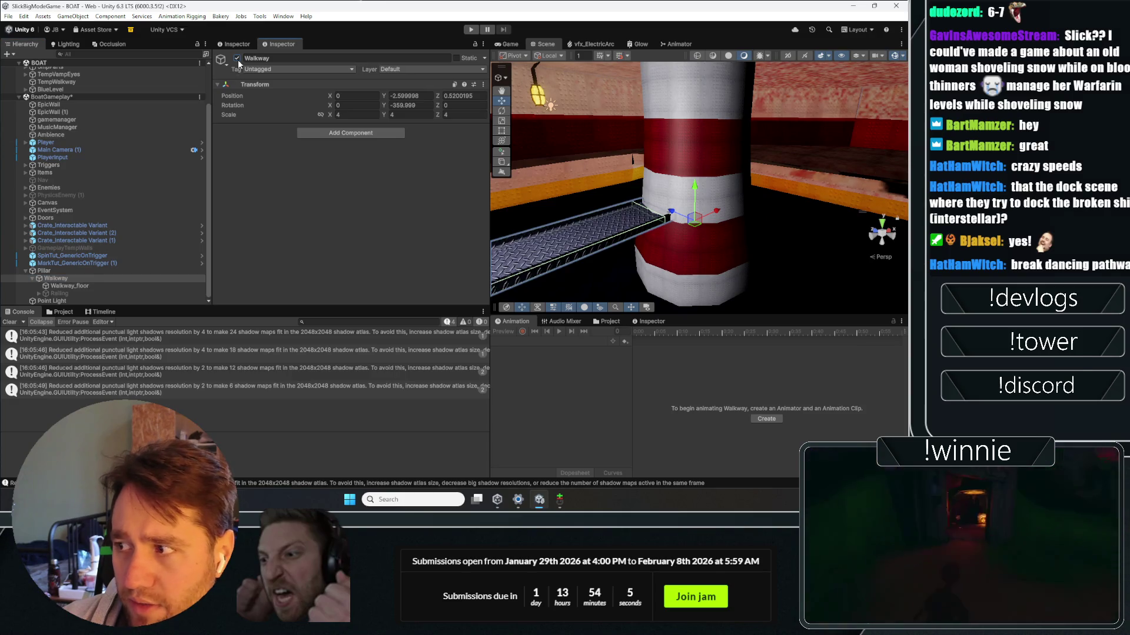
pyautogui.moveTo(588, 174)
pyautogui.mouseDown()
pyautogui.moveTo(468, 200)
pyautogui.moveTo(330, 203)
pyautogui.mouseUp()
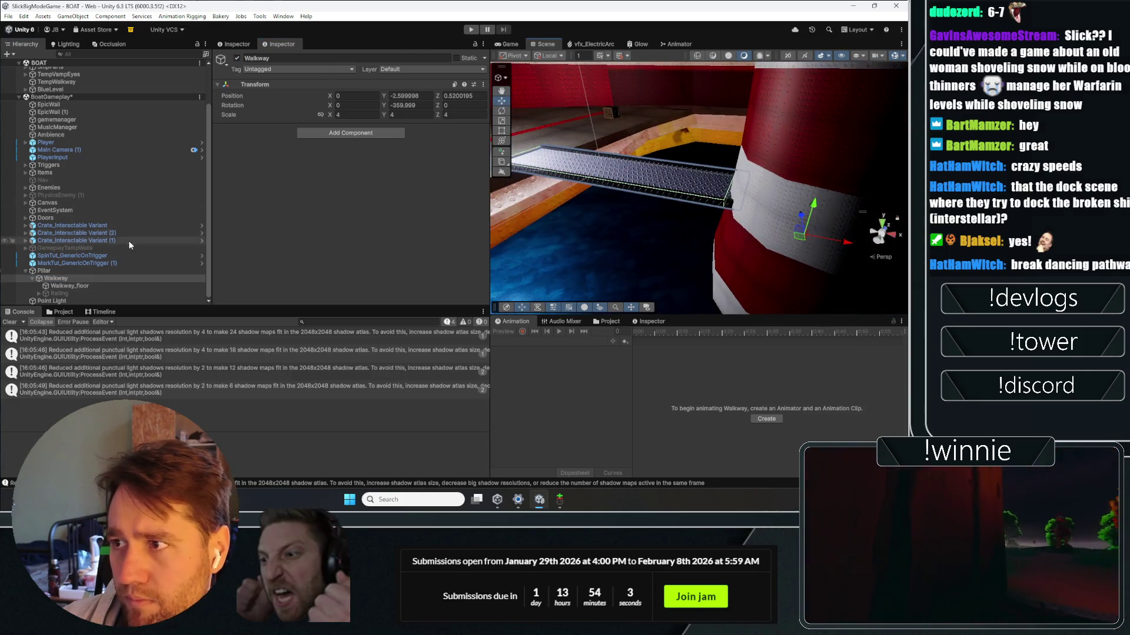
pyautogui.click(83, 285)
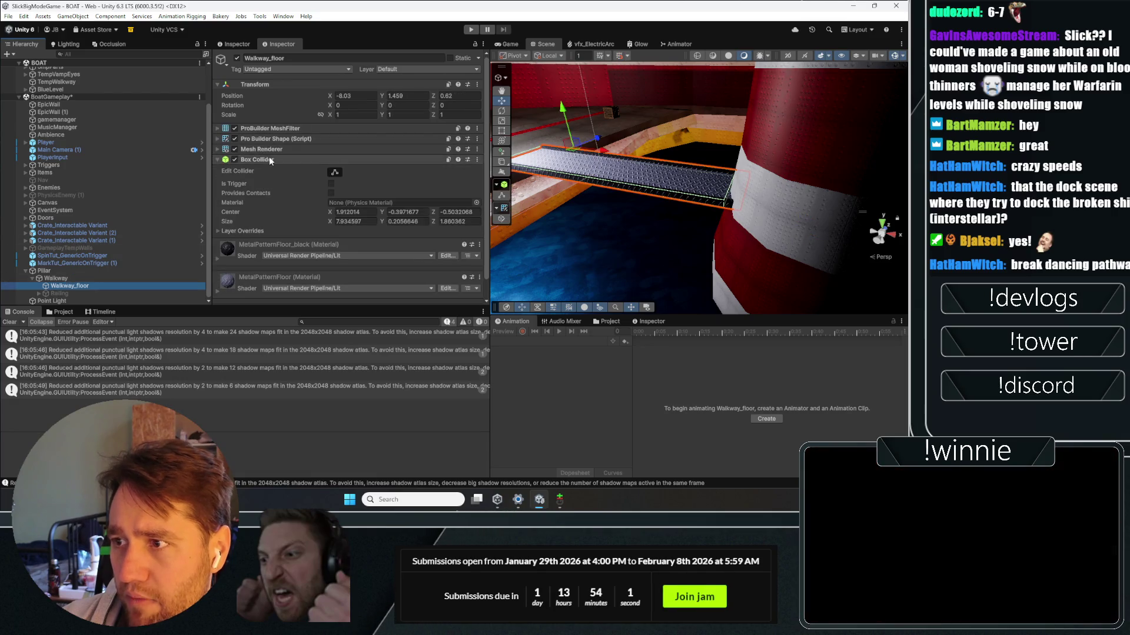
pyautogui.click(269, 158)
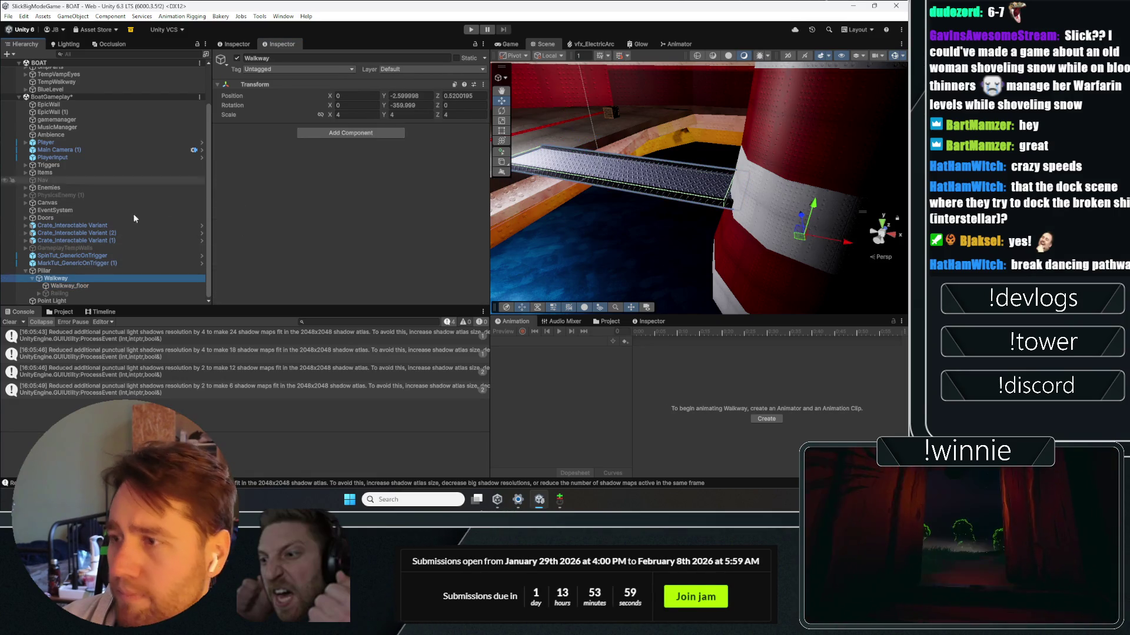
# Step: Set the Pillar's Rigidbody Mass to 10 and start a play test
pyautogui.click(59, 271)
pyautogui.scroll(-2, 277, 166)
pyautogui.scroll(-1, 277, 166)
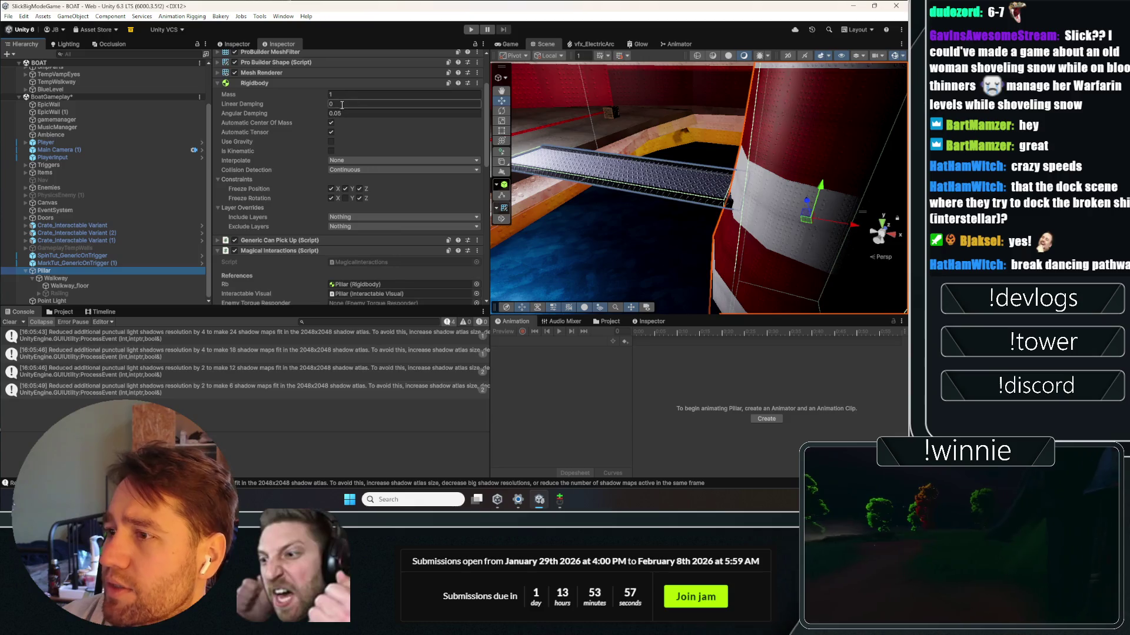
pyautogui.click(349, 94)
pyautogui.write('10')
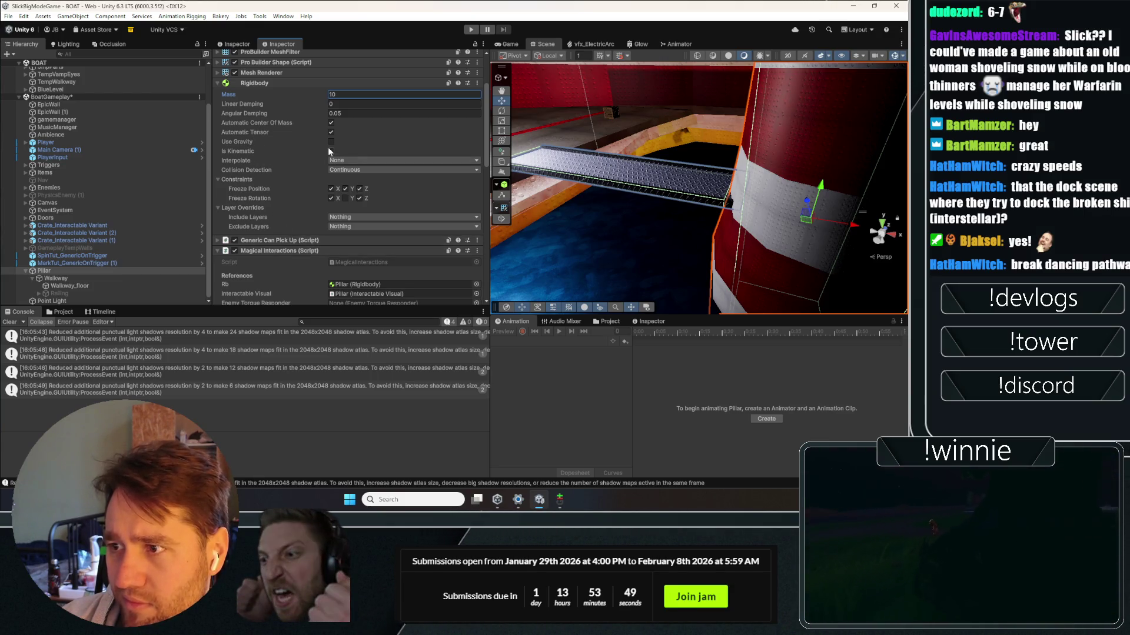
pyautogui.click(473, 29)
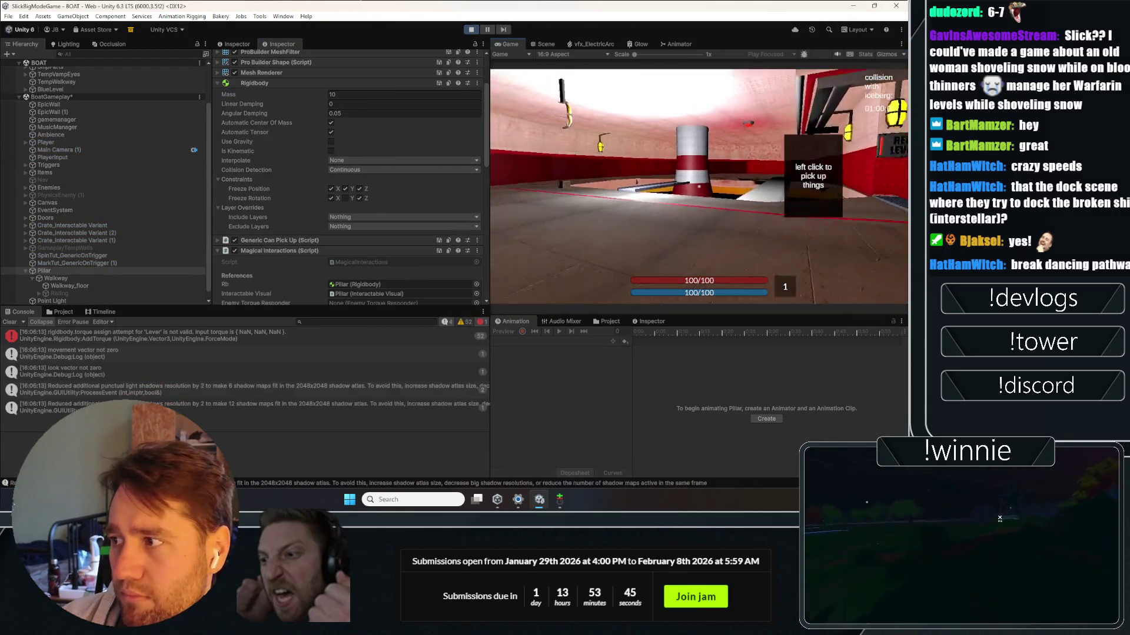
# Step: Walk the player up to the red-and-white pillar and look around it
pyautogui.press('w')
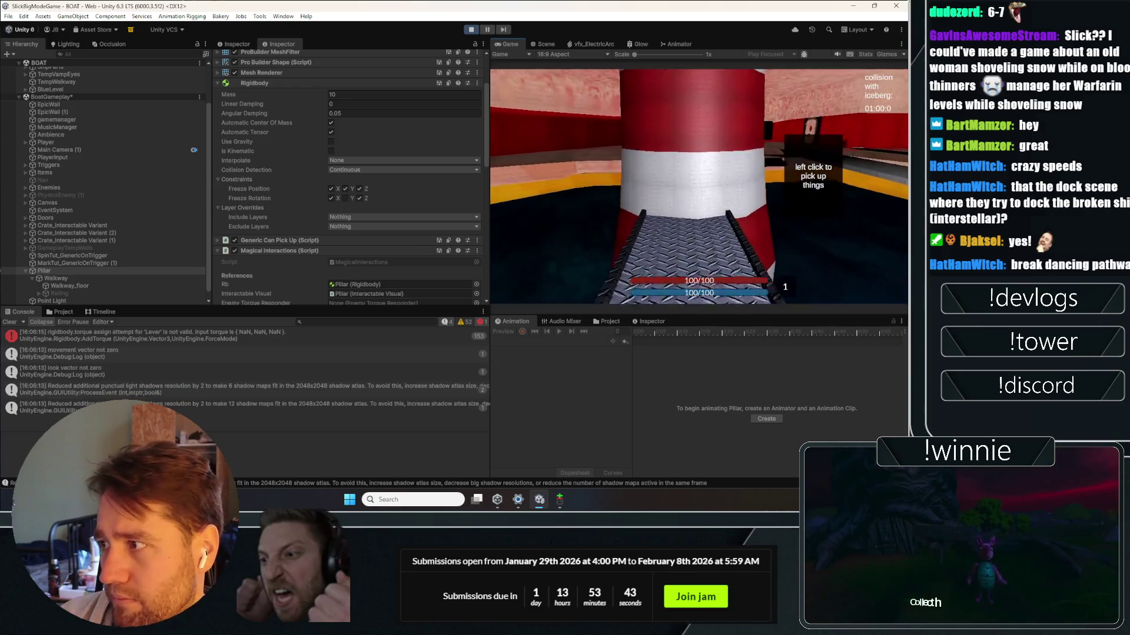
pyautogui.press('s')
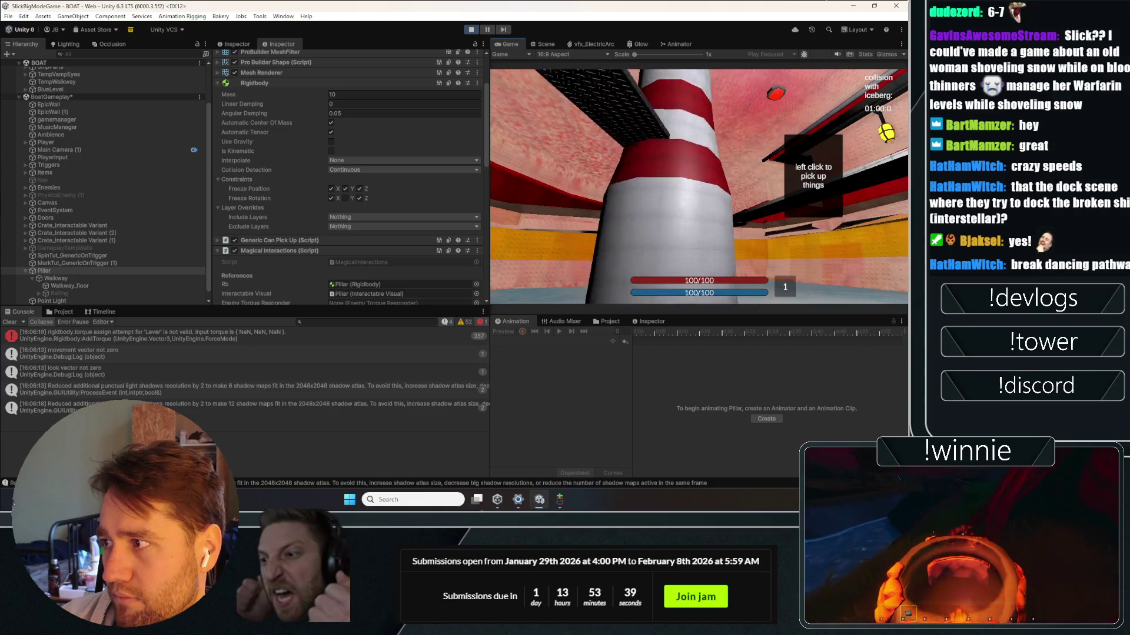
pyautogui.press('a')
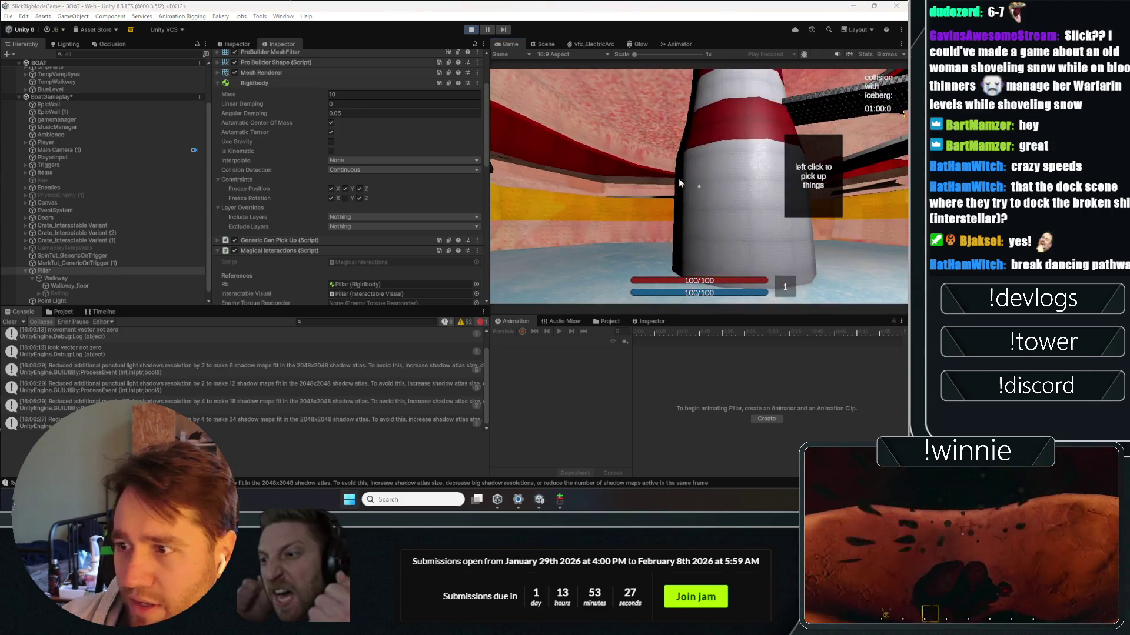
pyautogui.scroll(-7, 259, 203)
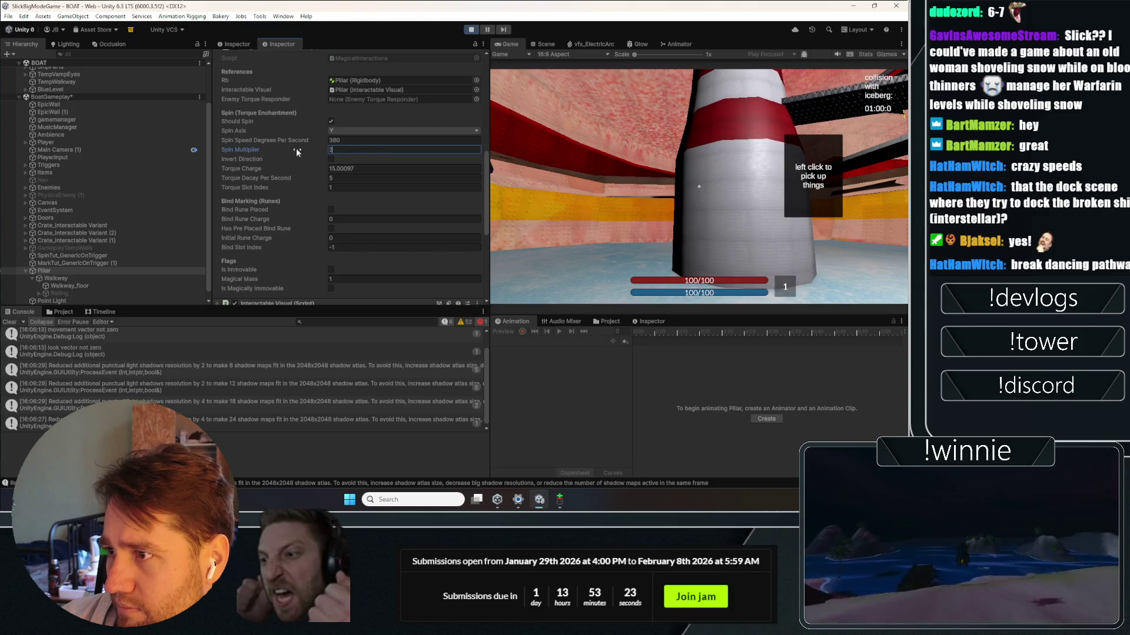
# Step: Set Spin Multiplier to 0.1, frame the Pillar in the Scene view, then resume the game
pyautogui.write('0.1')
pyautogui.press('Return')
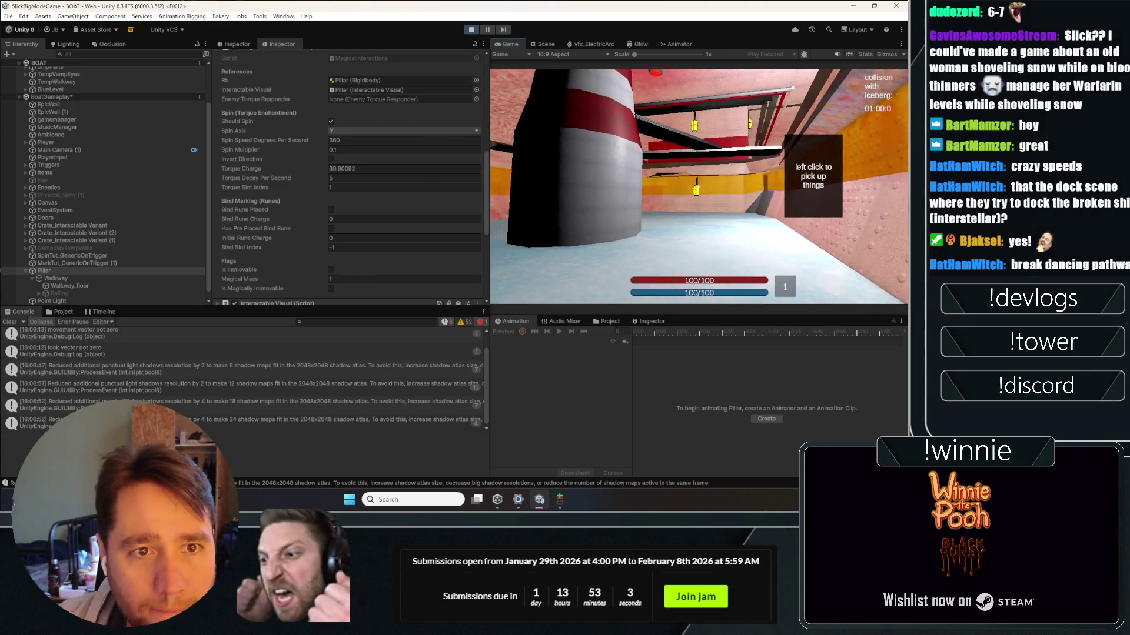
pyautogui.click(537, 44)
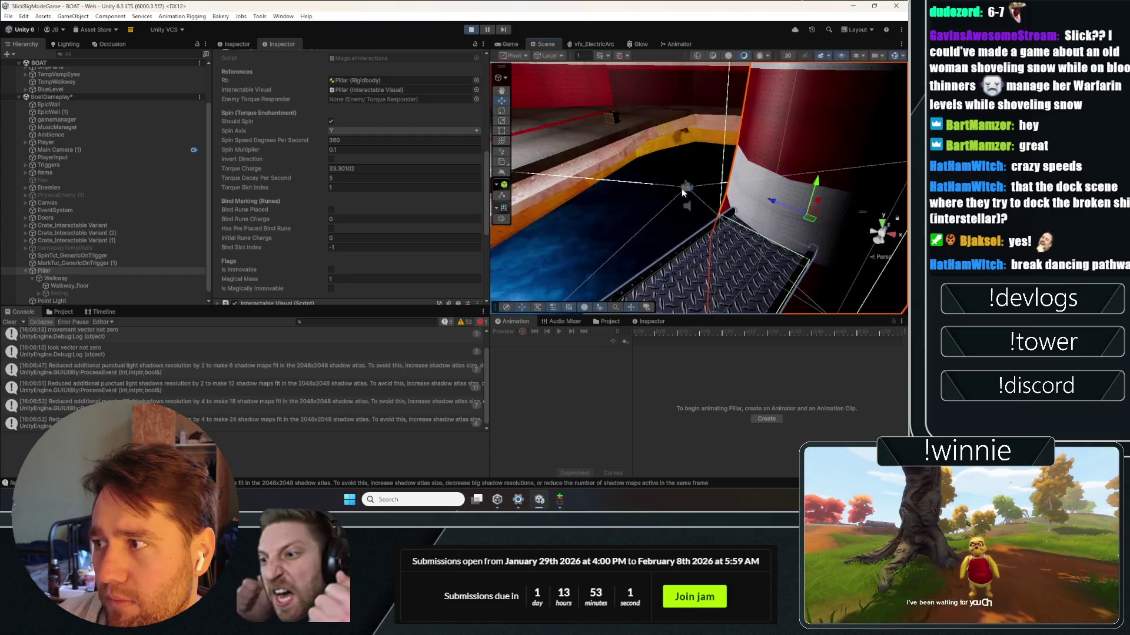
pyautogui.moveTo(681, 188); pyautogui.dragTo(776, 211)
pyautogui.press('f')
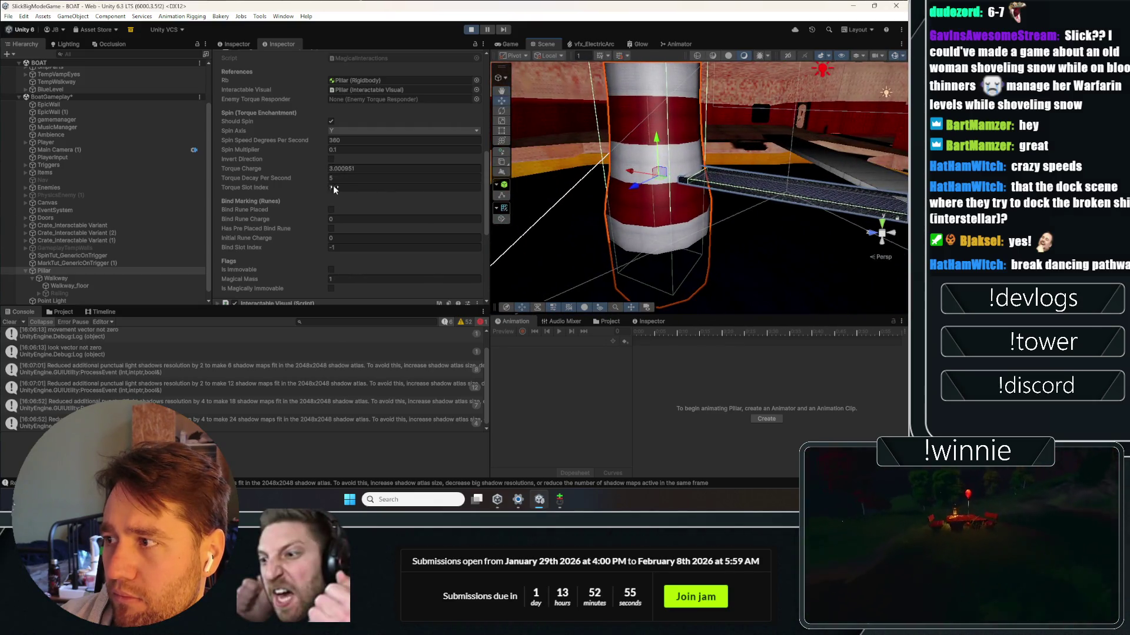
pyautogui.click(509, 44)
pyautogui.press('w')
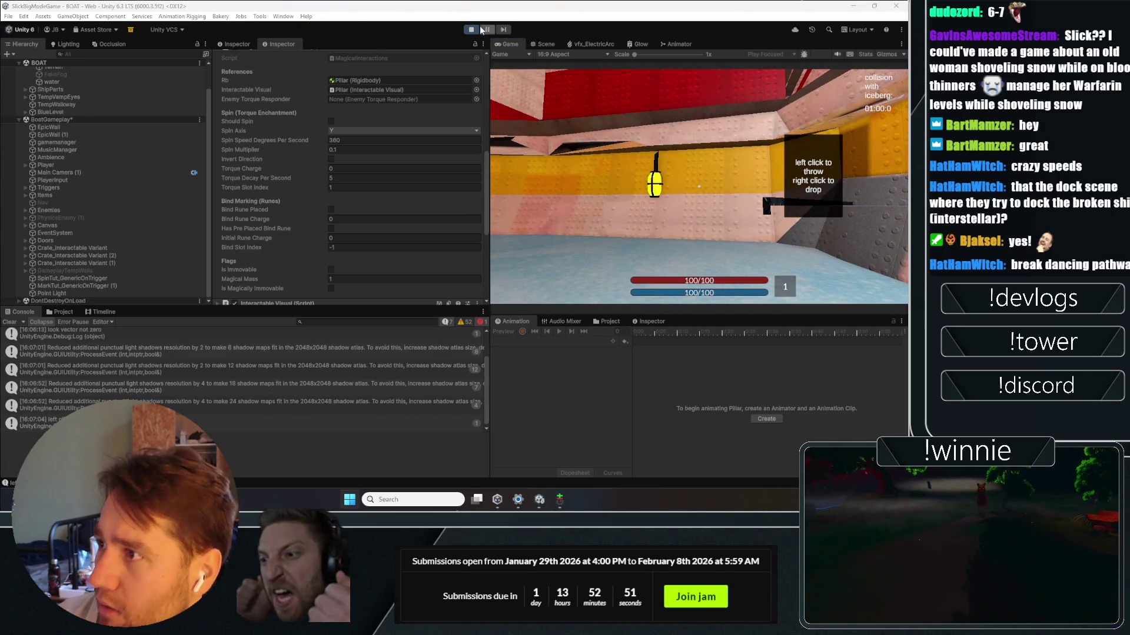
# Step: Restart the play test, walk toward the pillar and metal walkway, and view them in the Scene
pyautogui.click(477, 29)
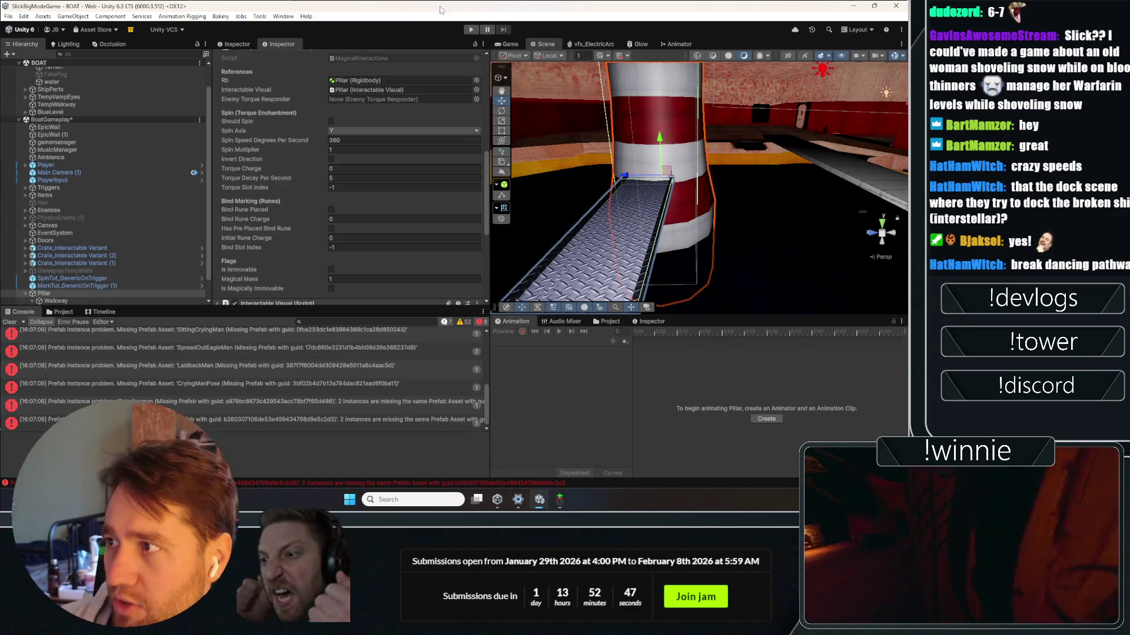
pyautogui.click(470, 28)
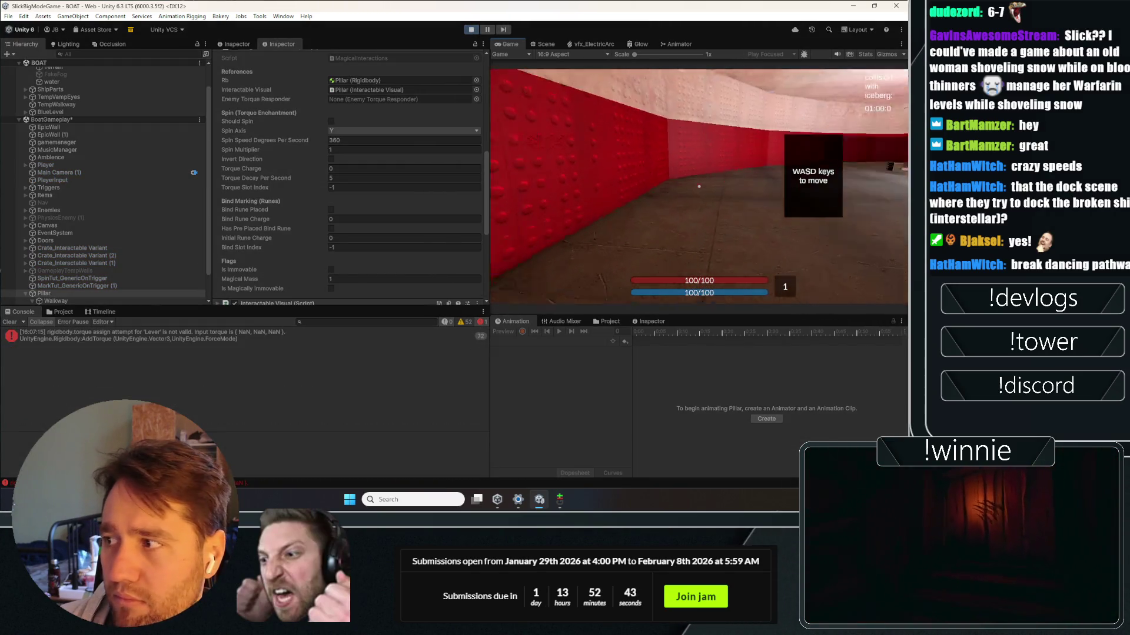
pyautogui.press('w')
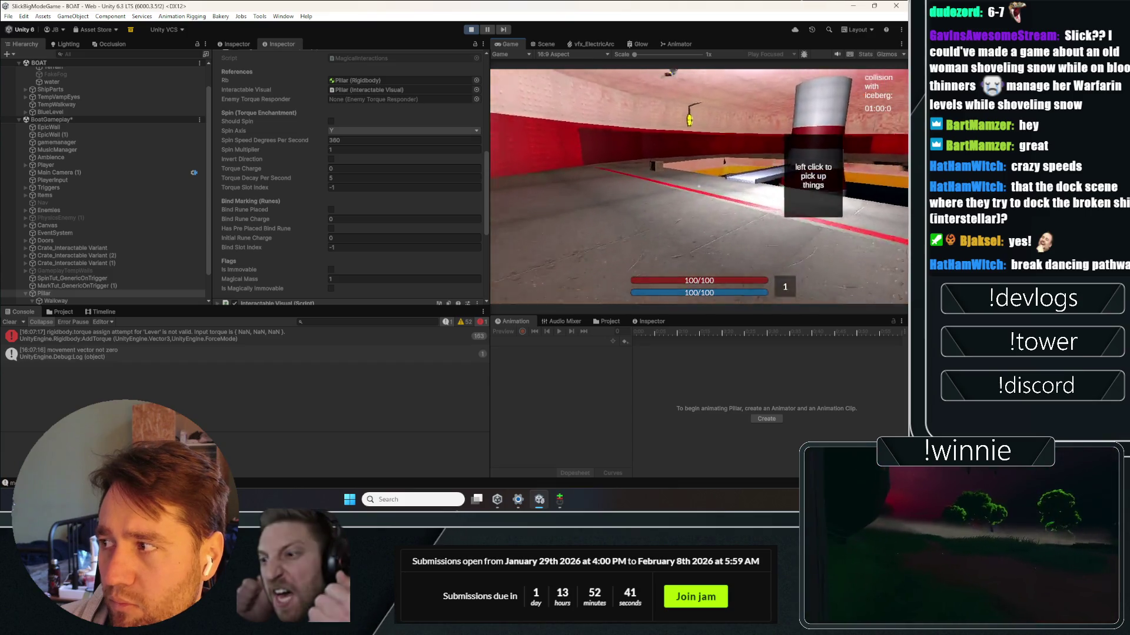
pyautogui.press('w')
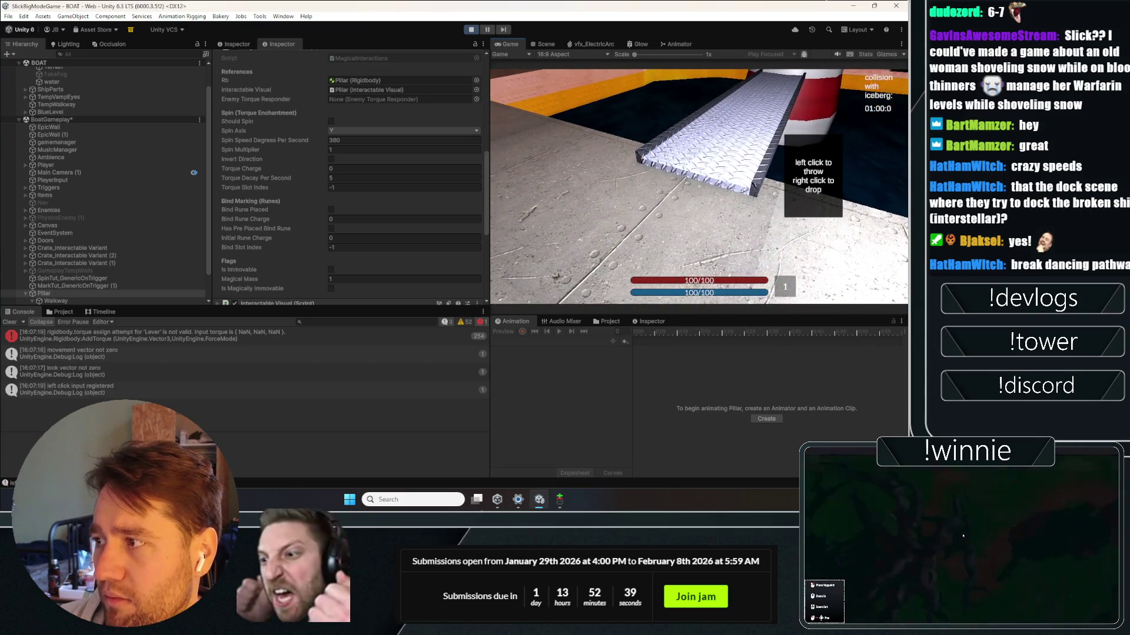
pyautogui.click(543, 44)
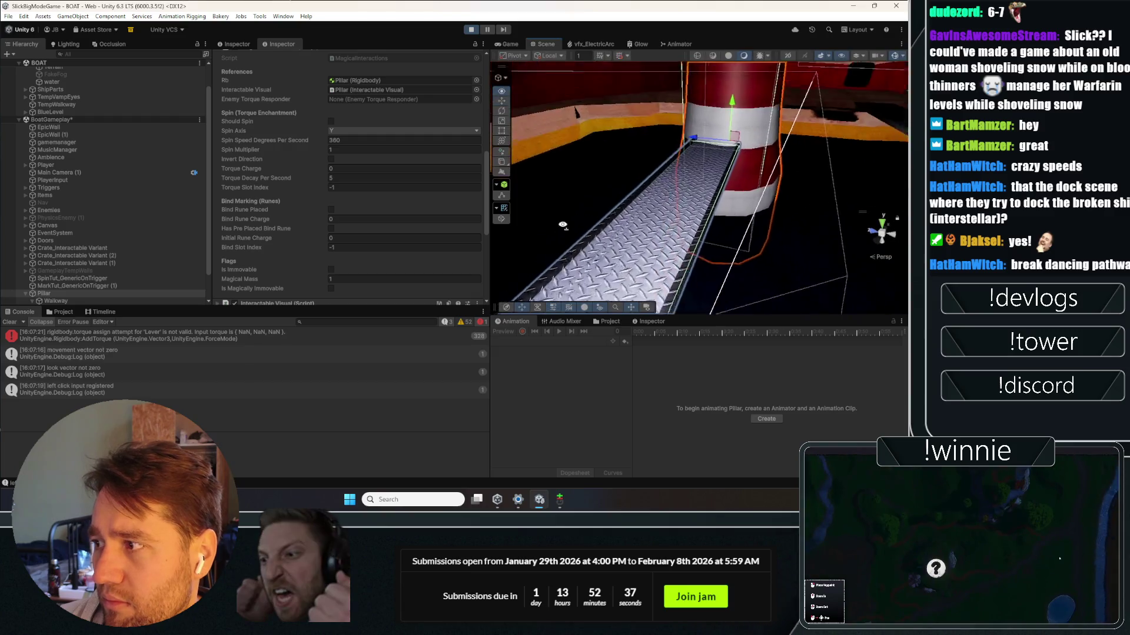
# Step: Shrink the Walkway_floor box collider toward the pillar, restarting the play test
pyautogui.click(736, 232)
pyautogui.scroll(-1, 167, 201)
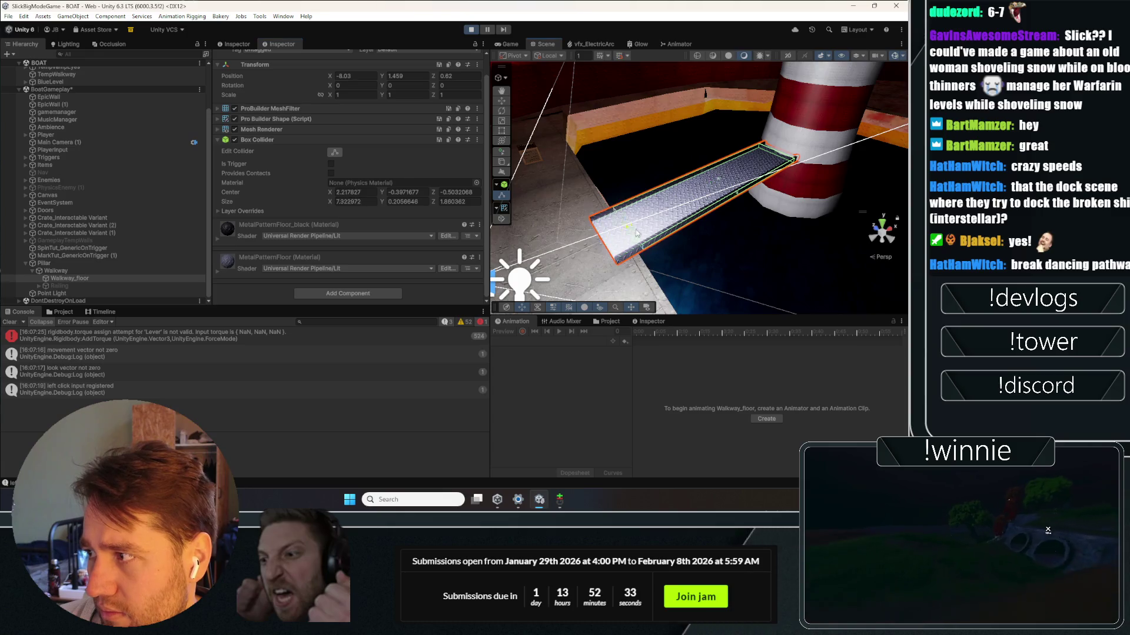
pyautogui.moveTo(636, 233); pyautogui.dragTo(675, 290)
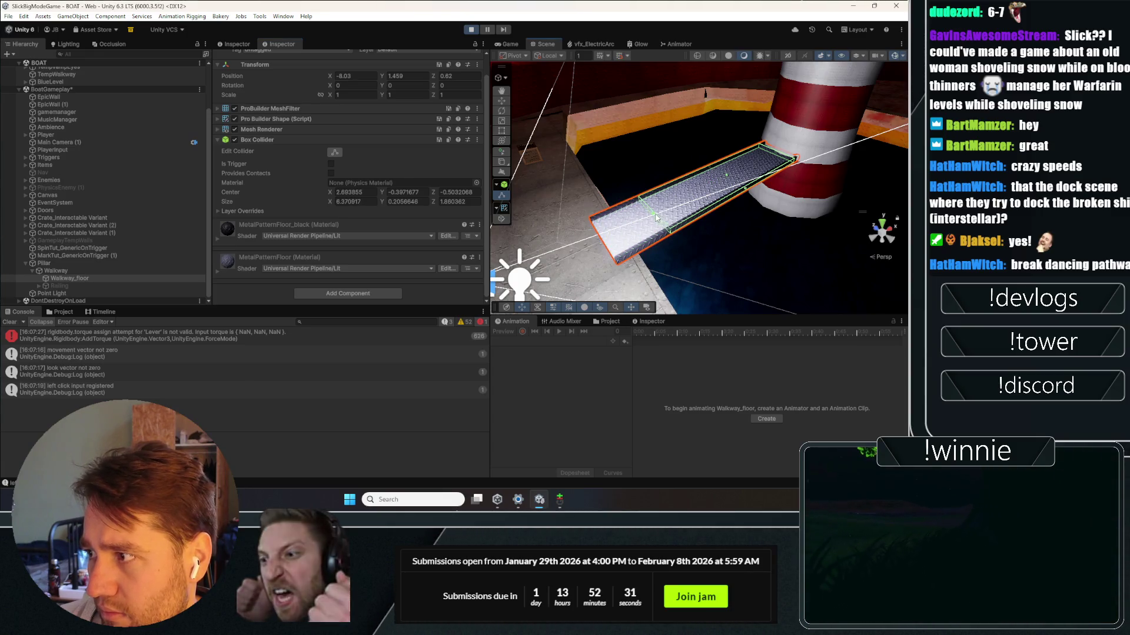
pyautogui.moveTo(664, 223); pyautogui.dragTo(721, 179)
pyautogui.click(473, 29)
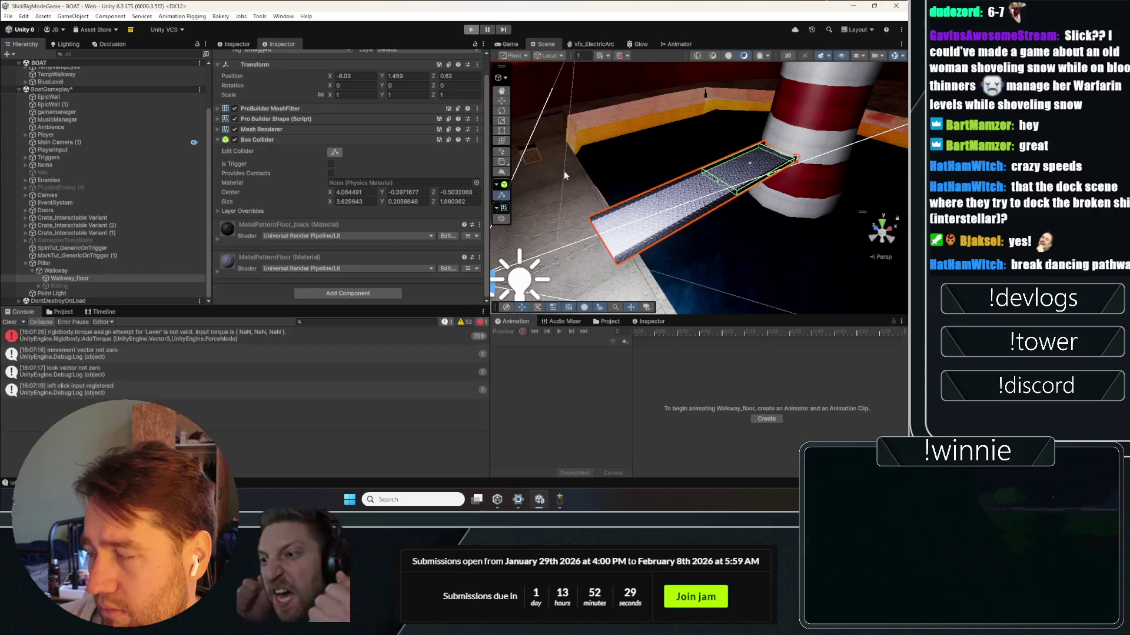
pyautogui.hotkey('ctrl', 'p')
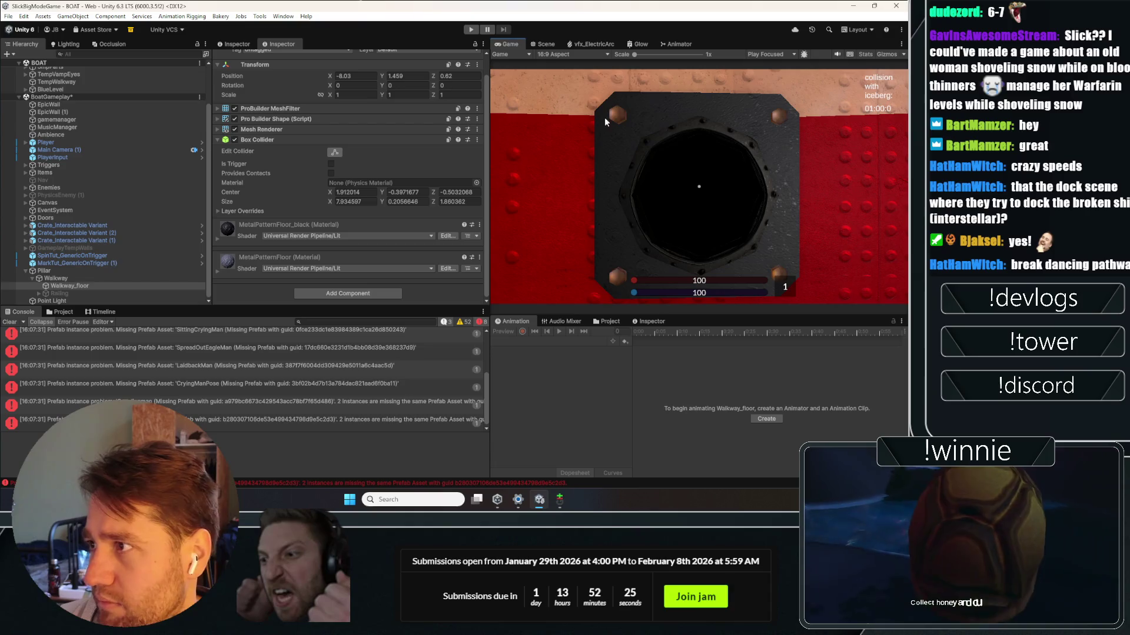
pyautogui.click(542, 45)
pyautogui.click(334, 152)
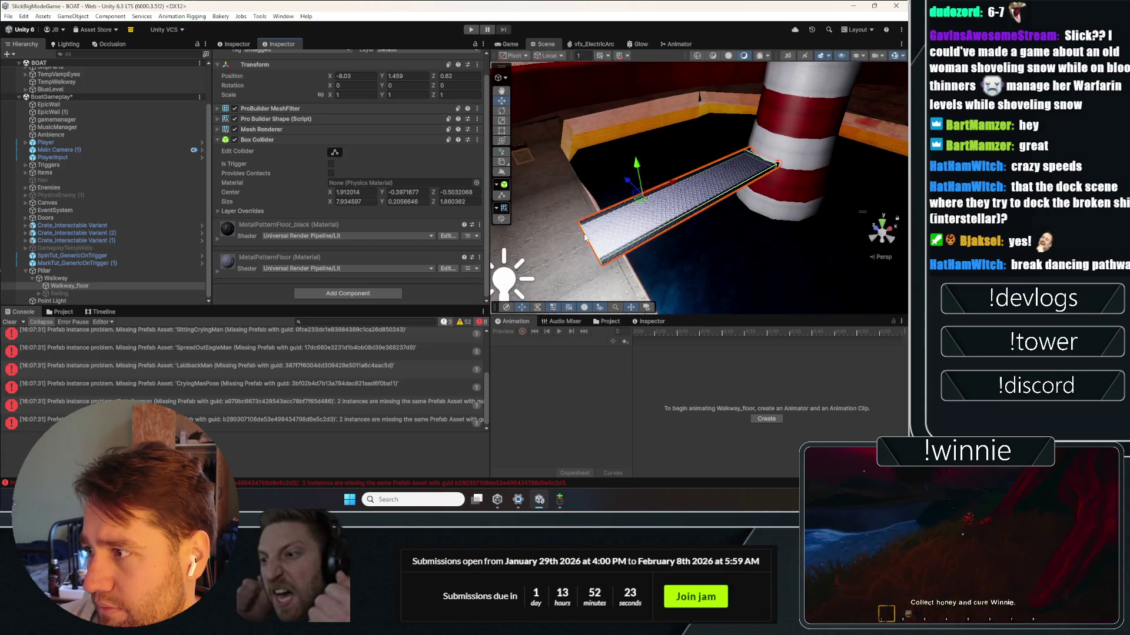
# Step: Play-test moving around the striped pillar, then show the Walkway object's transform values
pyautogui.scroll(5, 591, 259)
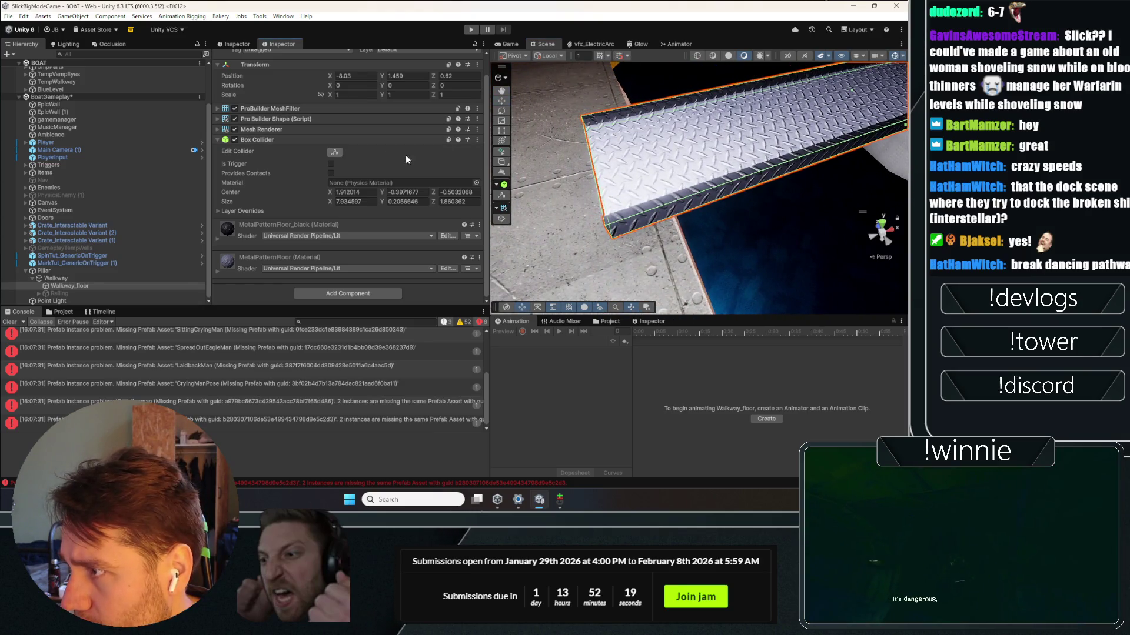
pyautogui.moveTo(588, 153); pyautogui.dragTo(671, 157)
pyautogui.scroll(-5, 817, 75)
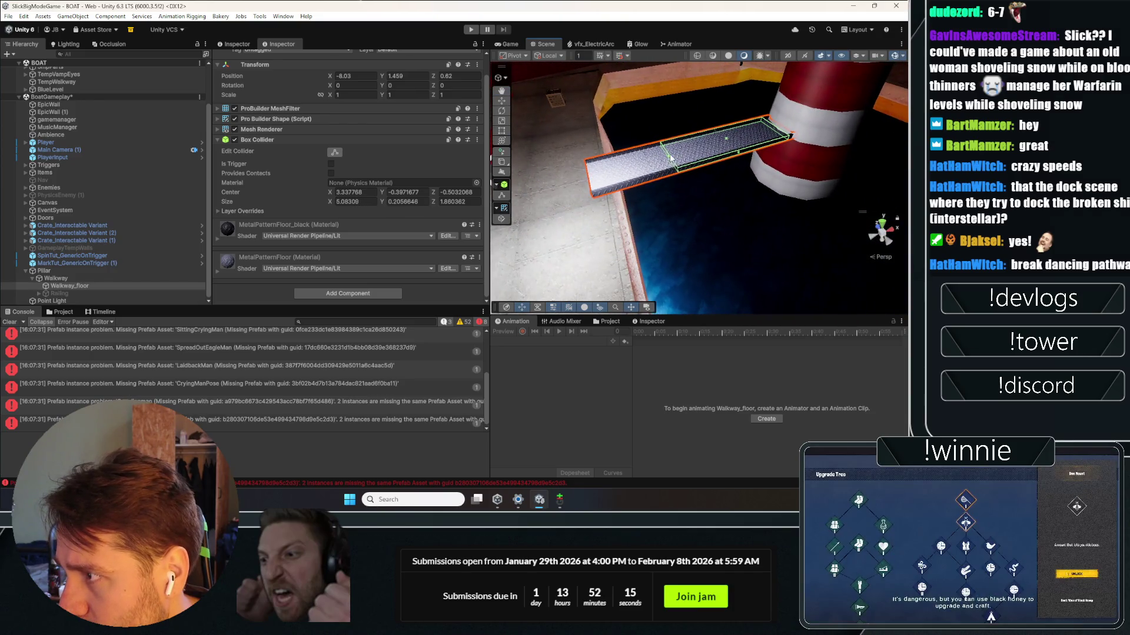
pyautogui.click(470, 29)
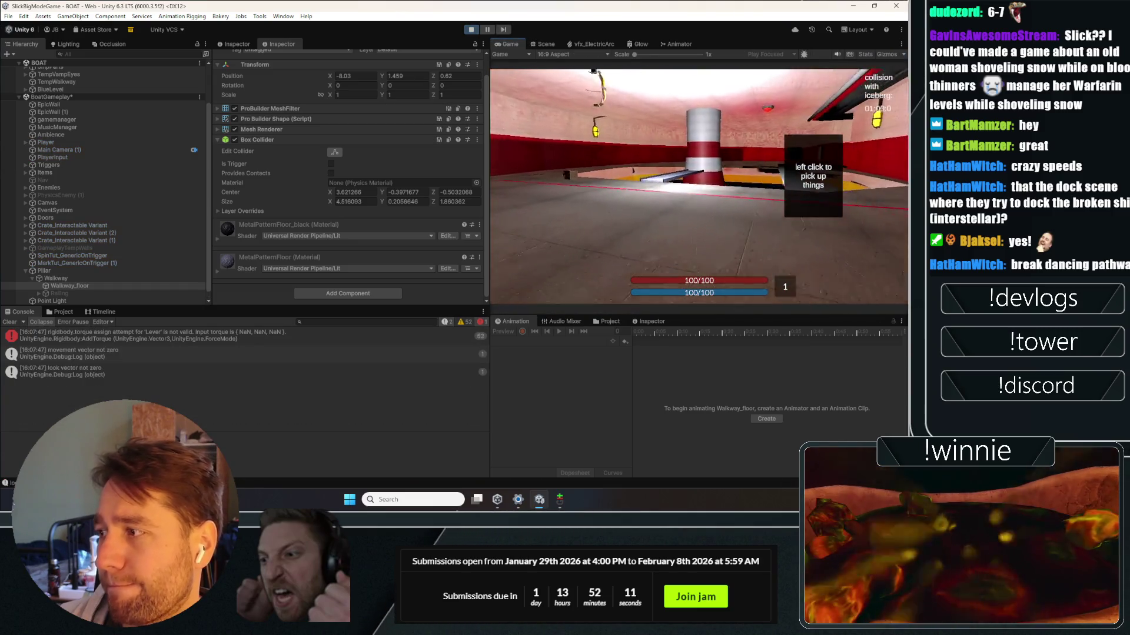
pyautogui.press('w')
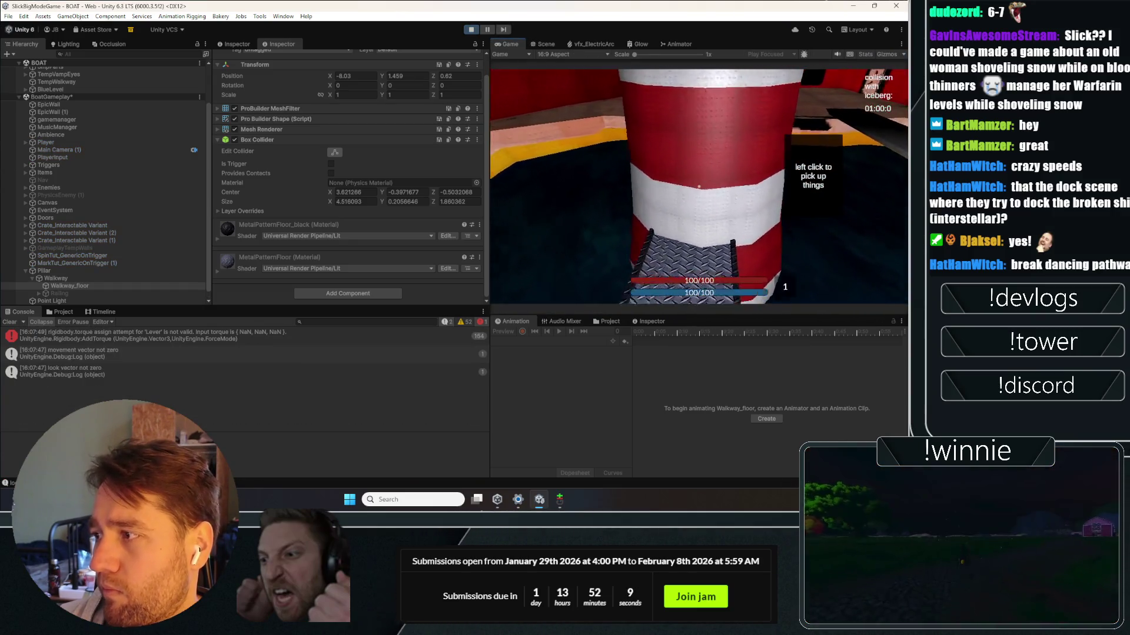
pyautogui.press('s')
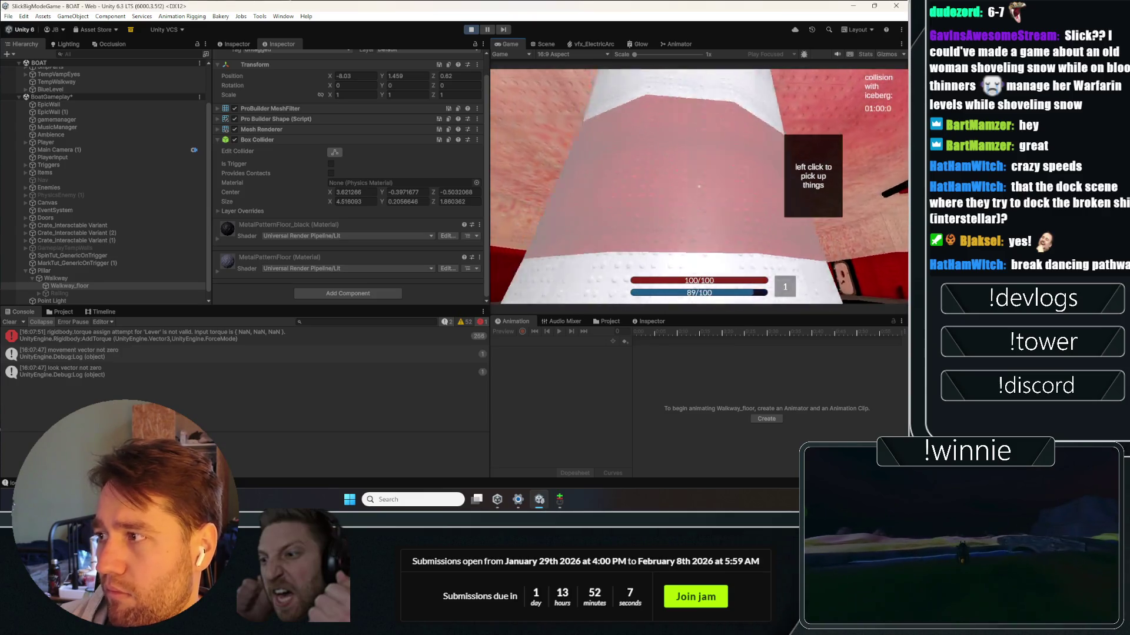
pyautogui.press('s')
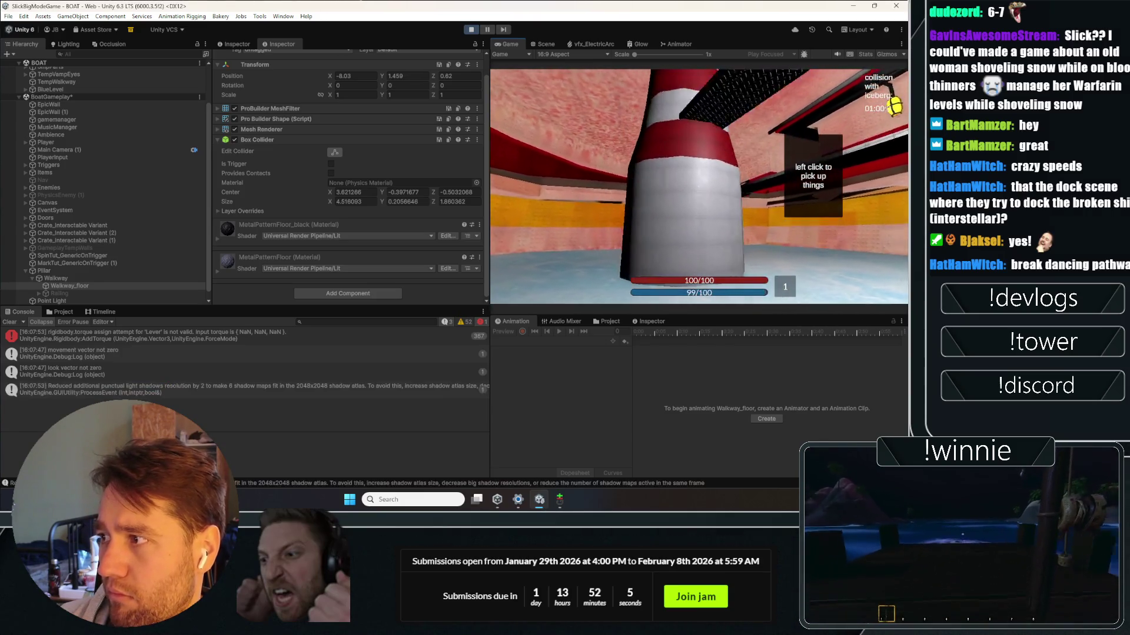
pyautogui.press('d')
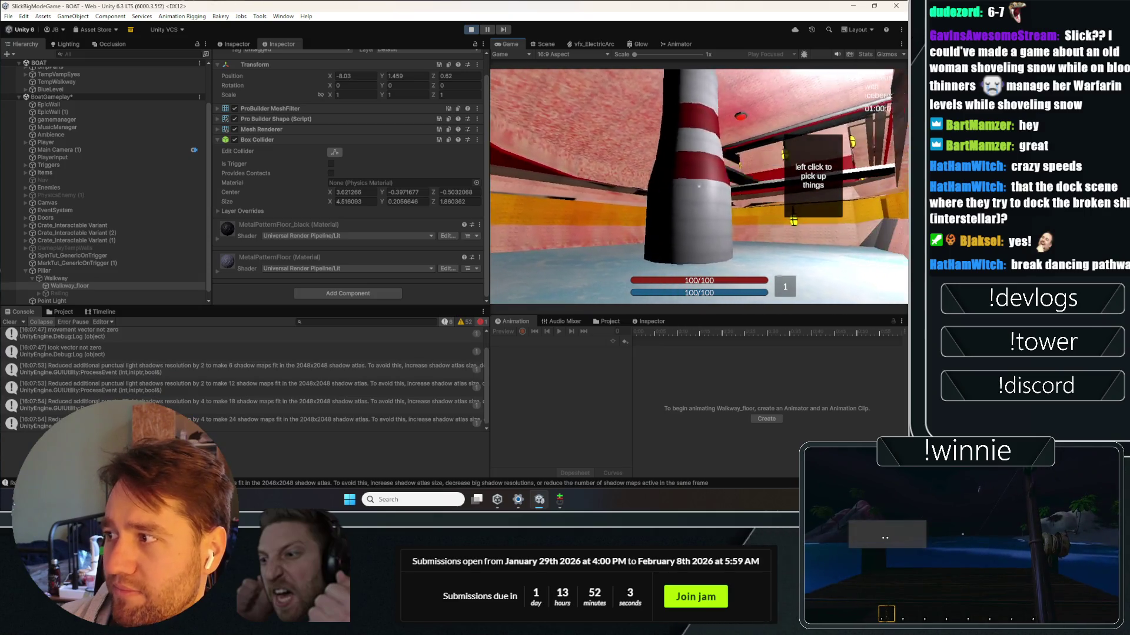
pyautogui.press('d')
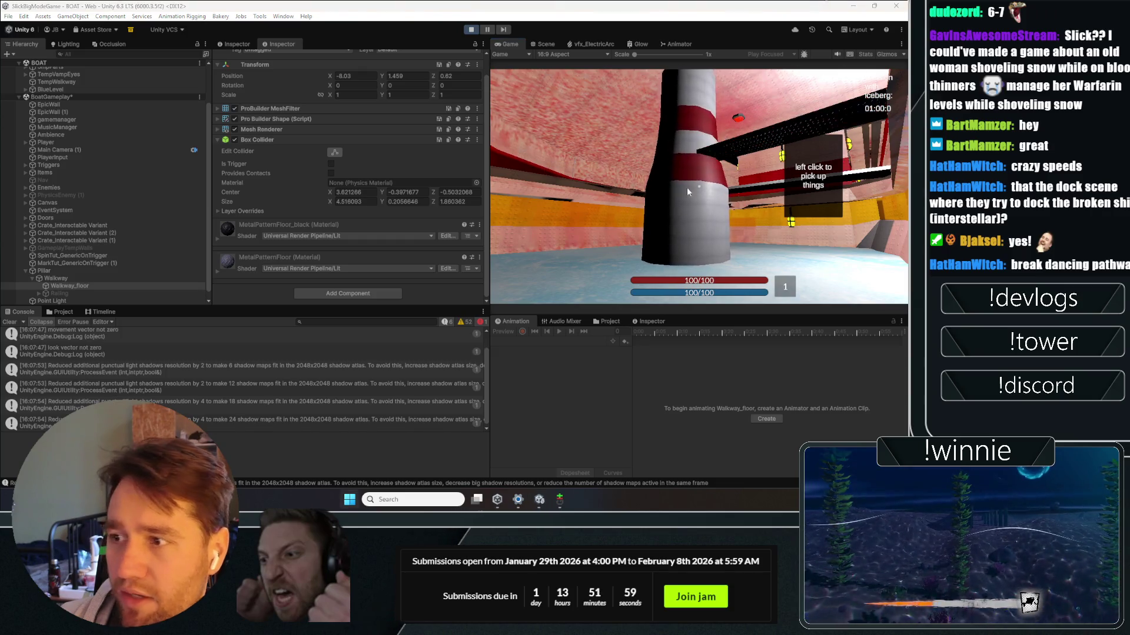
pyautogui.click(77, 279)
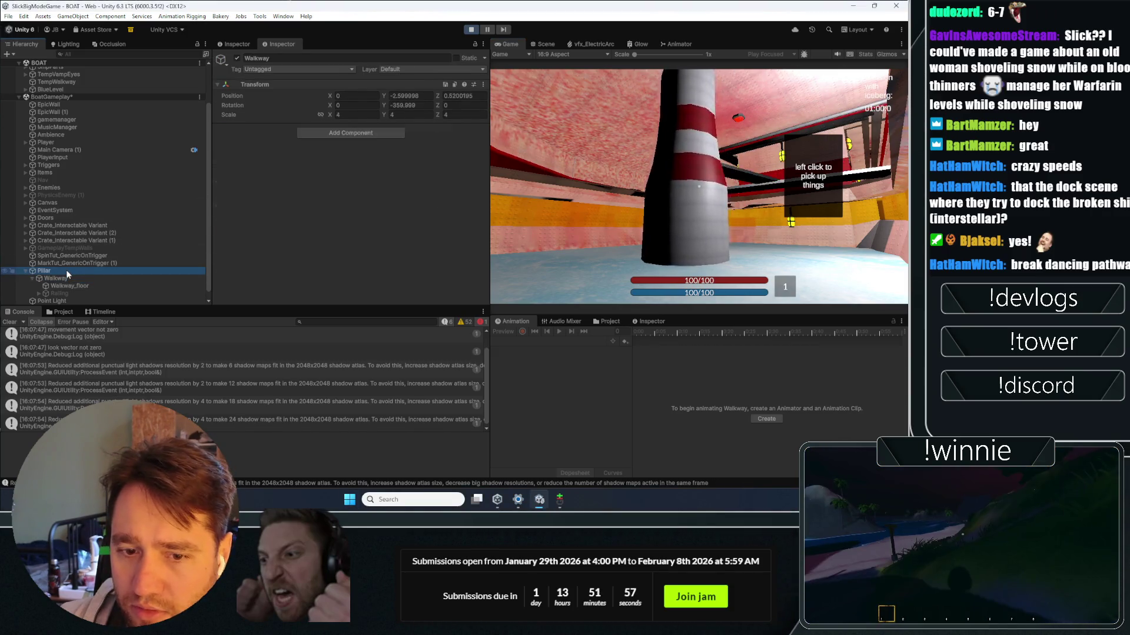
# Step: Set the Pillar's Spin Multiplier to 10 and pick it up in the running game
pyautogui.scroll(-10, 323, 203)
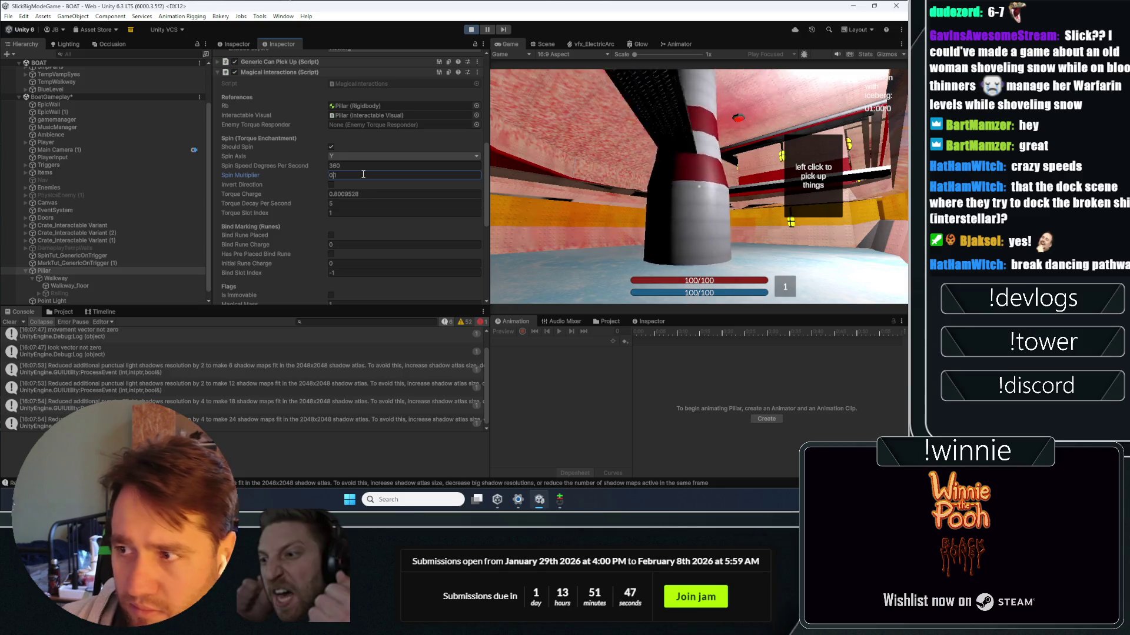
pyautogui.write('.001')
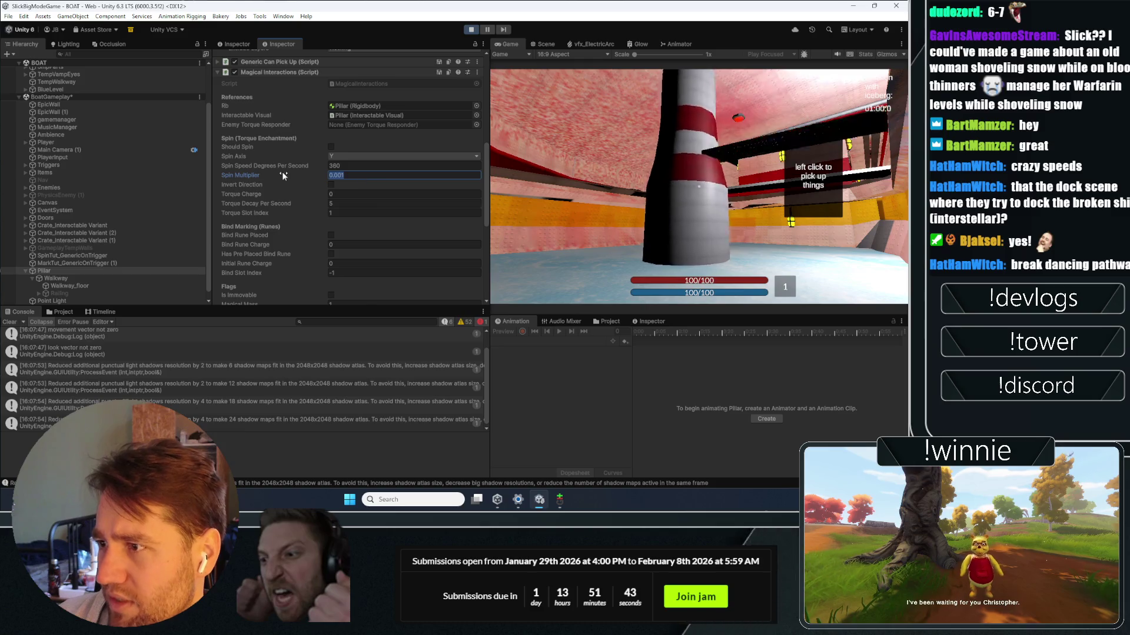
pyautogui.write('10')
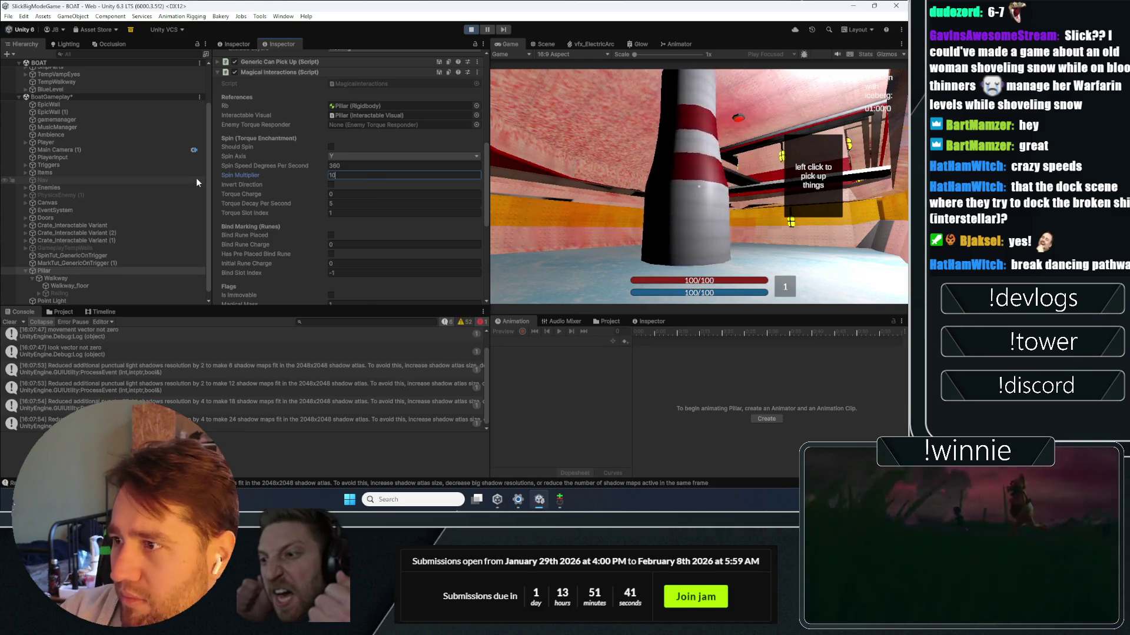
pyautogui.click(699, 186)
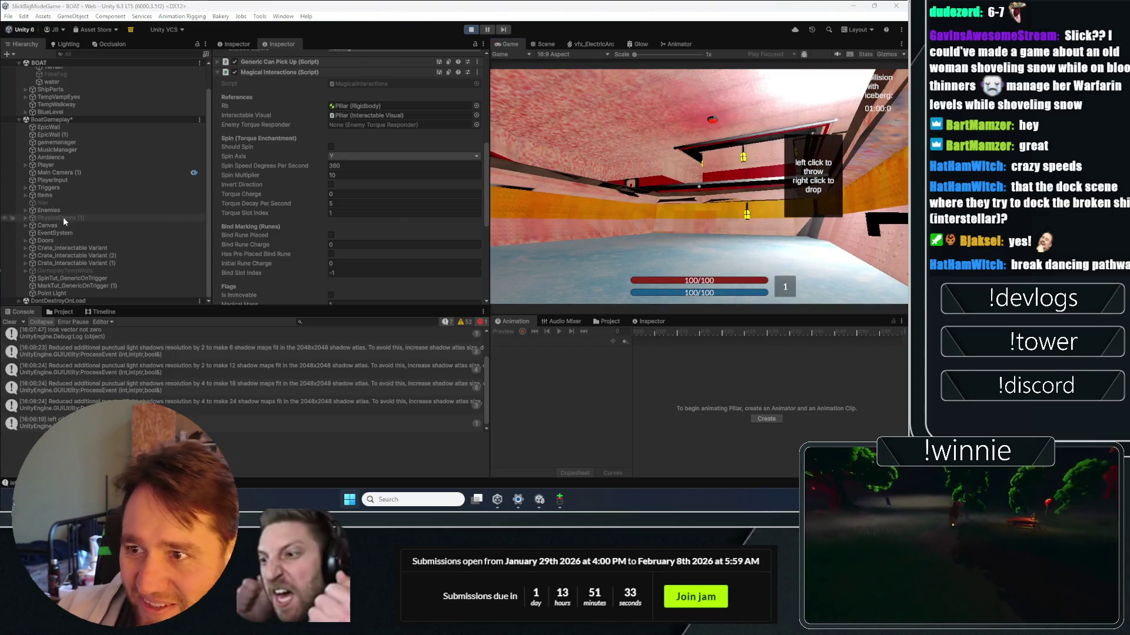
# Step: Compare with PhysicsEnemy (1)'s Magical Interactions settings, then stop the game
pyautogui.click(62, 218)
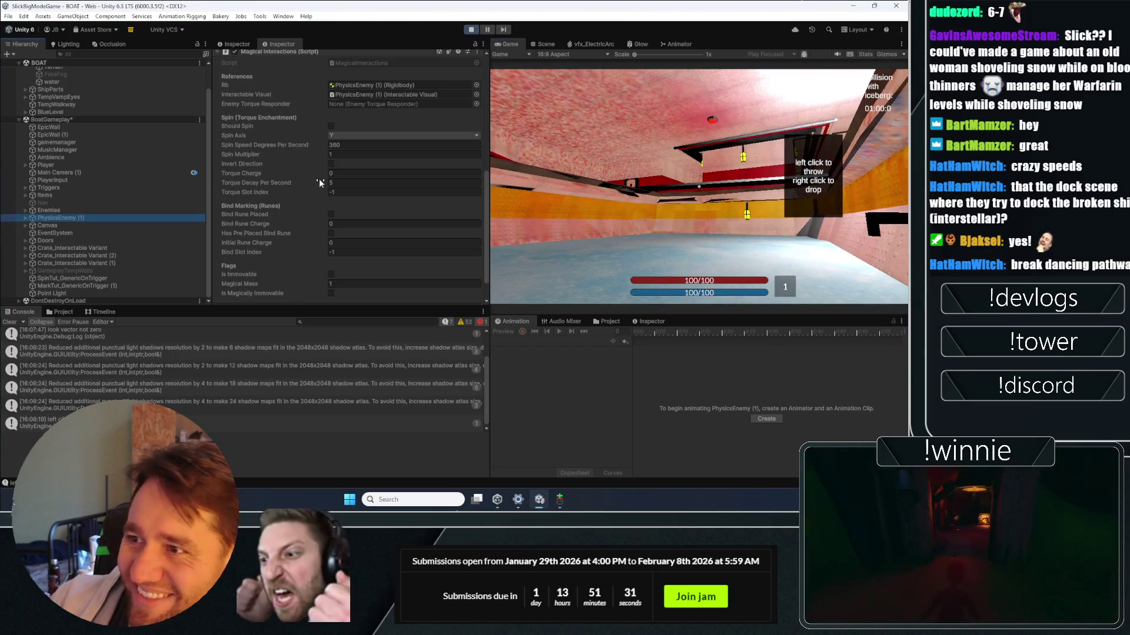
pyautogui.scroll(5, 319, 179)
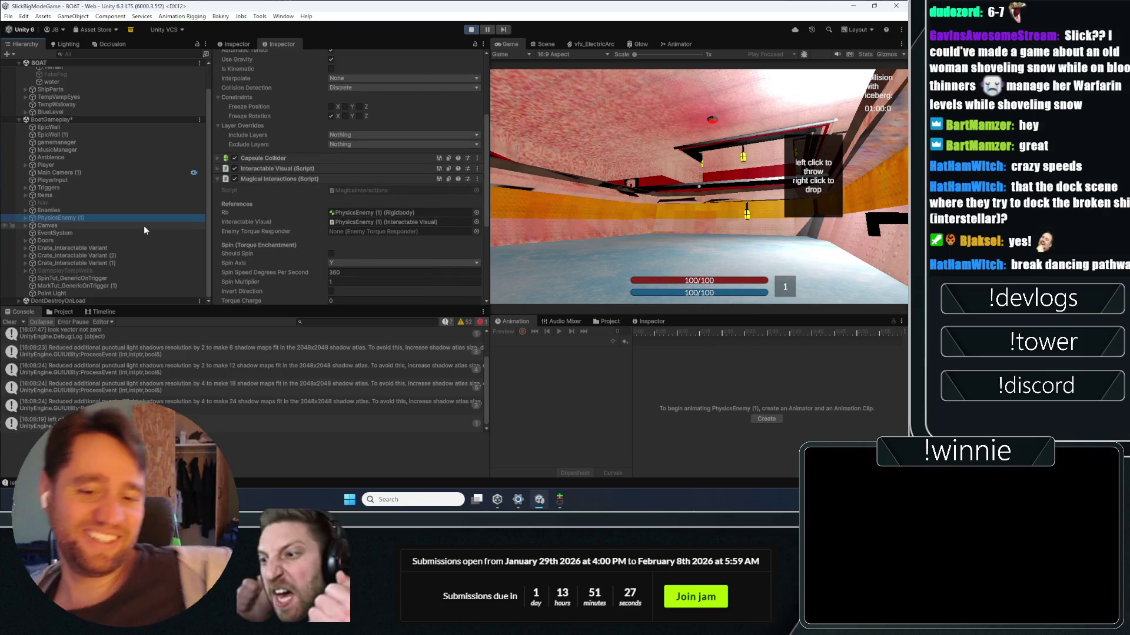
pyautogui.click(472, 30)
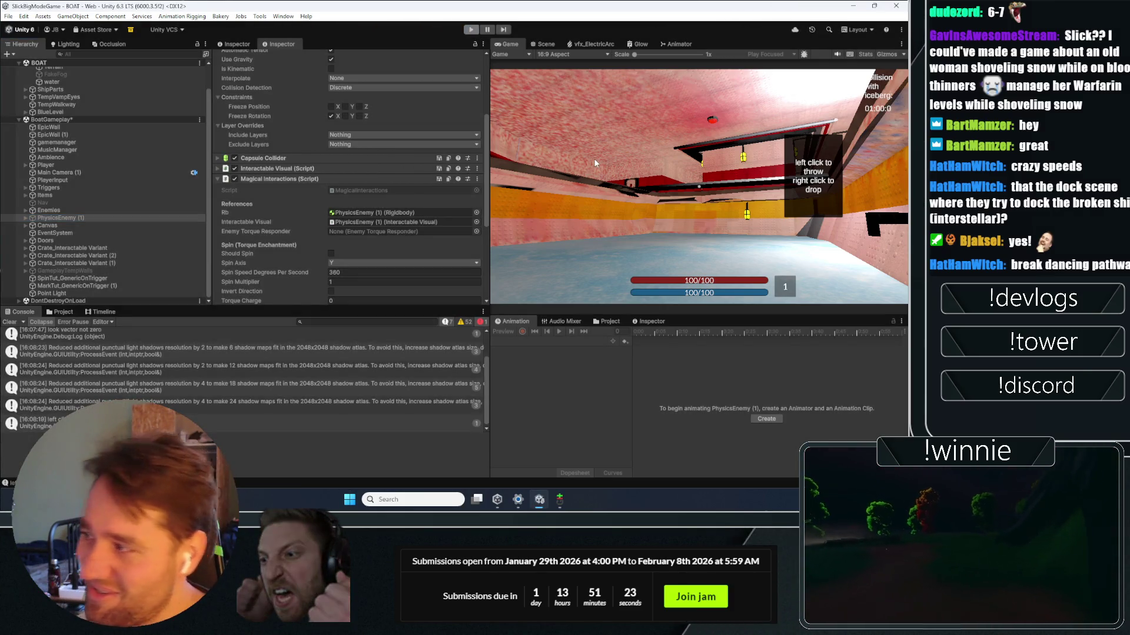
# Step: Select the Pillar, set its Spin Multiplier to 0.1, and enter Play mode
pyautogui.click(798, 204)
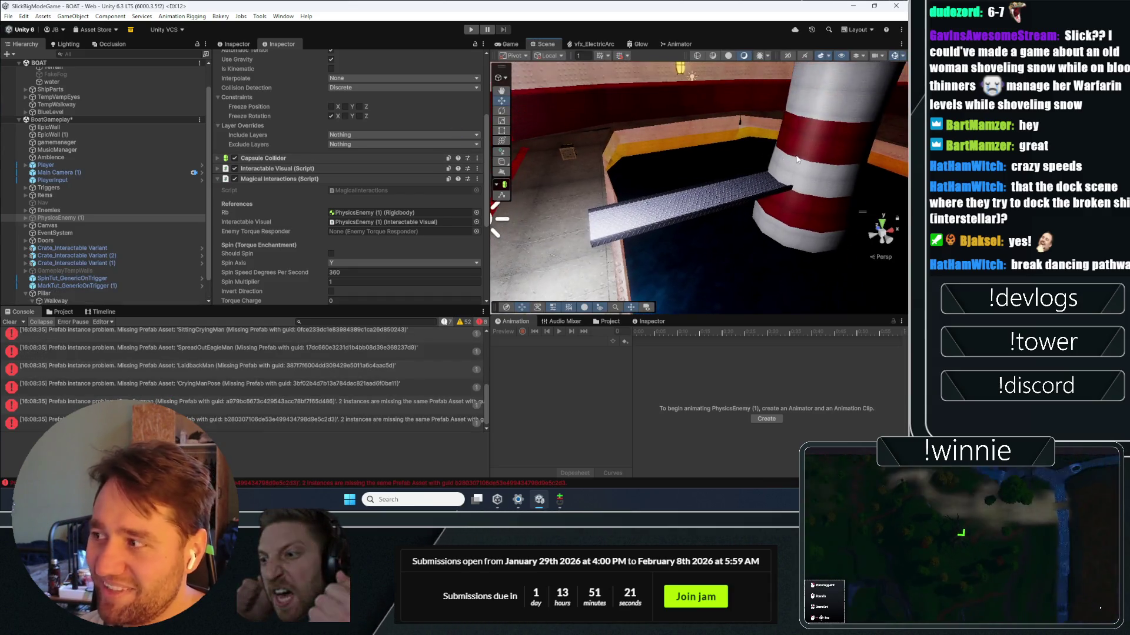
pyautogui.scroll(-5, 404, 176)
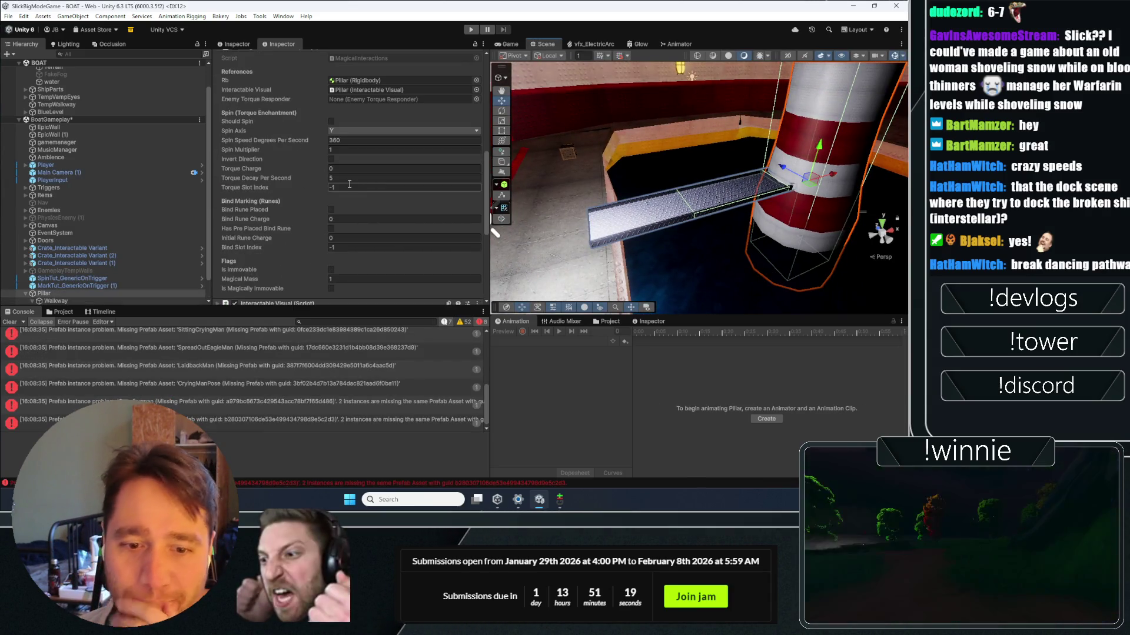
pyautogui.press('Tab')
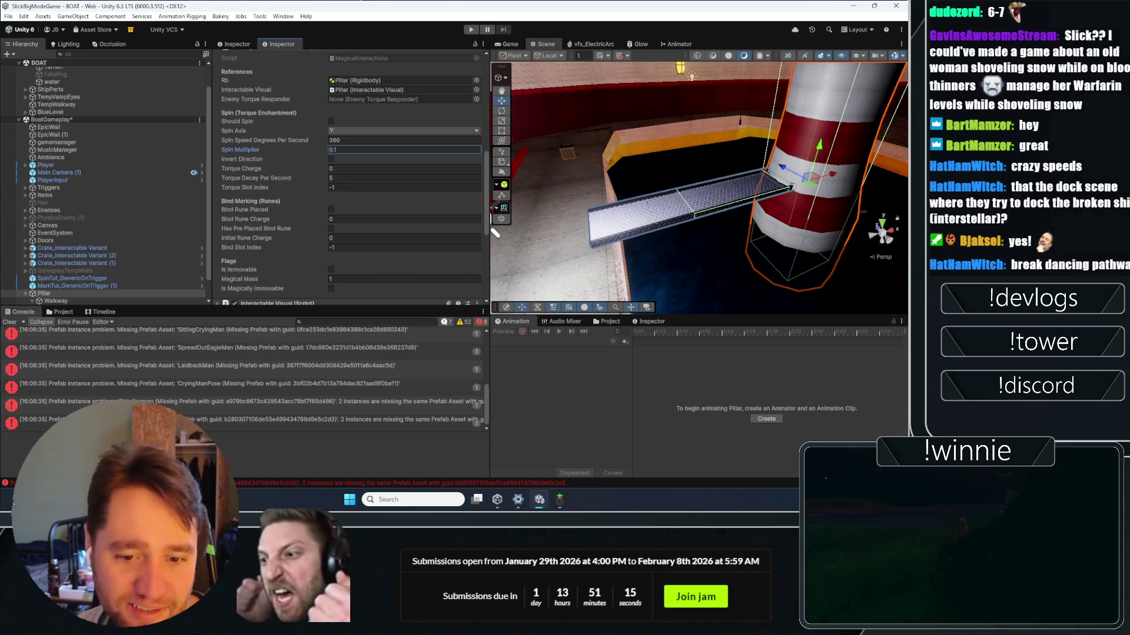
pyautogui.hotkey('ctrl', 'p')
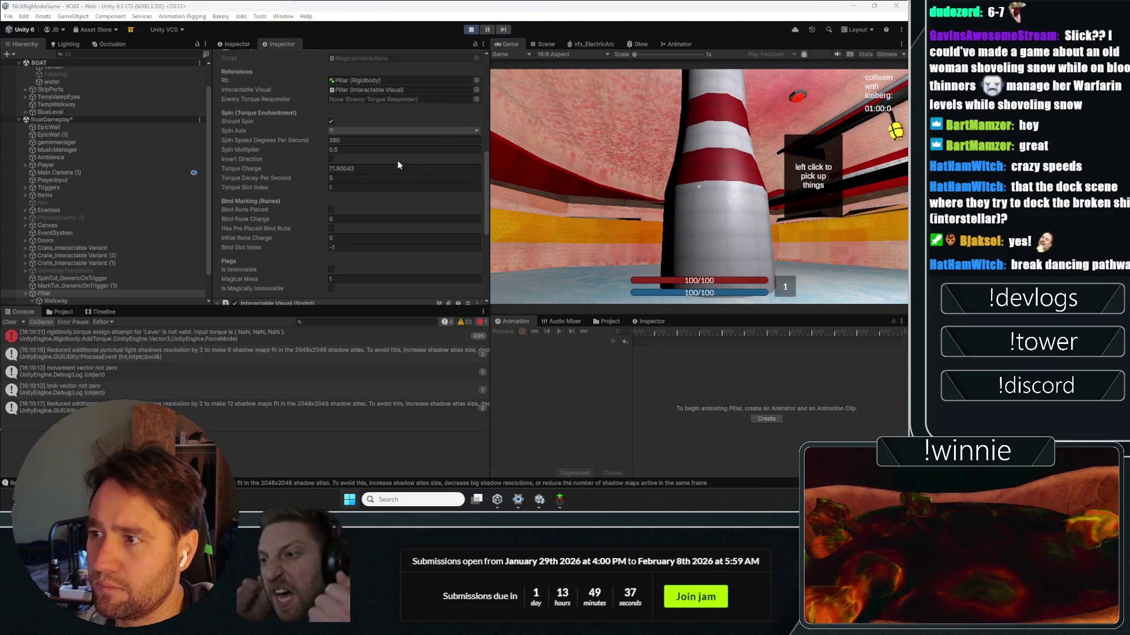
# Step: Change the Pillar's Spin Multiplier to 0.01 mid-play and pick the pillar up
pyautogui.click(376, 150)
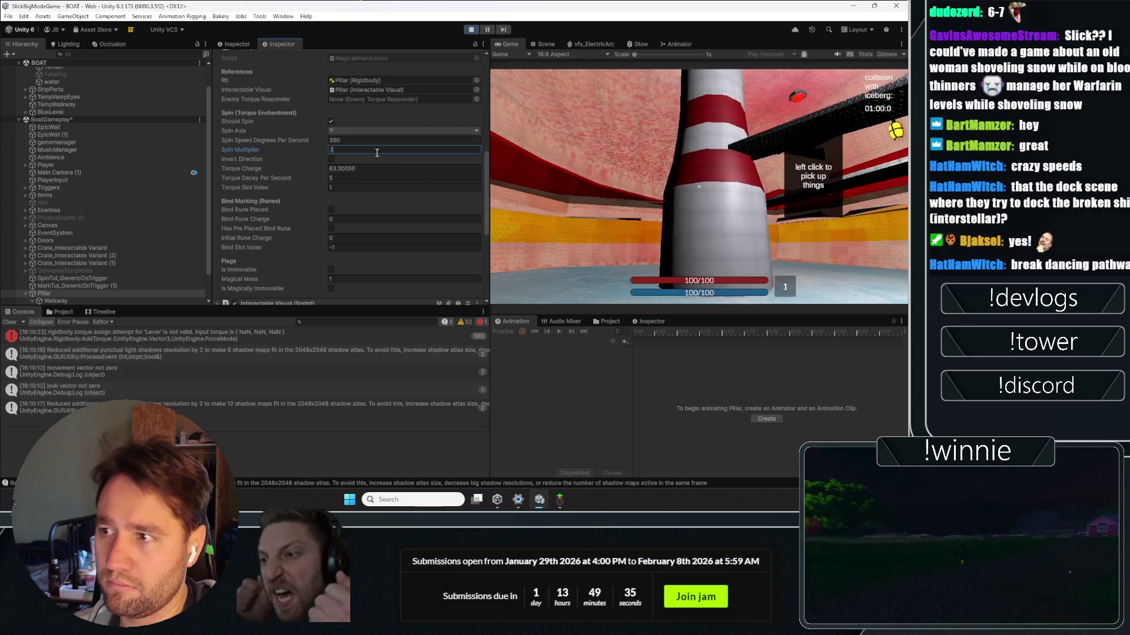
pyautogui.write('.1')
pyautogui.doubleClick(333, 150)
pyautogui.write('.0')
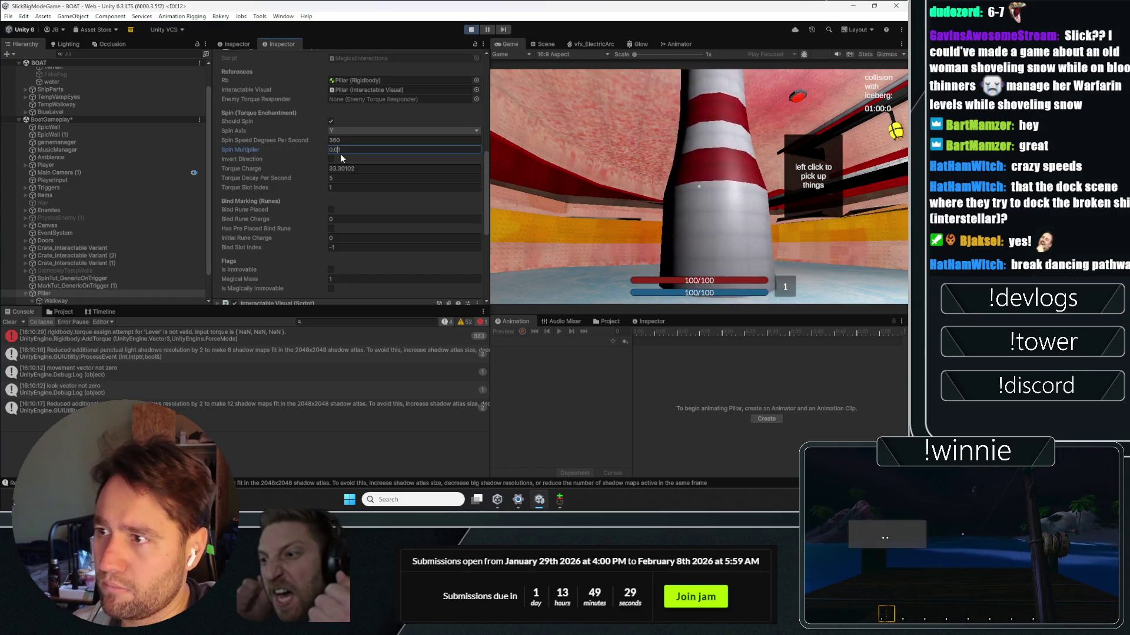
pyautogui.click(699, 187)
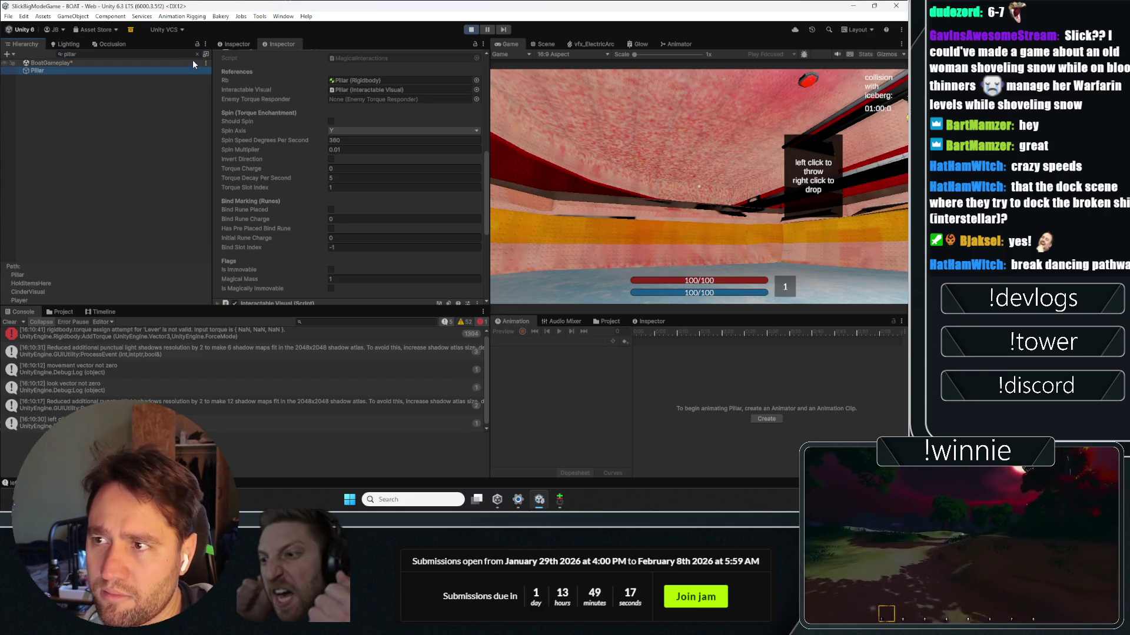
# Step: Frame the carried Pillar in the Scene view, return to the Game view, then stop playing
pyautogui.click(543, 44)
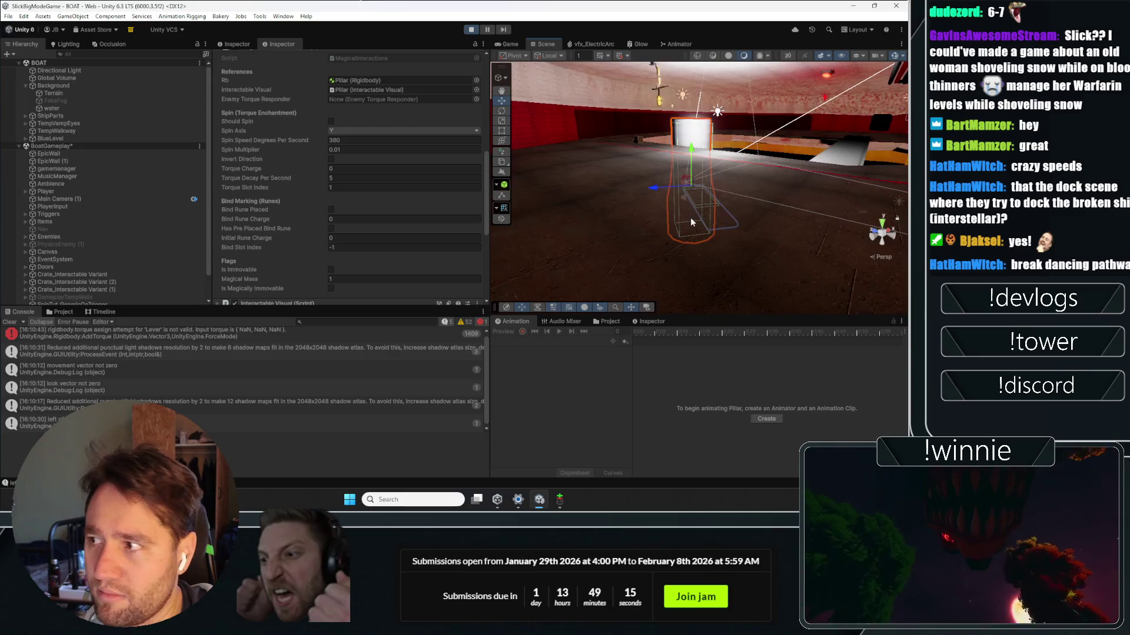
pyautogui.moveTo(754, 191); pyautogui.dragTo(648, 238)
pyautogui.press('f')
pyautogui.click(509, 44)
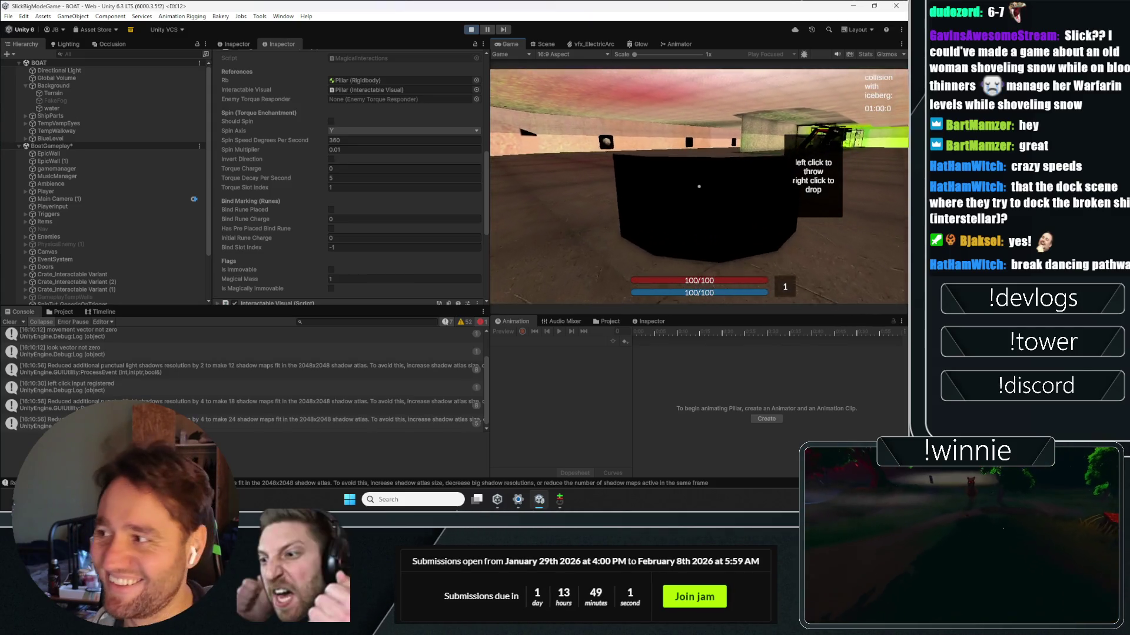
pyautogui.click(474, 28)
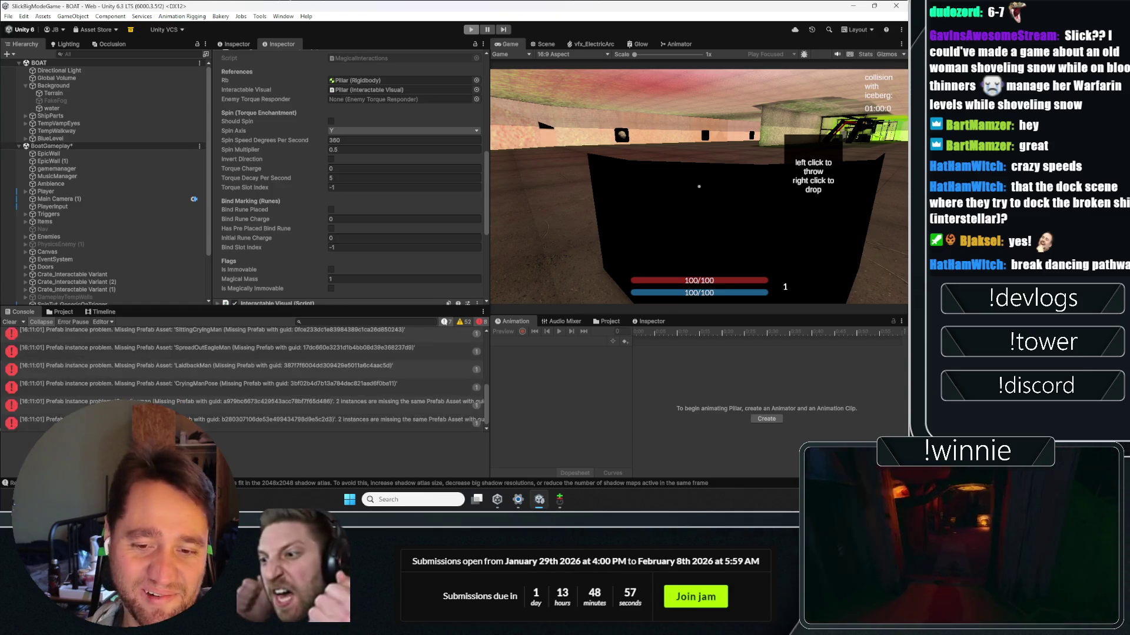
pyautogui.scroll(-3, 316, 186)
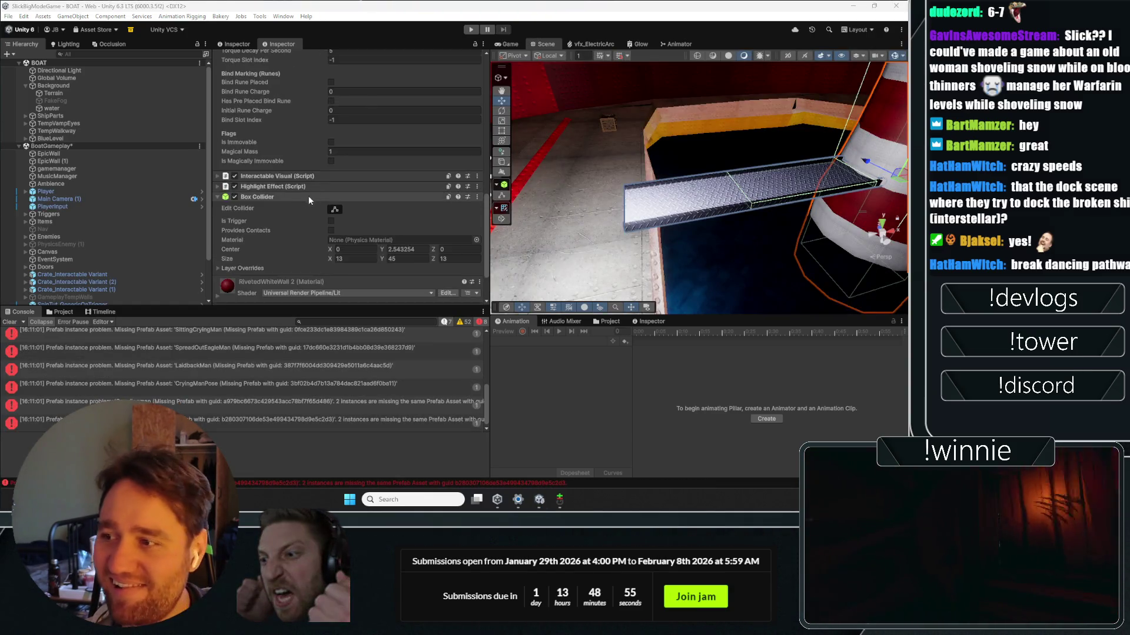
# Step: Review the Pillar's Rigidbody and Generic Can Pick Up settings, then start another play-test
pyautogui.scroll(5, 301, 200)
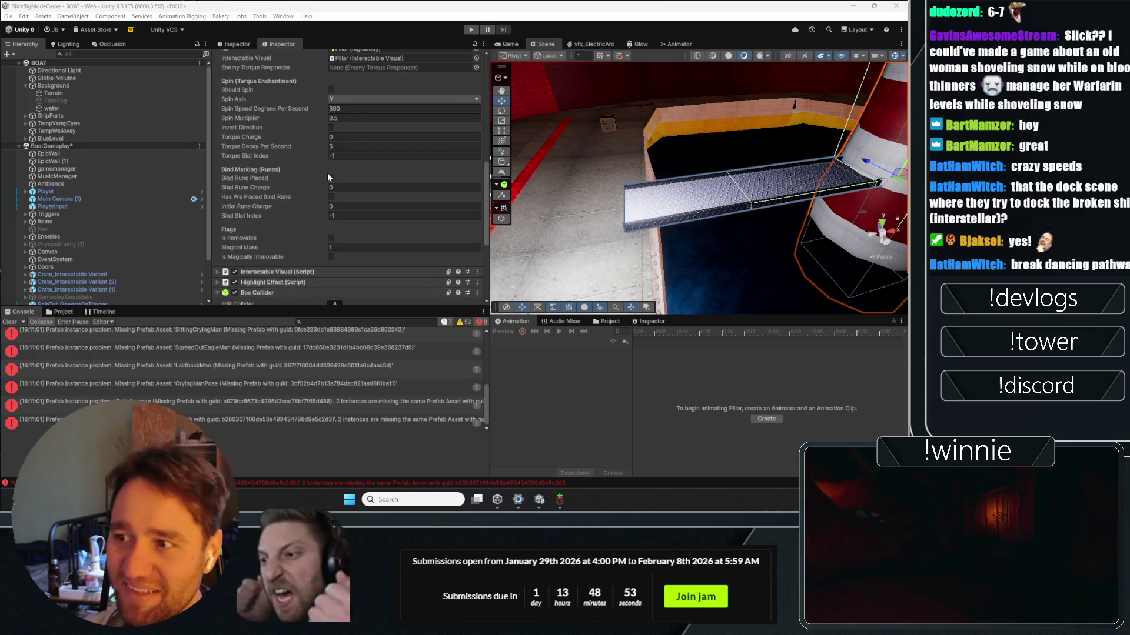
pyautogui.scroll(2, 293, 221)
pyautogui.scroll(-2, 176, 247)
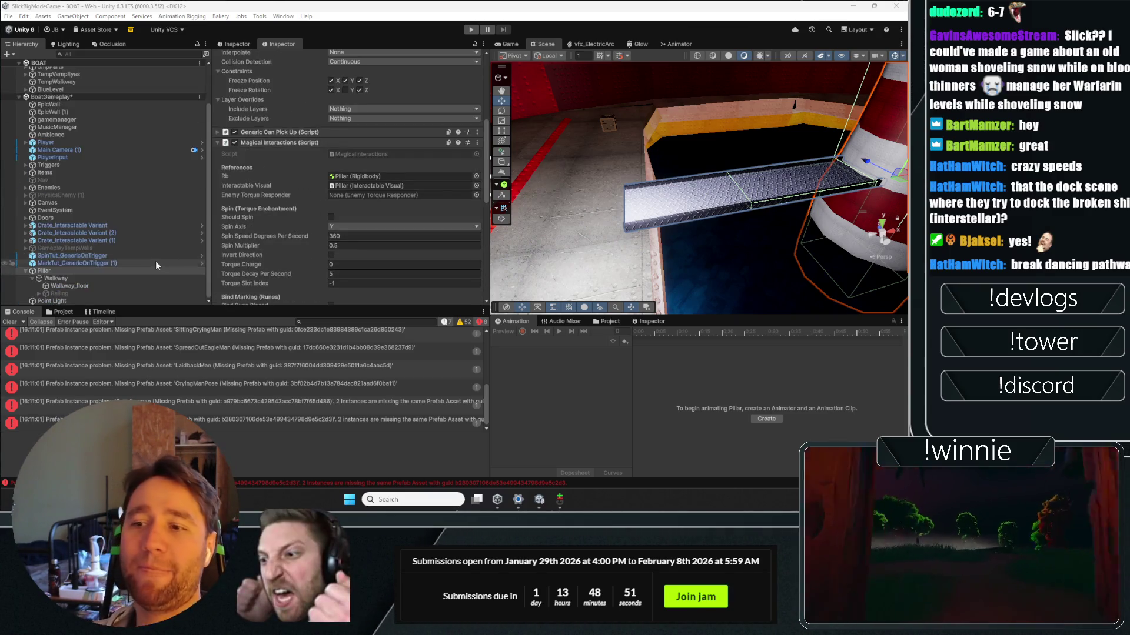
pyautogui.scroll(6, 242, 206)
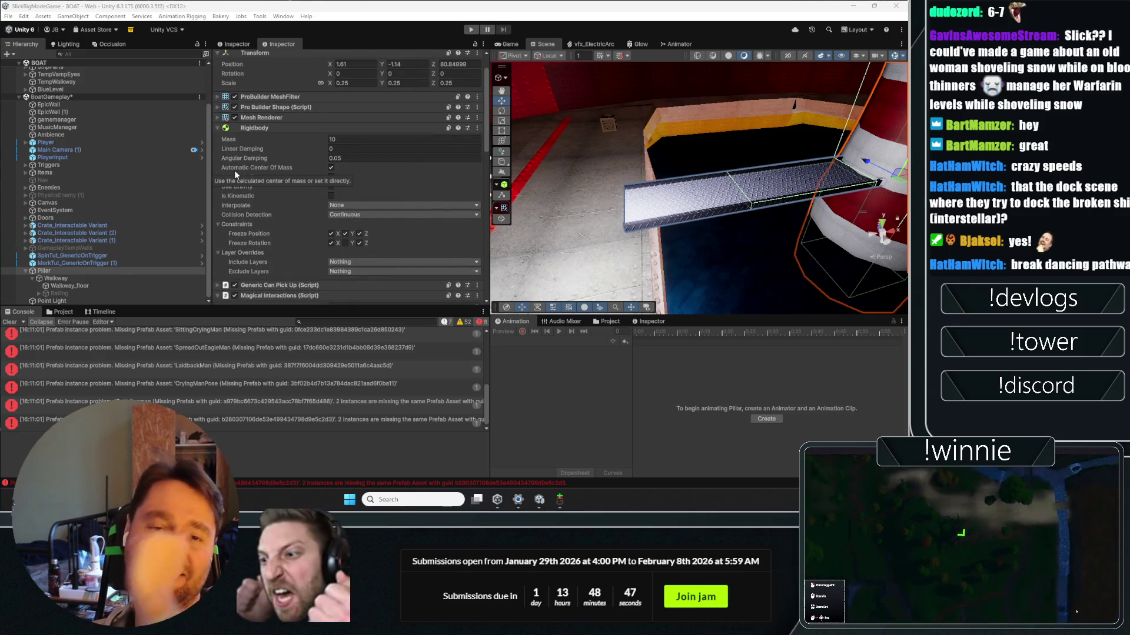
pyautogui.scroll(1, 248, 179)
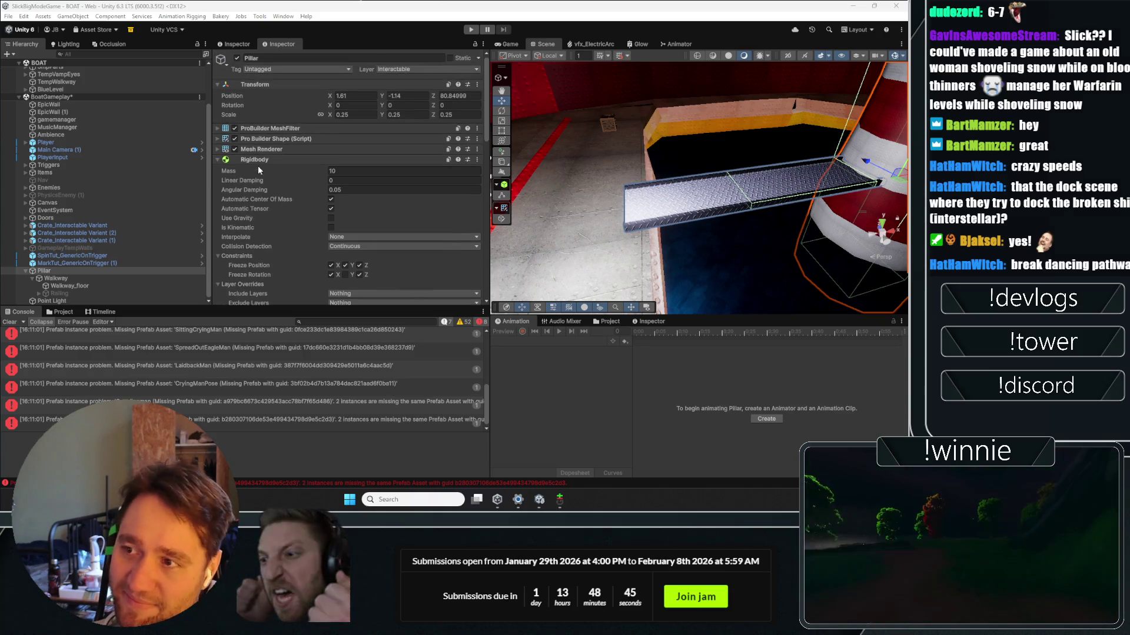
pyautogui.click(260, 161)
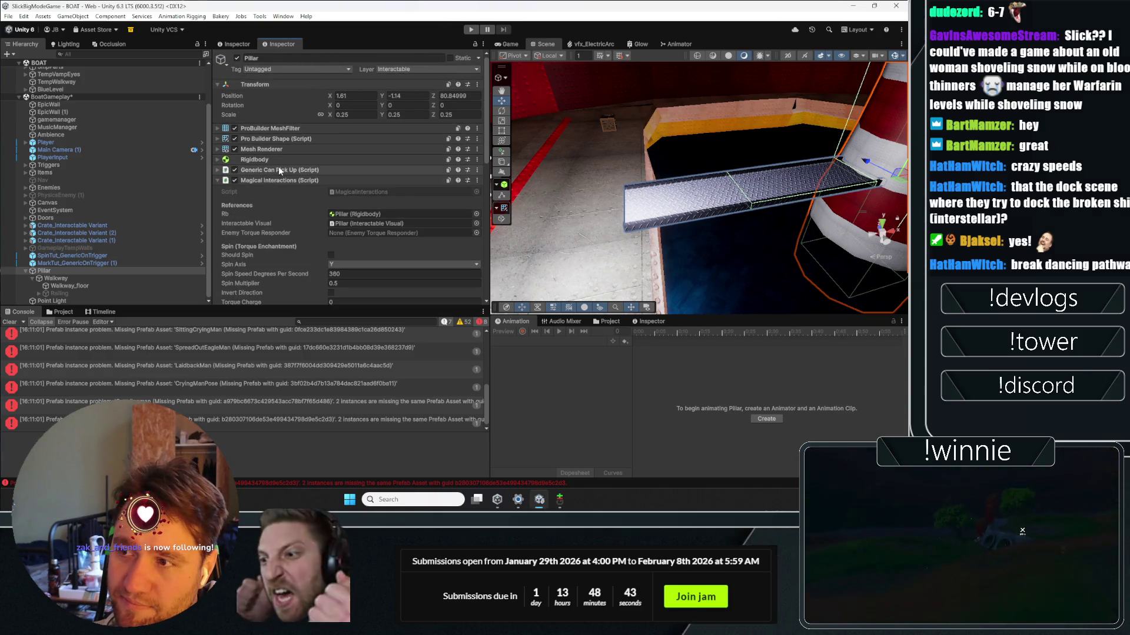
pyautogui.click(275, 170)
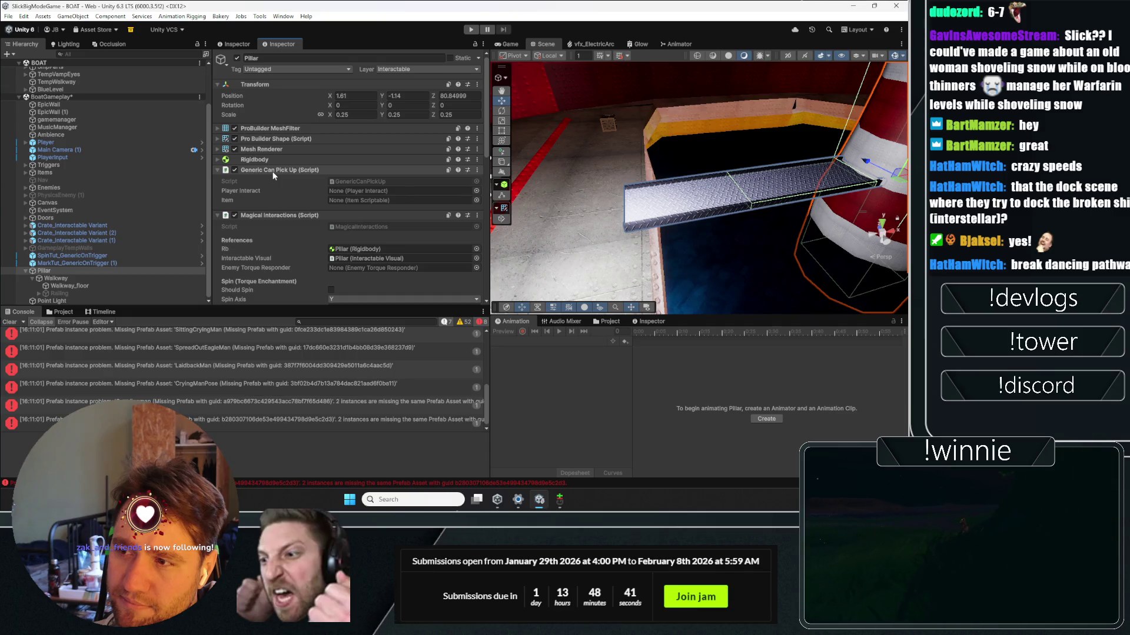
pyautogui.click(273, 172)
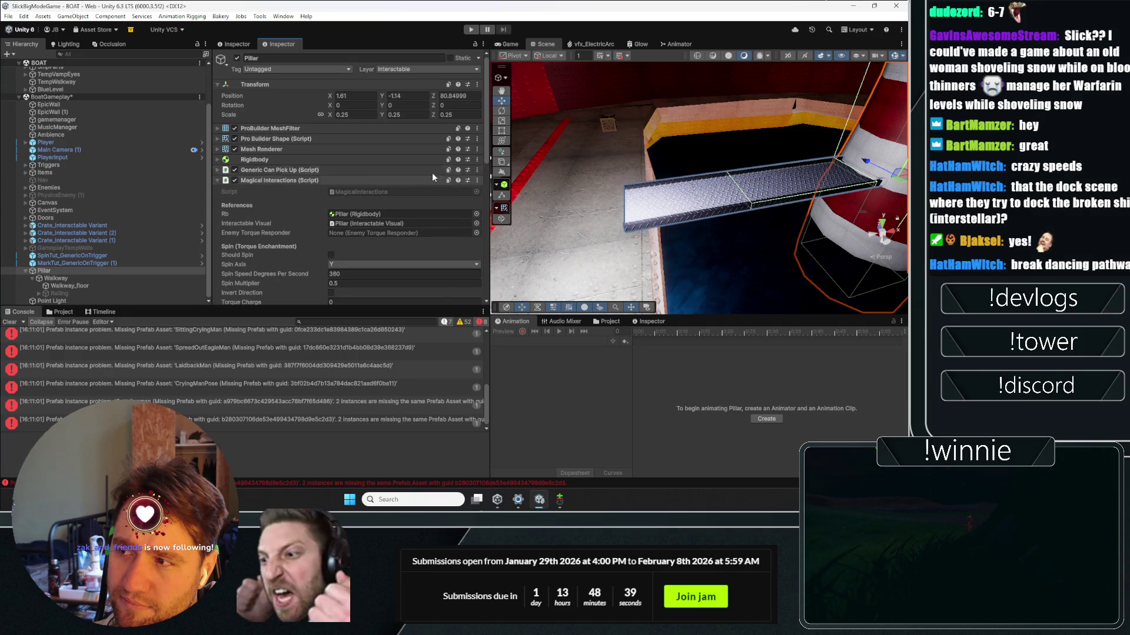
pyautogui.hotkey('ctrl', 'p')
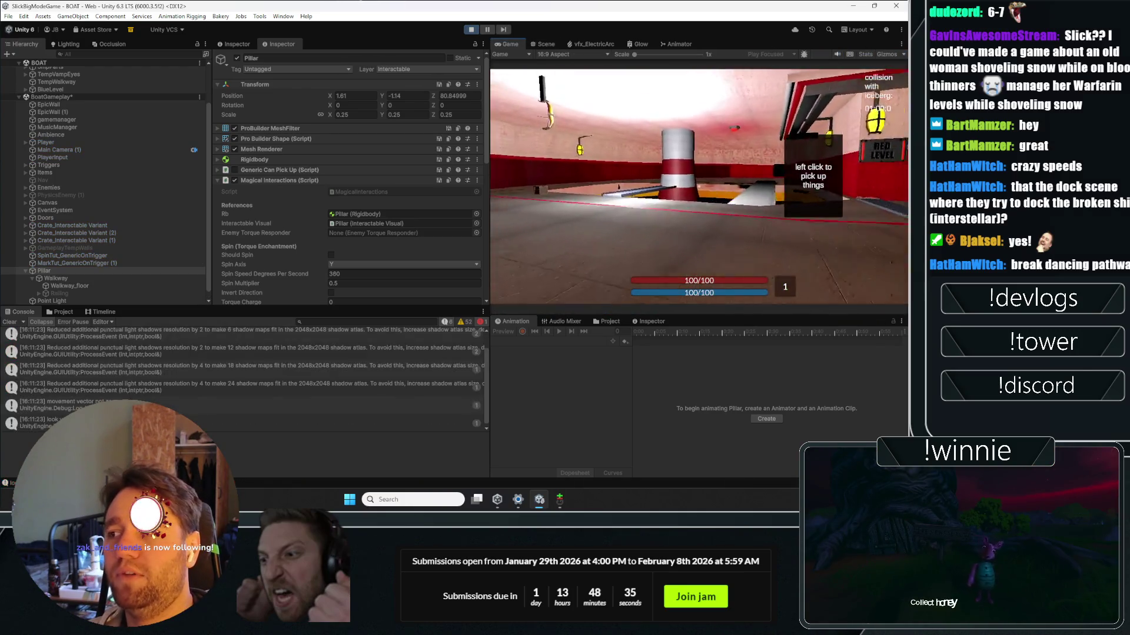
# Step: Walk to the striped Pillar and pick it up, drop it, then repeat
pyautogui.press('w')
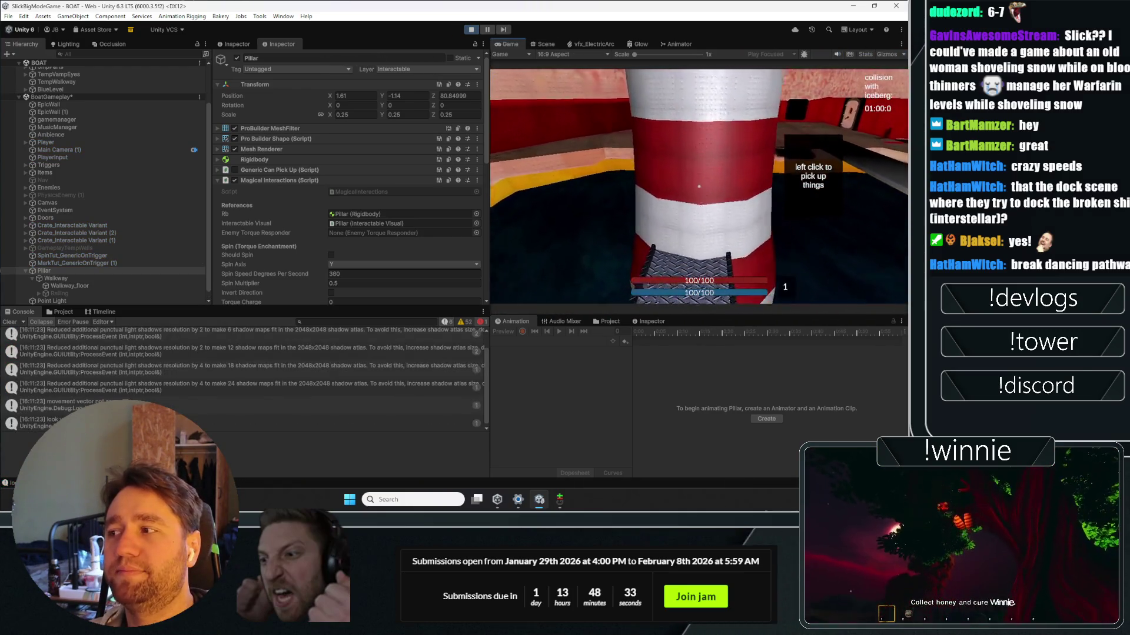
pyautogui.click(699, 186)
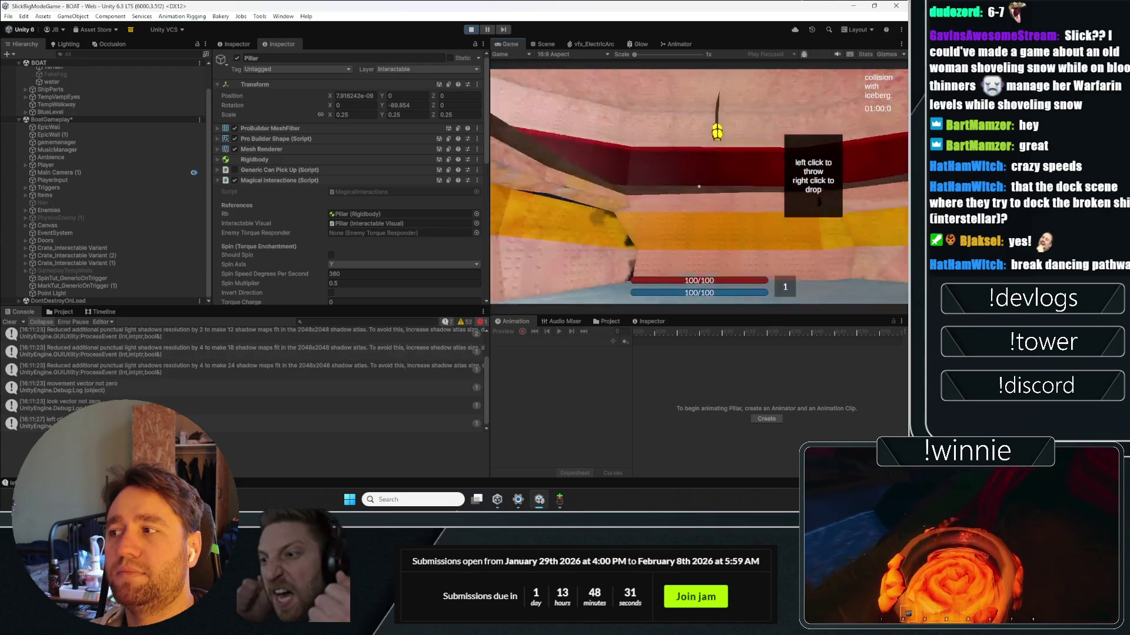
pyautogui.click(699, 187)
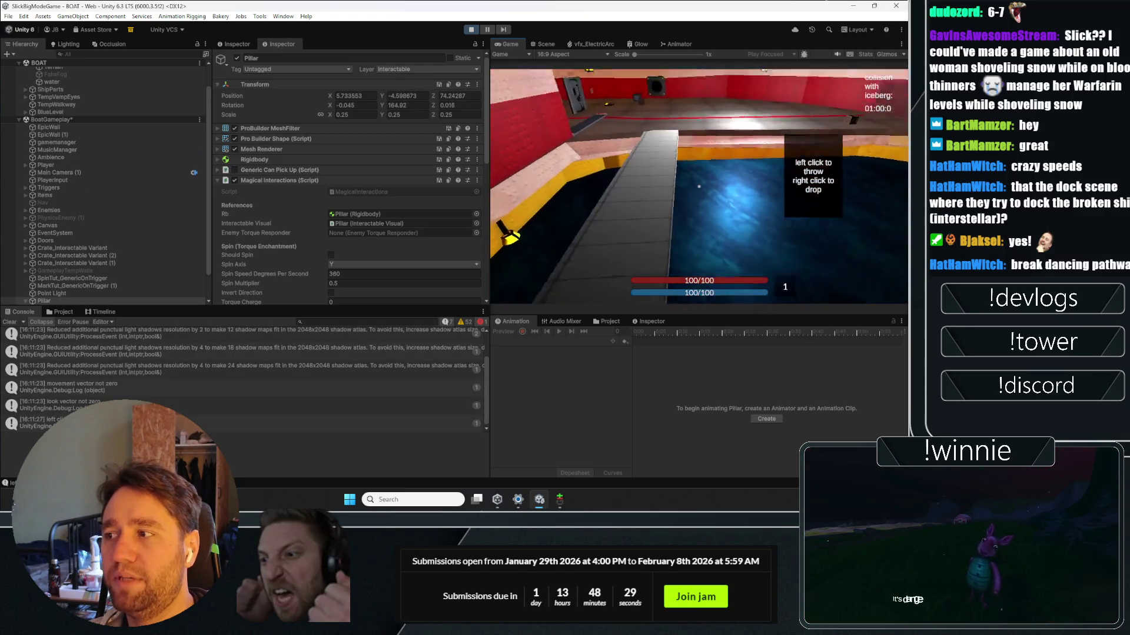
pyautogui.click(699, 187)
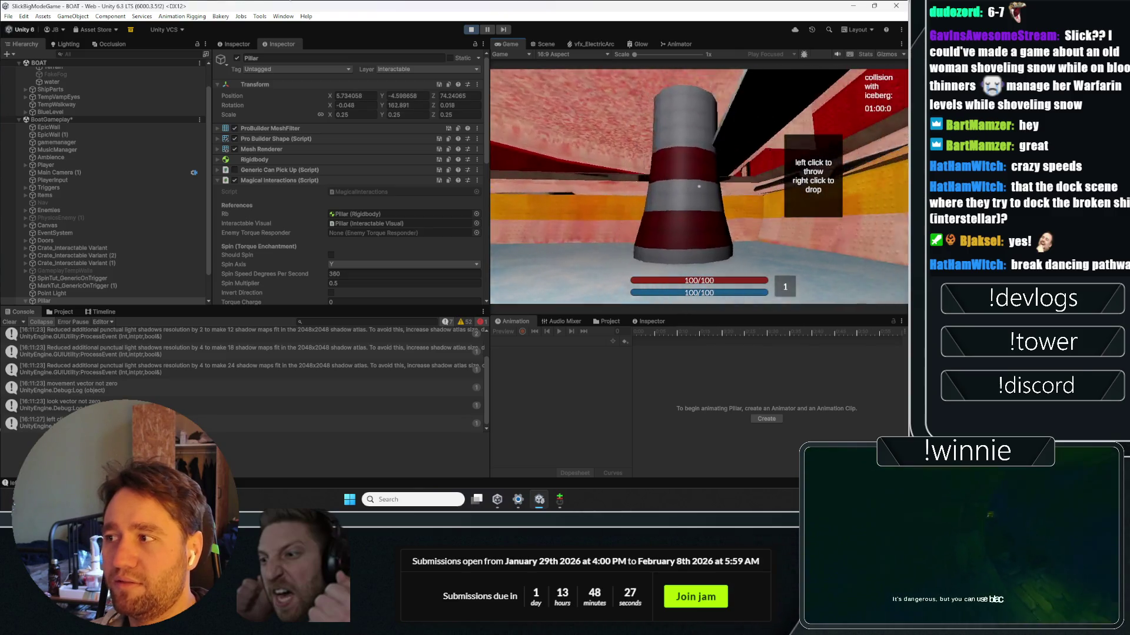
pyautogui.click(698, 186)
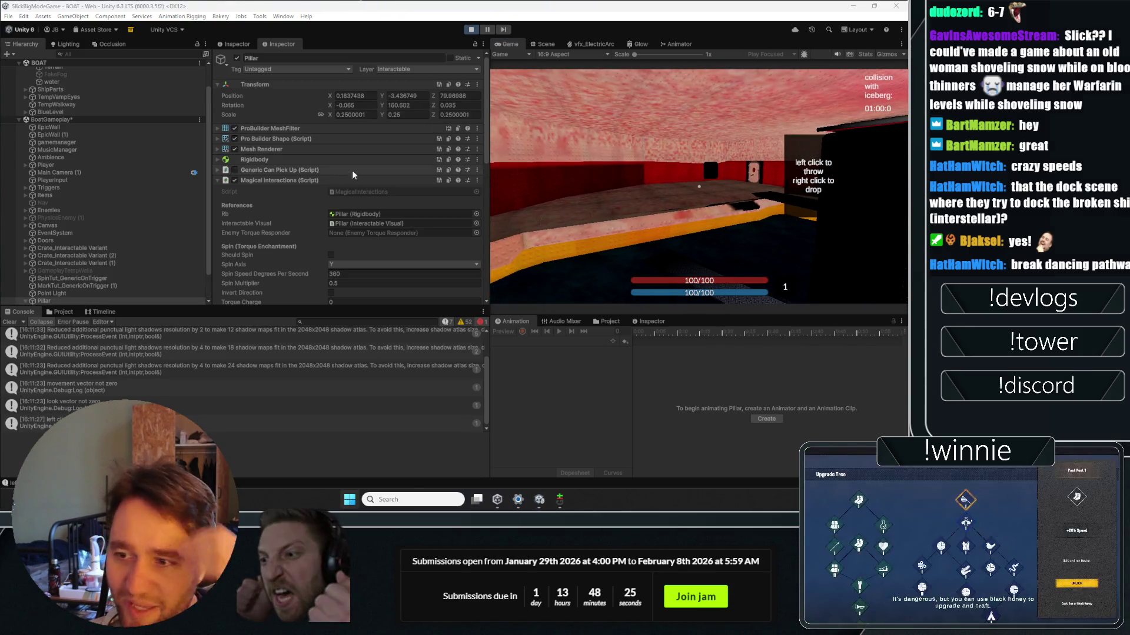
# Step: Remove Generic Can Pick Up from the Pillar during play, then stop the game
pyautogui.click(477, 160)
pyautogui.click(436, 165)
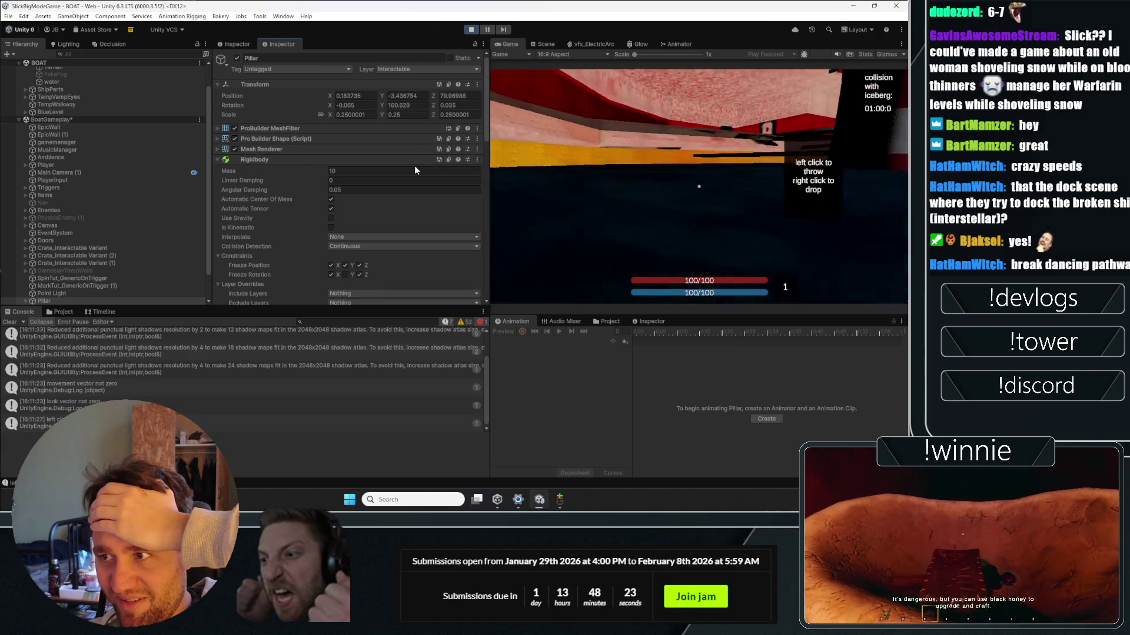
pyautogui.click(476, 170)
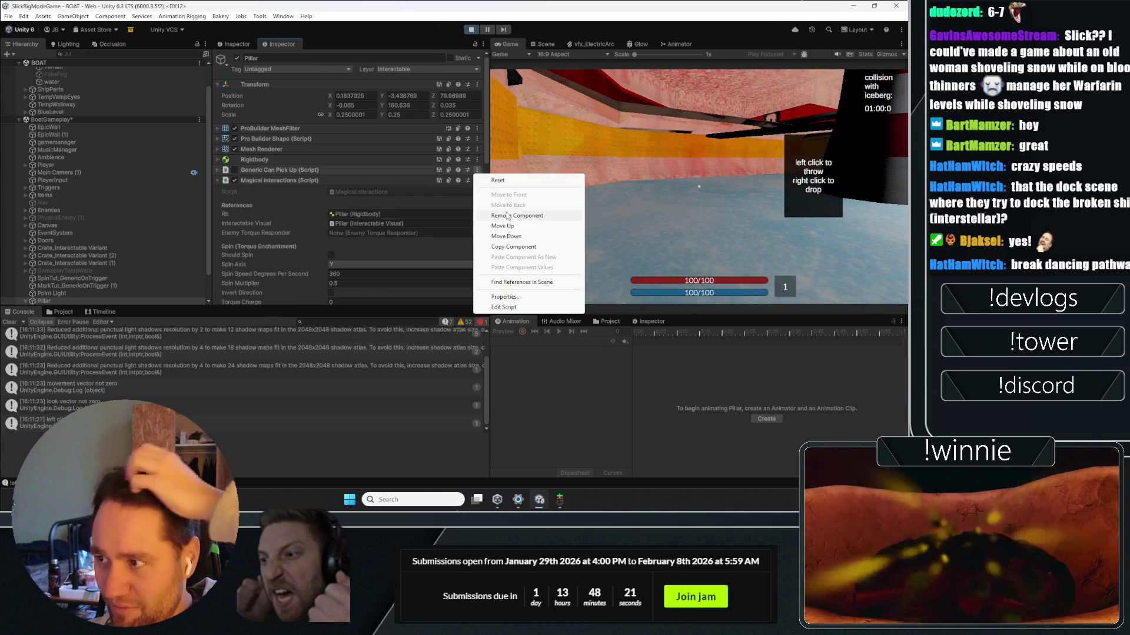
pyautogui.click(506, 206)
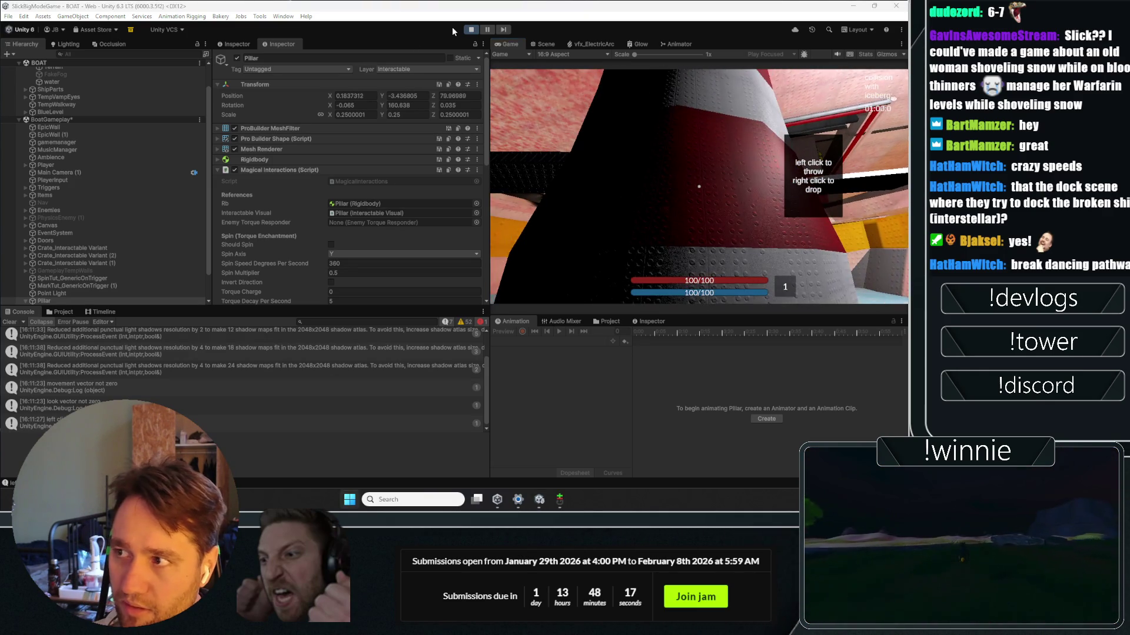
pyautogui.click(471, 30)
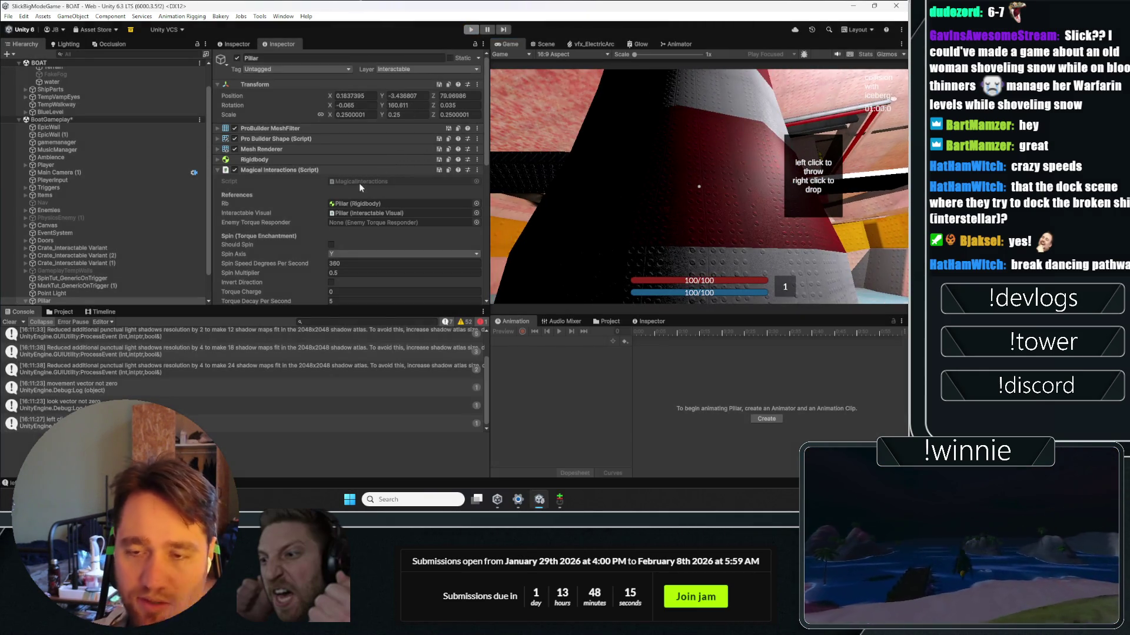
pyautogui.click(477, 170)
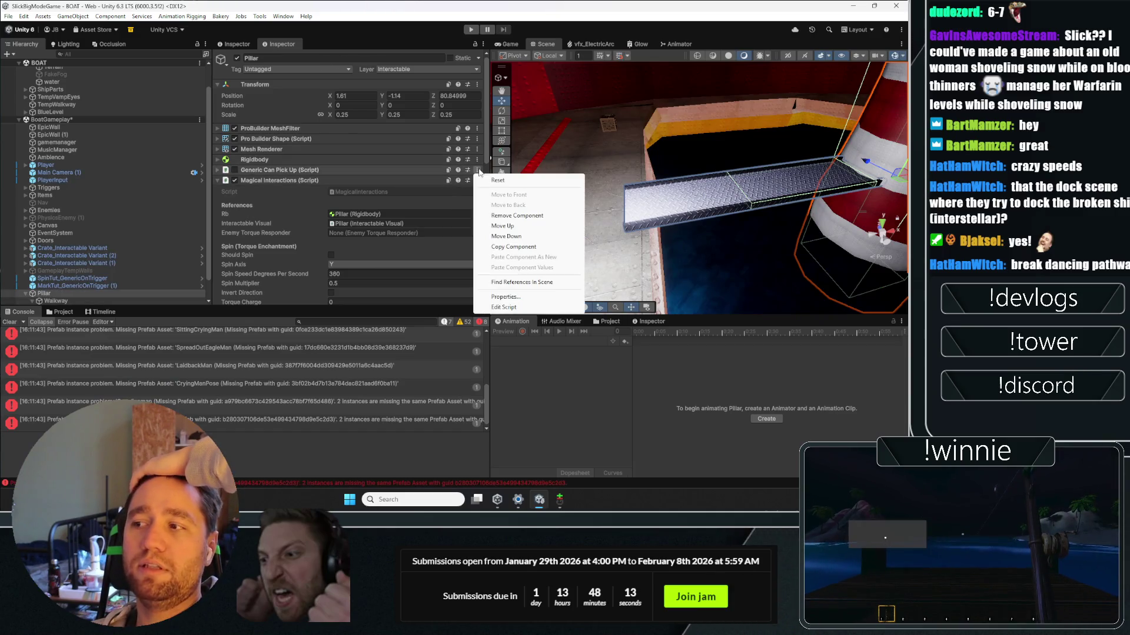
# Step: Remove the Generic Can Pick Up component from the Pillar and start the game
pyautogui.click(499, 216)
pyautogui.click(471, 29)
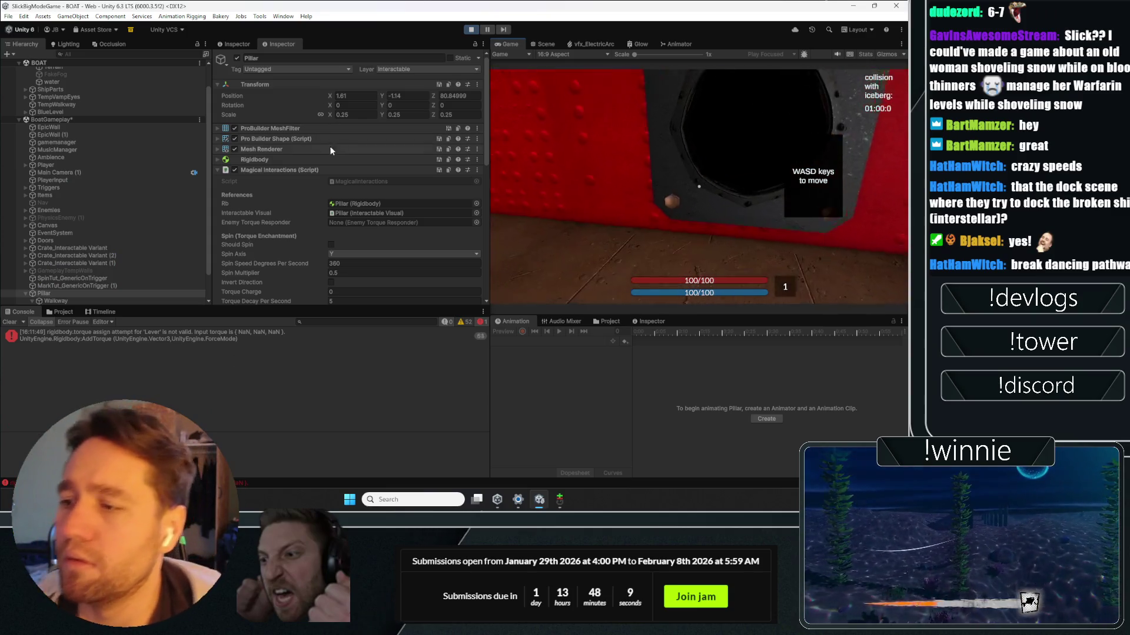
# Step: Walk up to the red-white Pillar and make it spin
pyautogui.press('w')
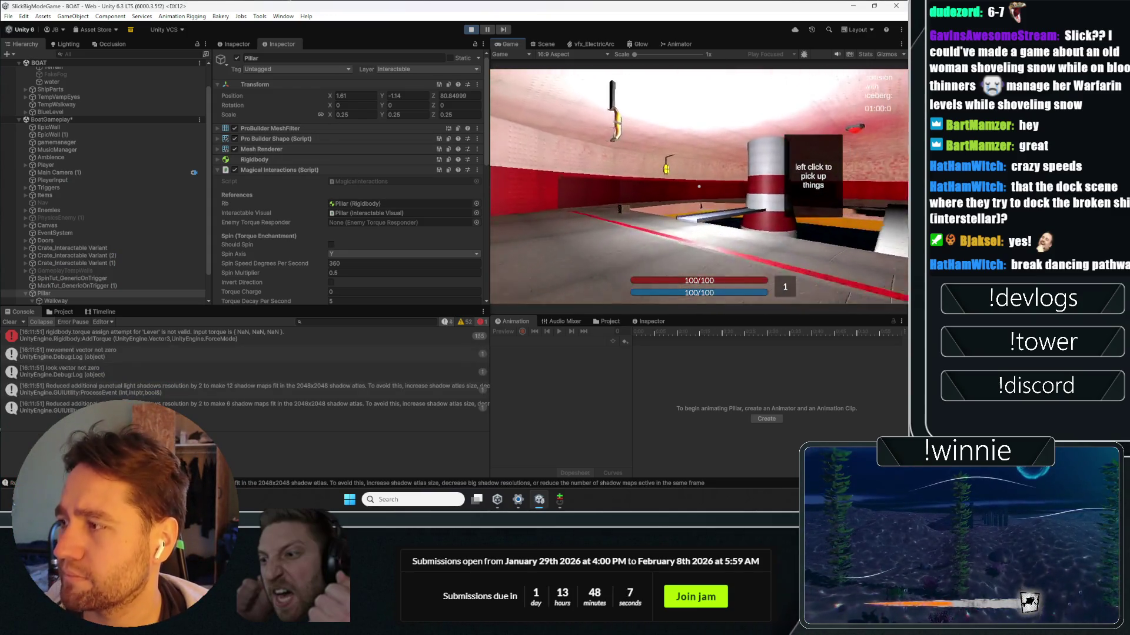
pyautogui.press('w')
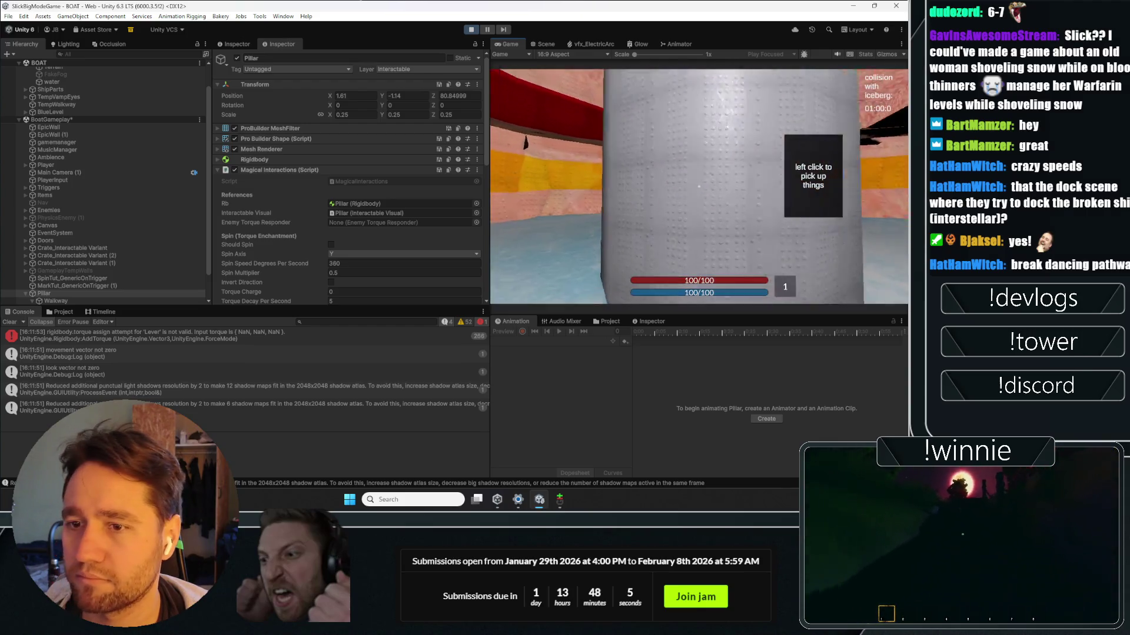
pyautogui.press('w')
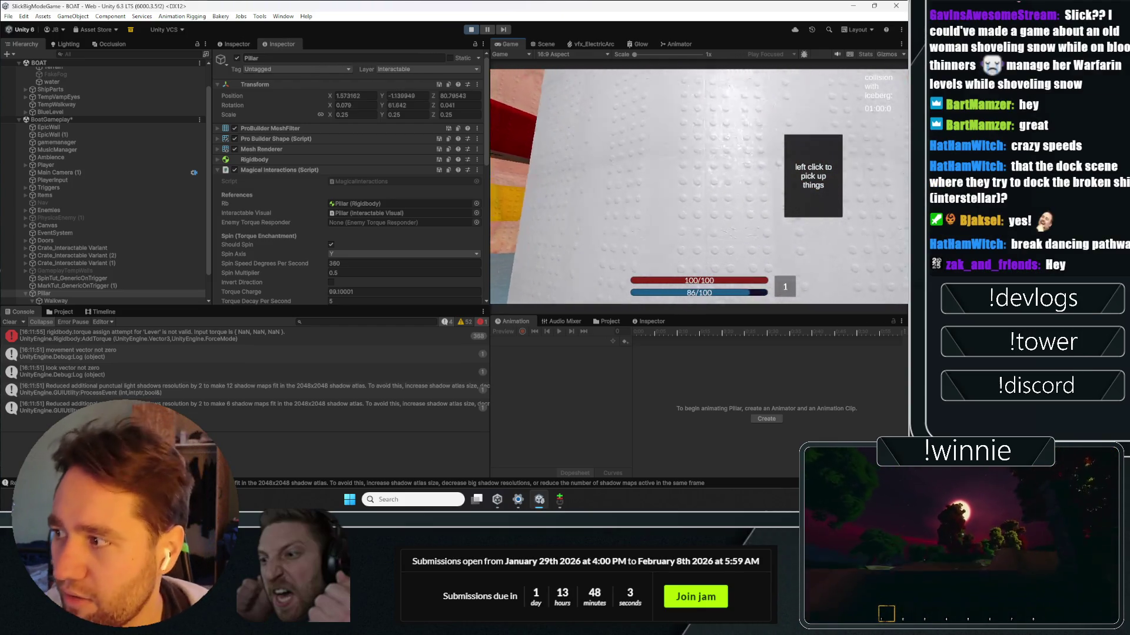
pyautogui.click(699, 187)
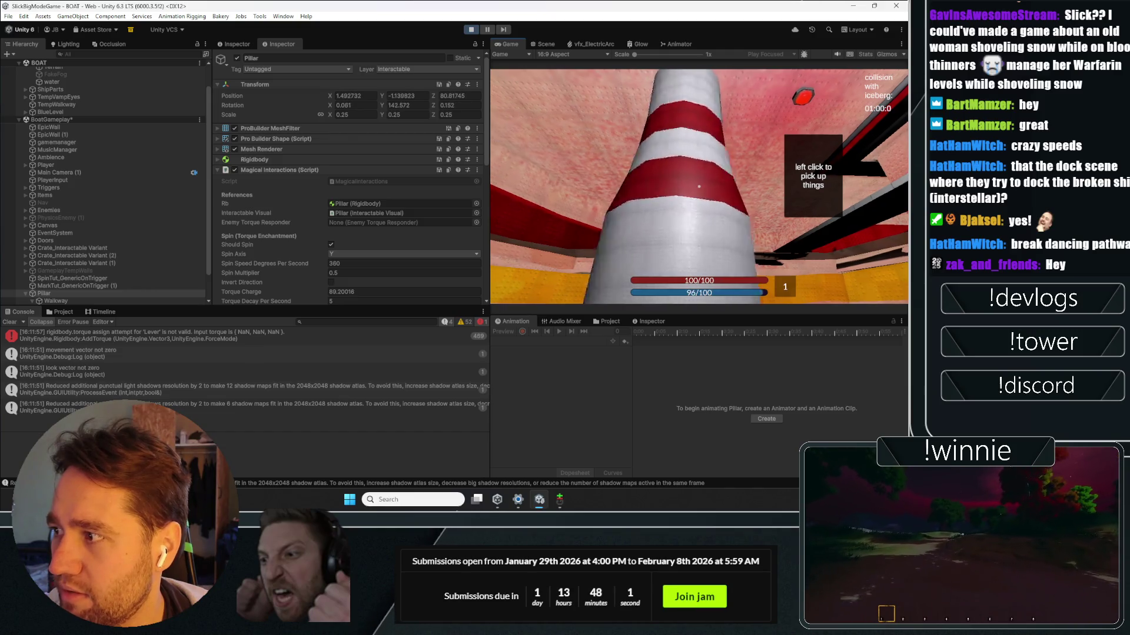
# Step: Lower the Pillar's Spin Multiplier below 0.5 and down to 0, then grab the pillar
pyautogui.scroll(-3, 347, 232)
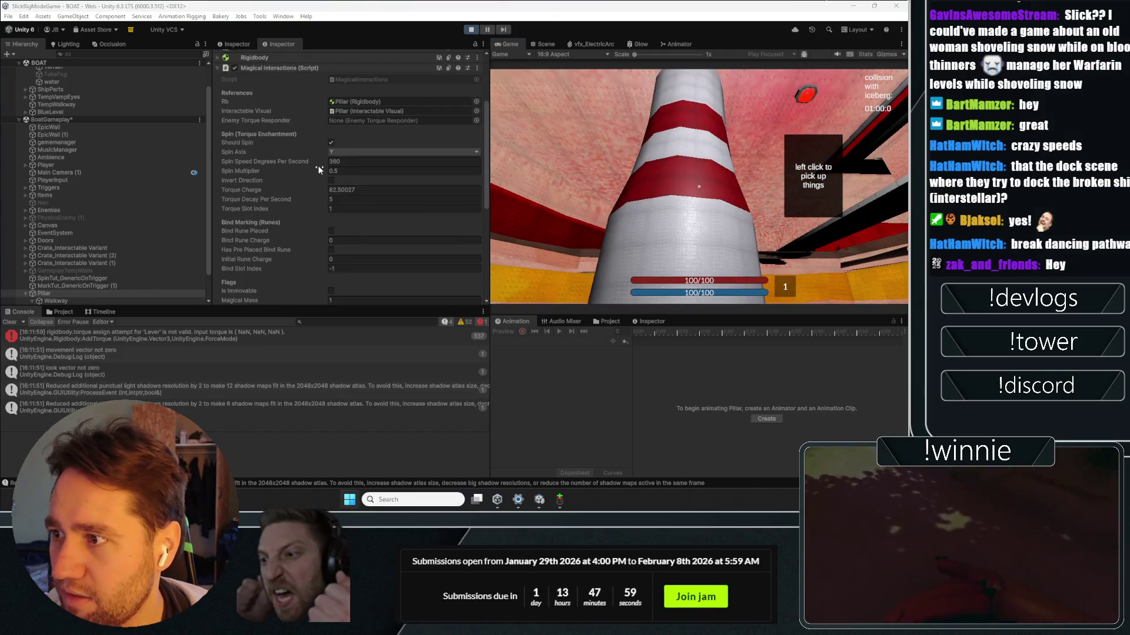
pyautogui.click(322, 171)
pyautogui.moveTo(322, 168); pyautogui.dragTo(303, 170)
pyautogui.click(346, 171)
pyautogui.write('0000')
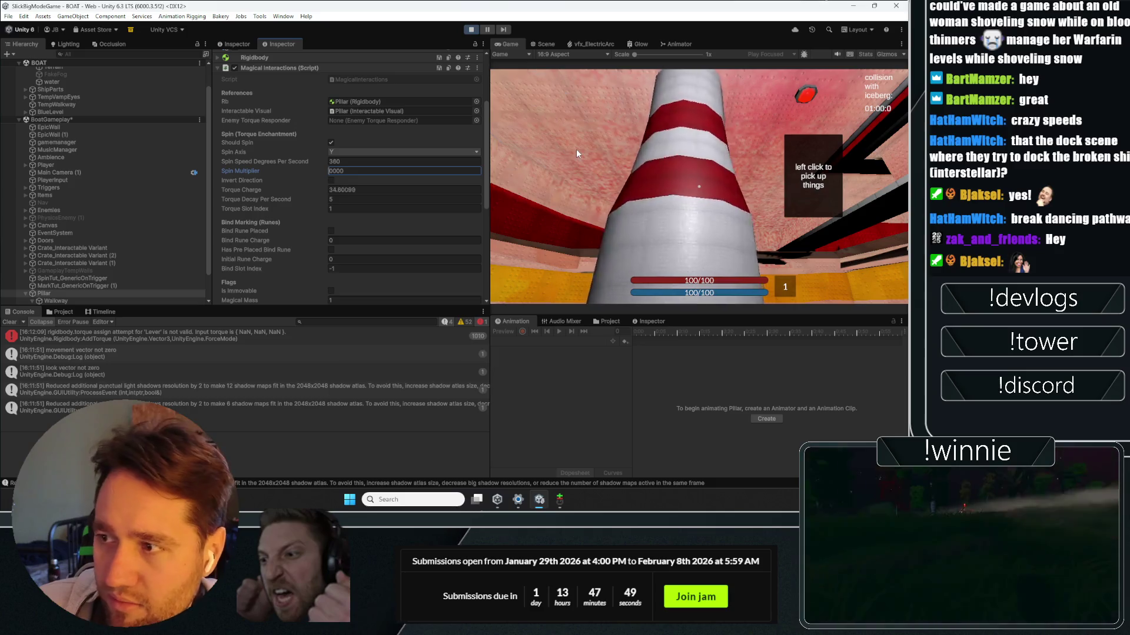
pyautogui.press('Home')
pyautogui.press('Delete')
pyautogui.press('Delete')
pyautogui.press('Delete')
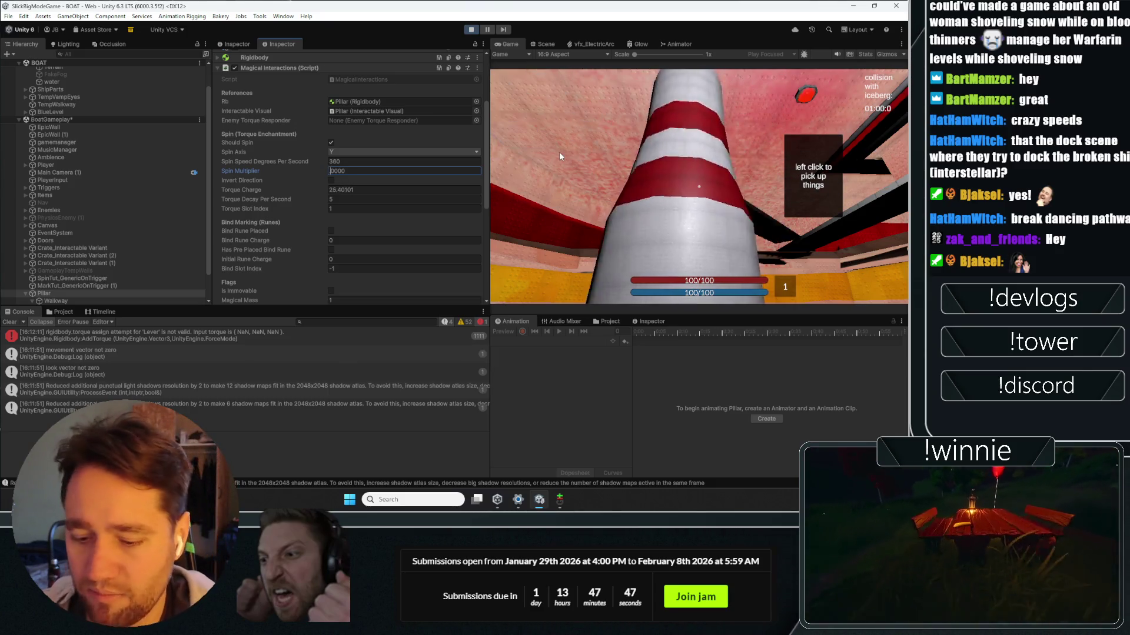
pyautogui.click(557, 157)
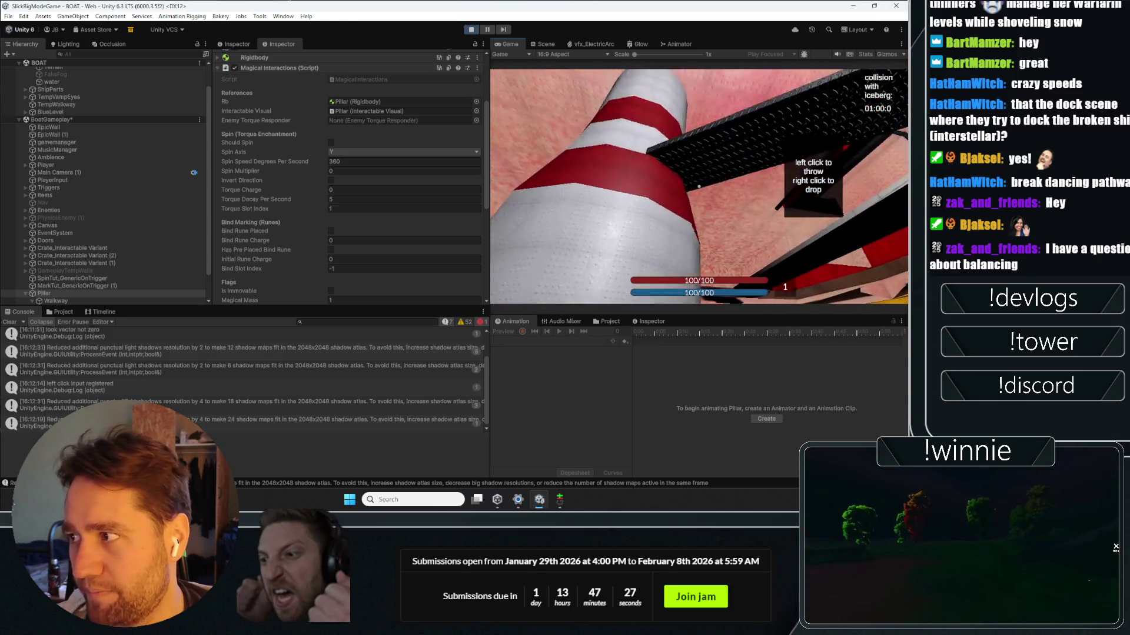
# Step: Stop the game and set the Pillar's Spin Multiplier to 0.001
pyautogui.click(471, 30)
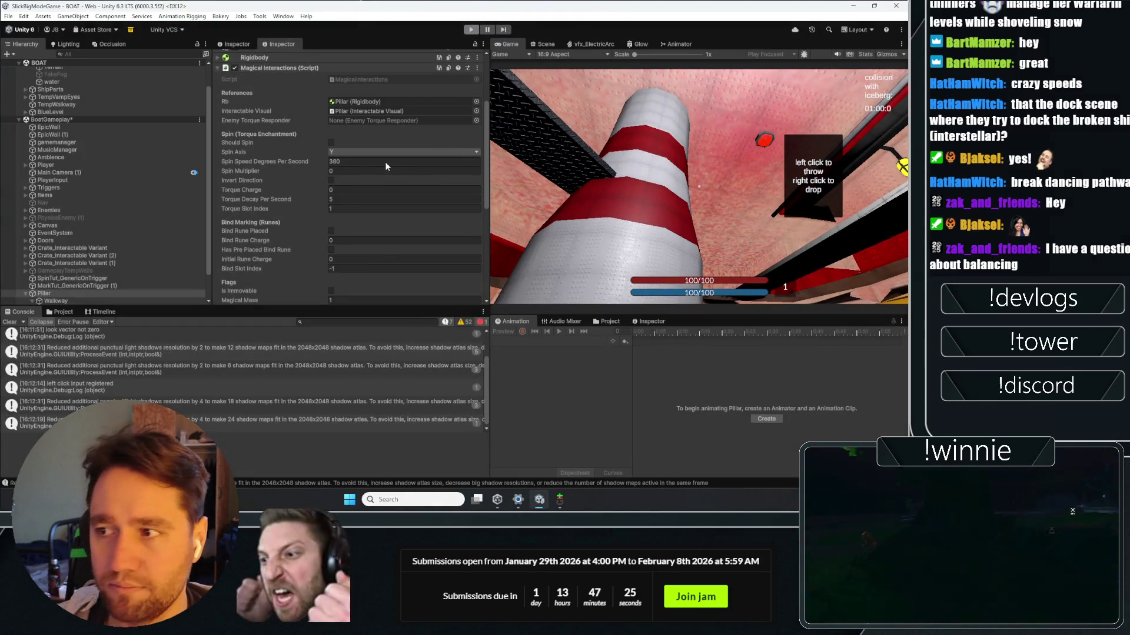
pyautogui.click(349, 170)
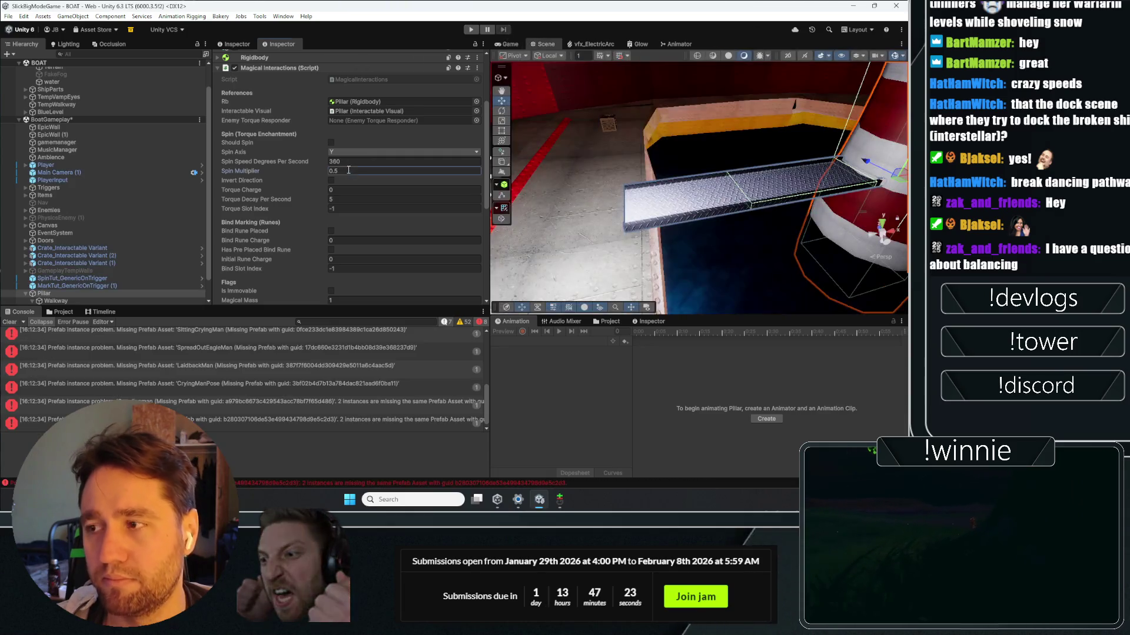
pyautogui.write('0.001')
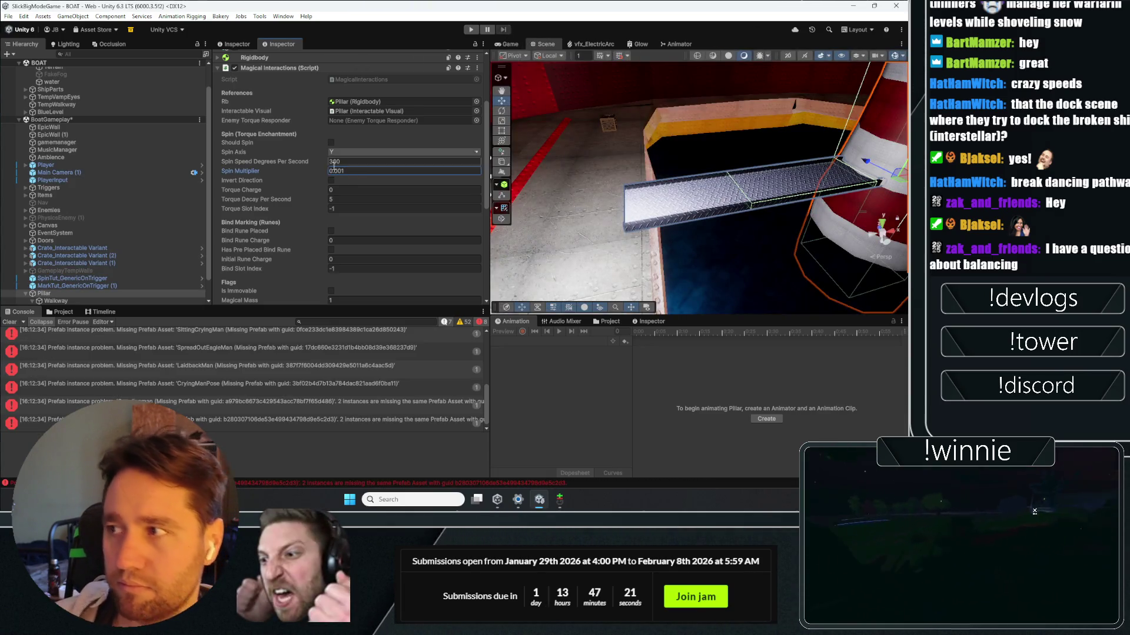
# Step: Play-test by walking to the pillar and spinning it, then free the mouse
pyautogui.click(470, 30)
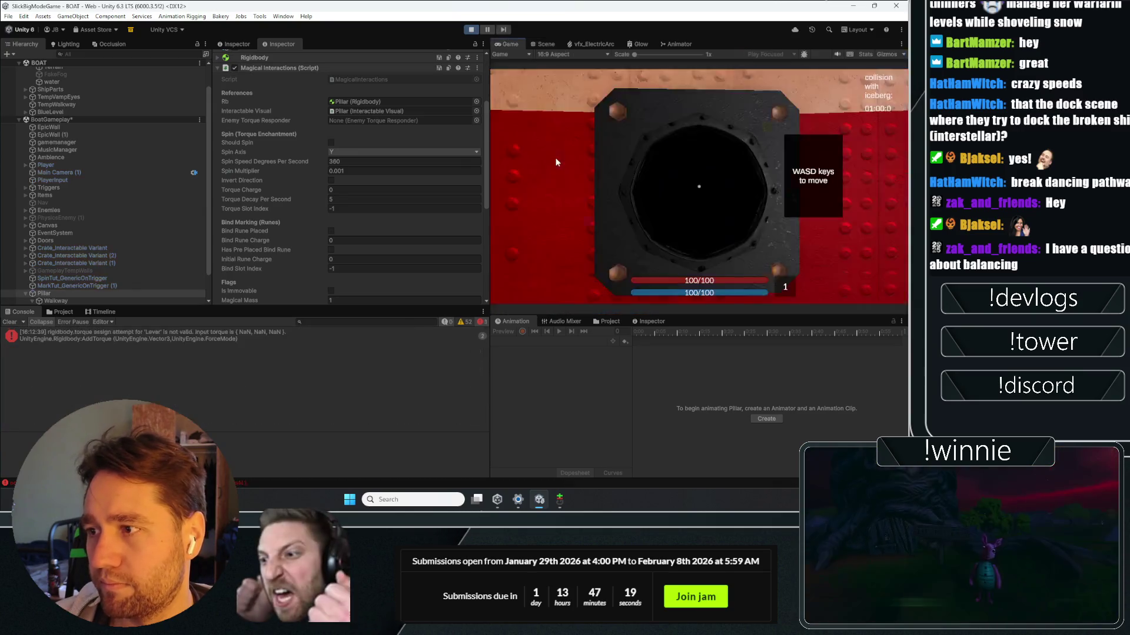
pyautogui.press('w')
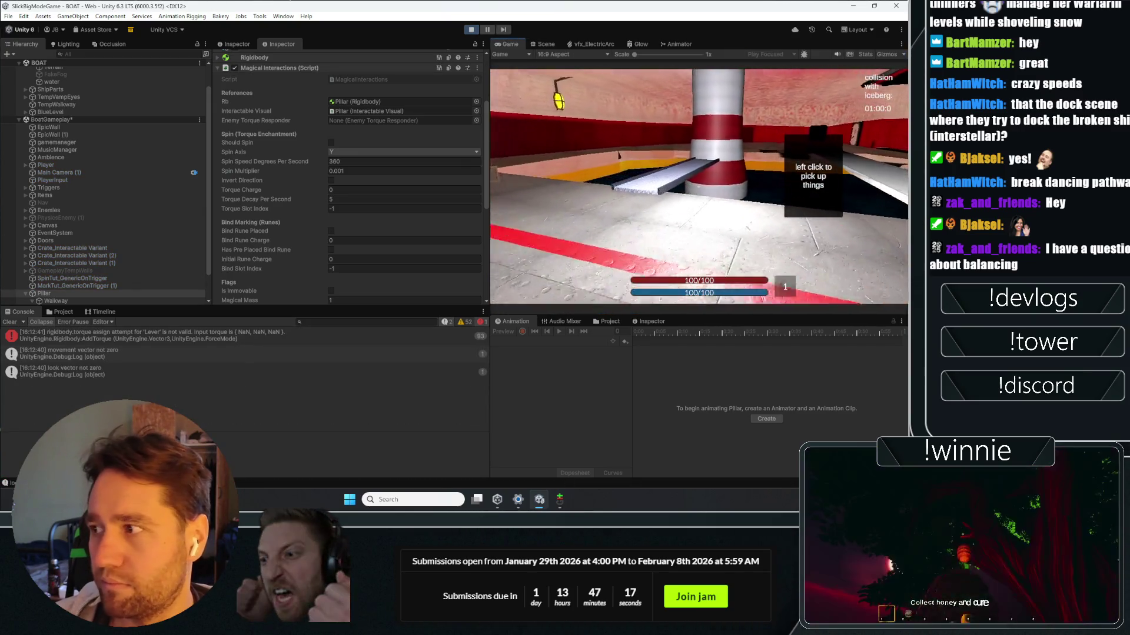
pyautogui.press('e')
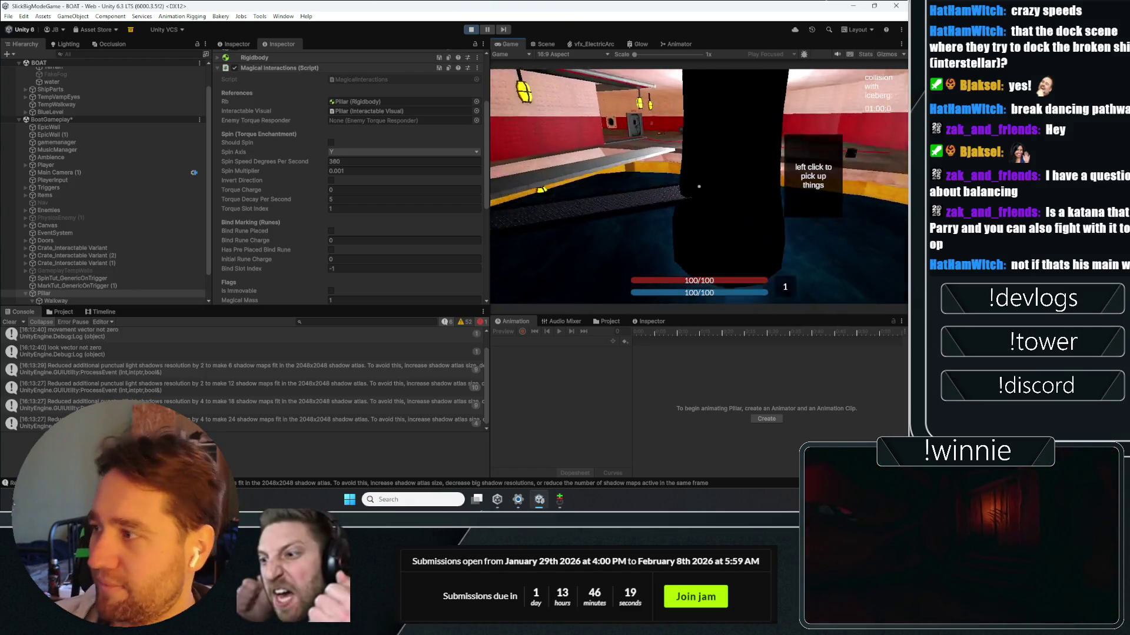
pyautogui.press('Escape')
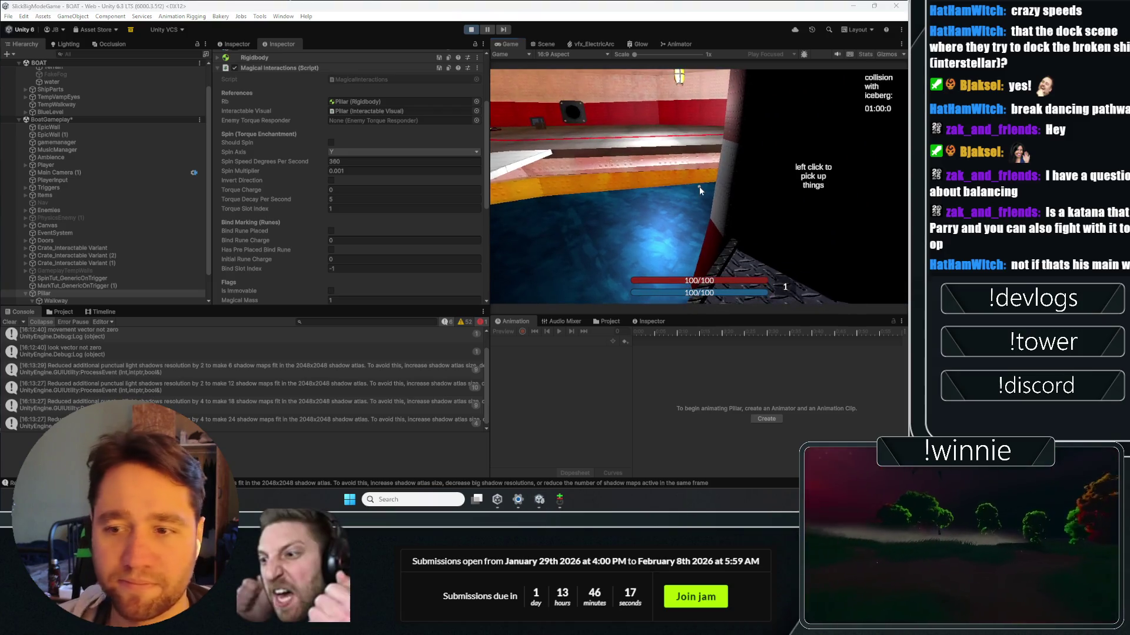
pyautogui.click(471, 30)
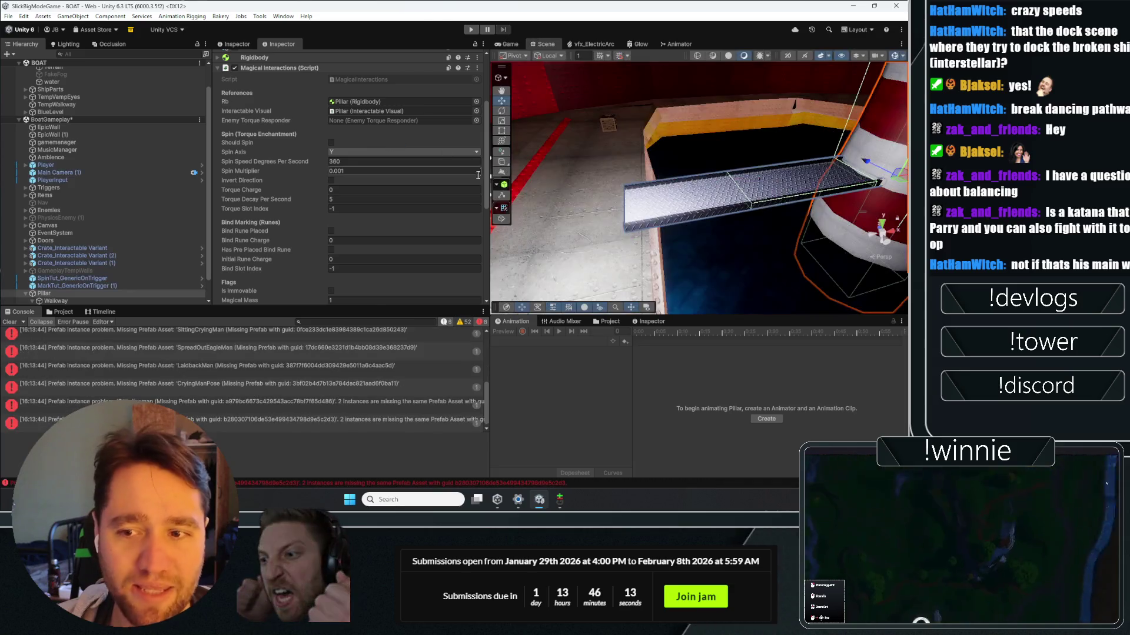
pyautogui.scroll(-2, 267, 164)
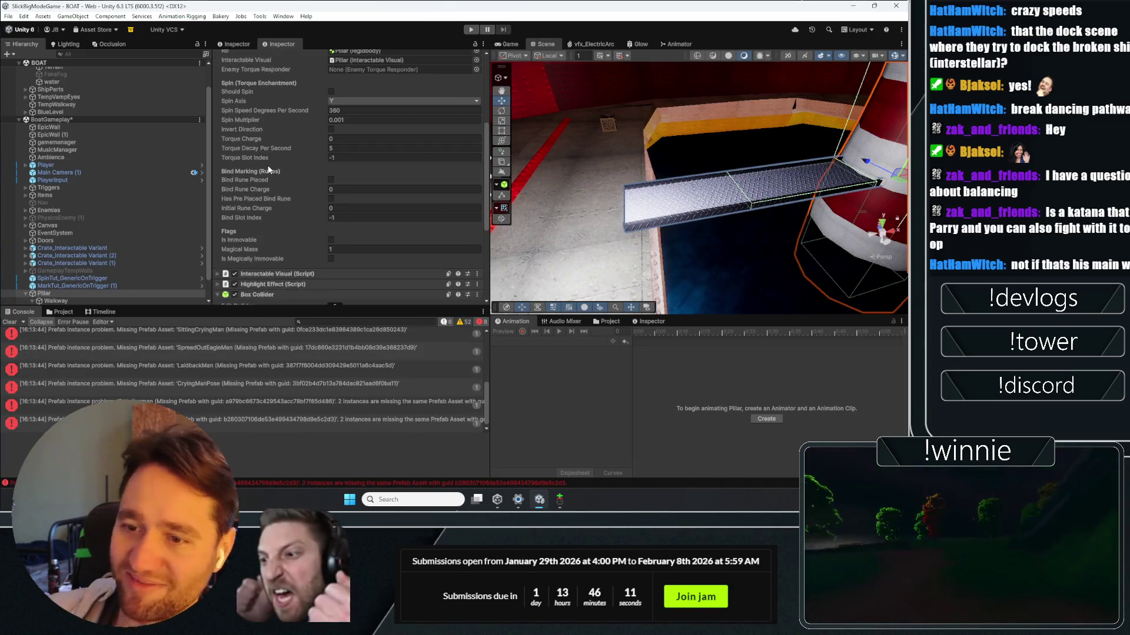
pyautogui.write('0.01')
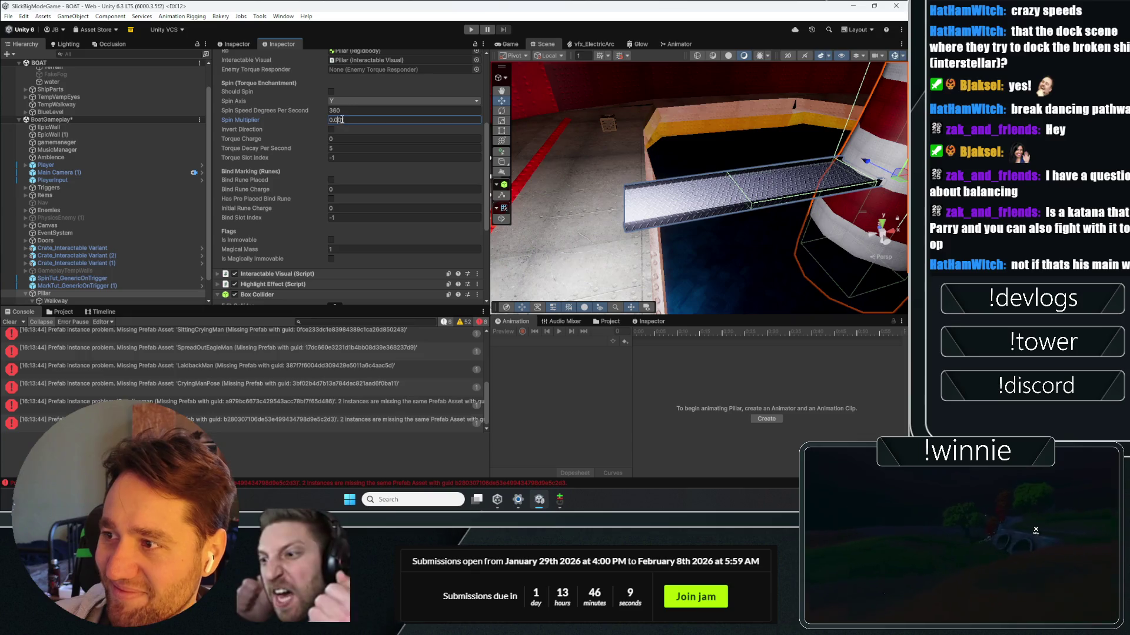
pyautogui.click(471, 30)
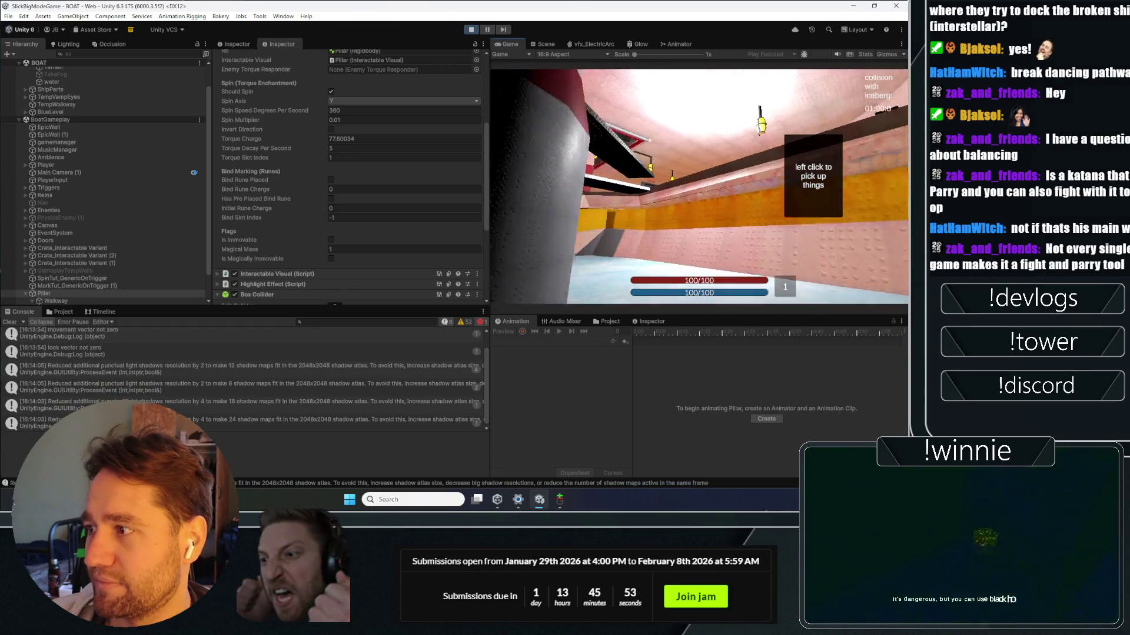
pyautogui.click(470, 29)
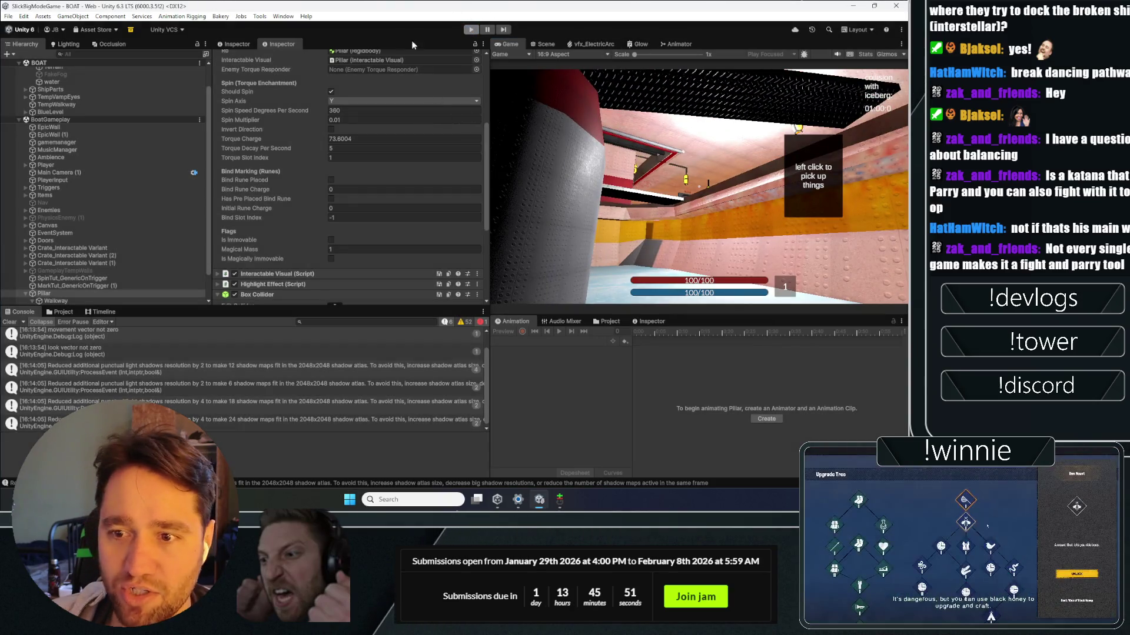
pyautogui.click(472, 29)
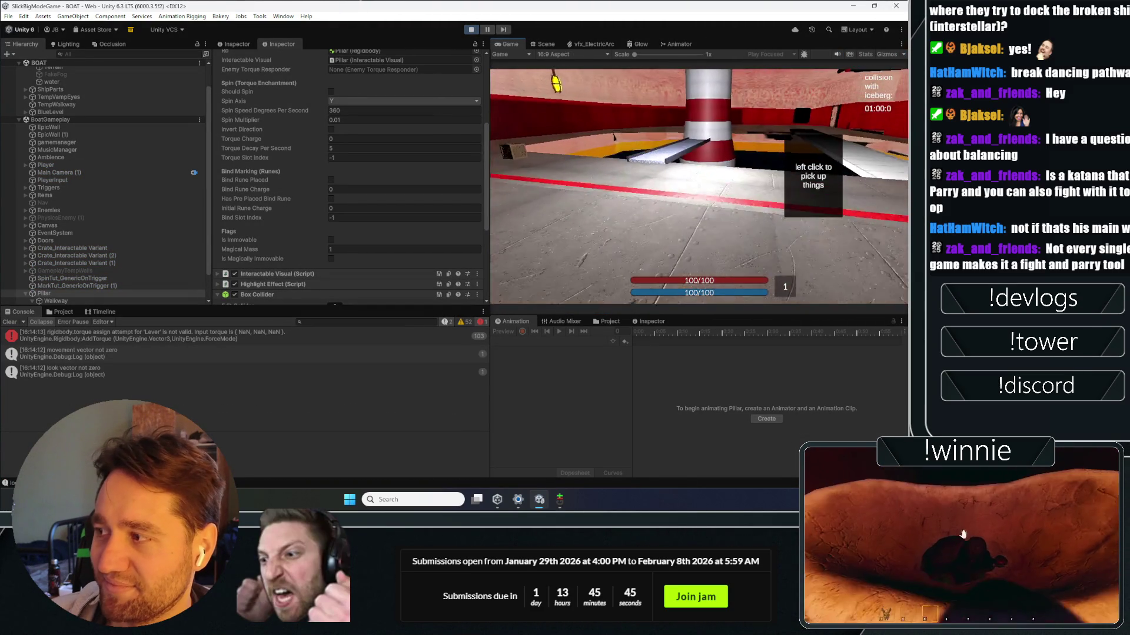
pyautogui.press('w')
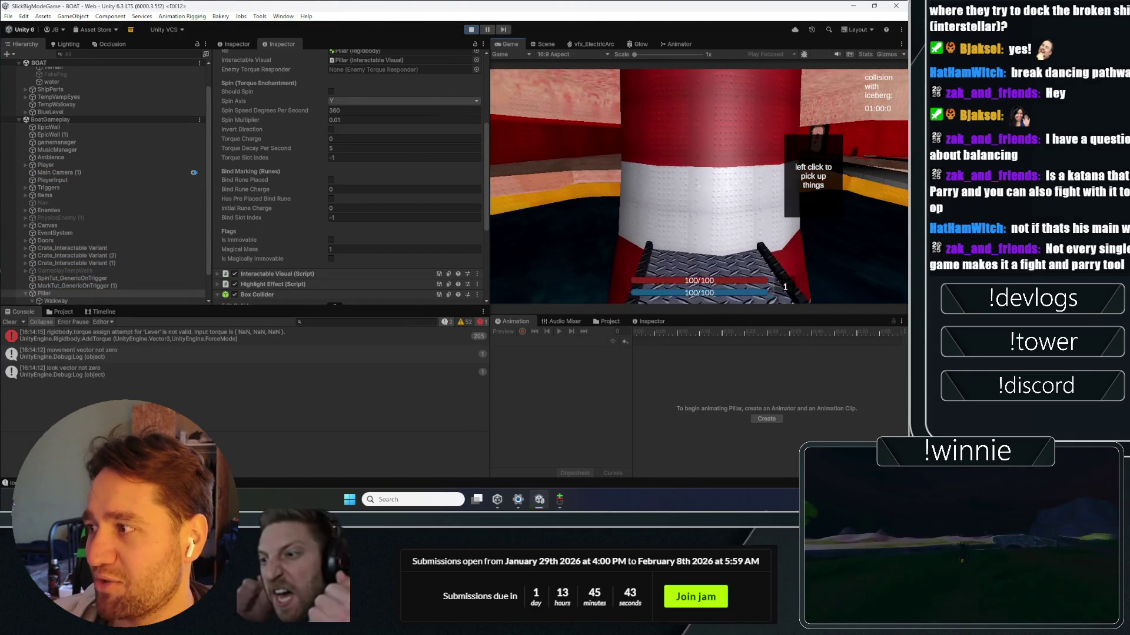
pyautogui.click(699, 186)
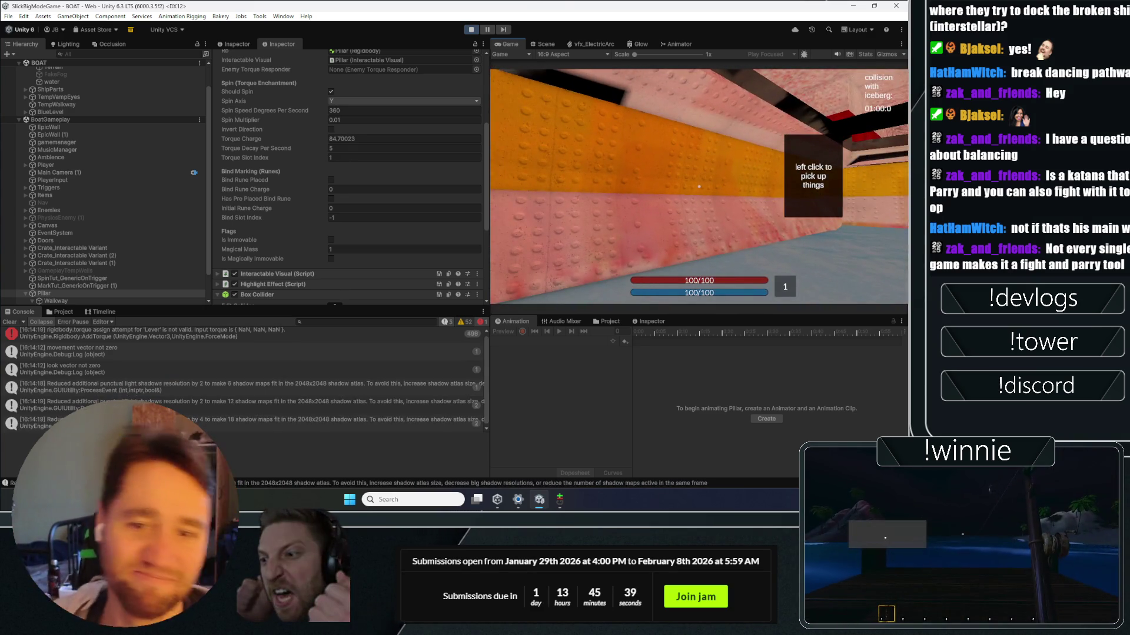
pyautogui.click(472, 29)
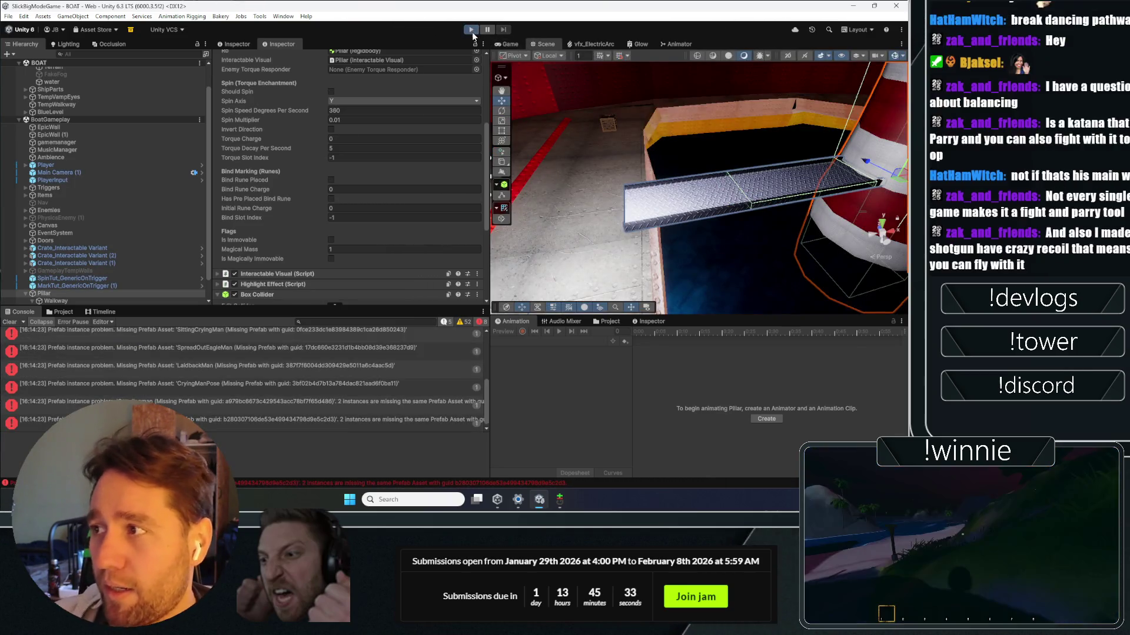
# Step: Start another play-test, walk to the striped Pillar, and make it spin
pyautogui.hotkey('ctrl', 'p')
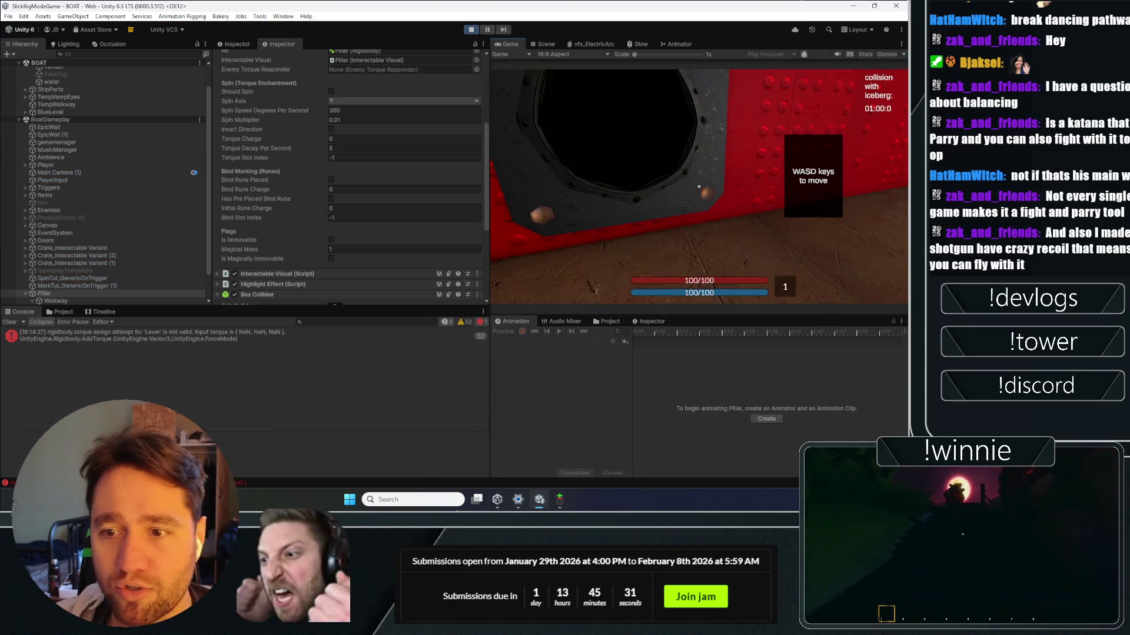
pyautogui.press('w')
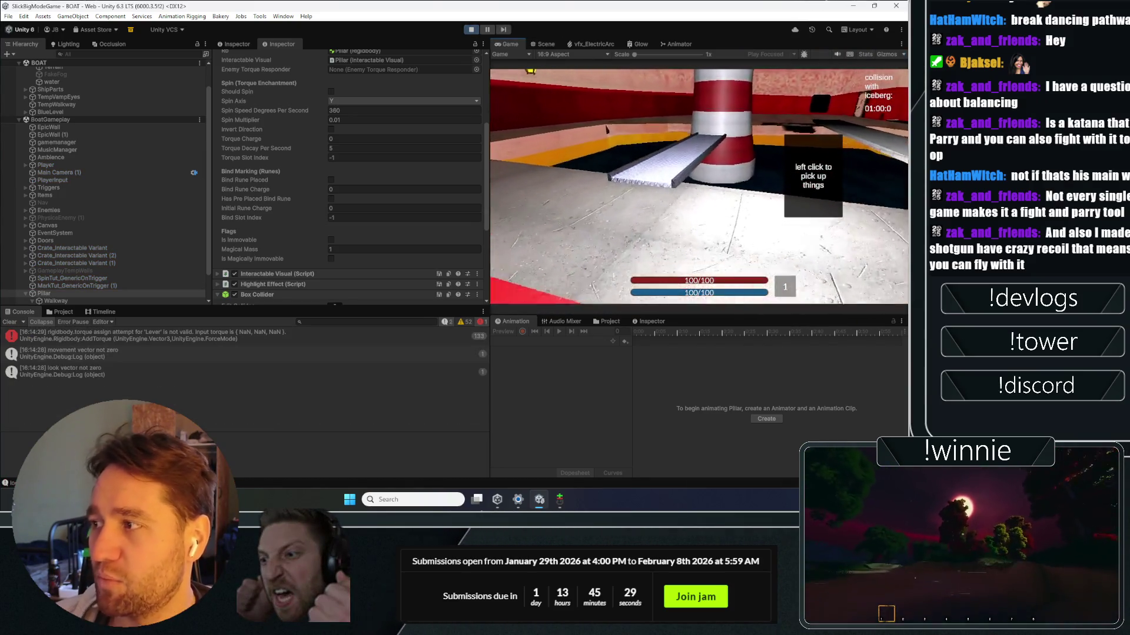
pyautogui.click(699, 186)
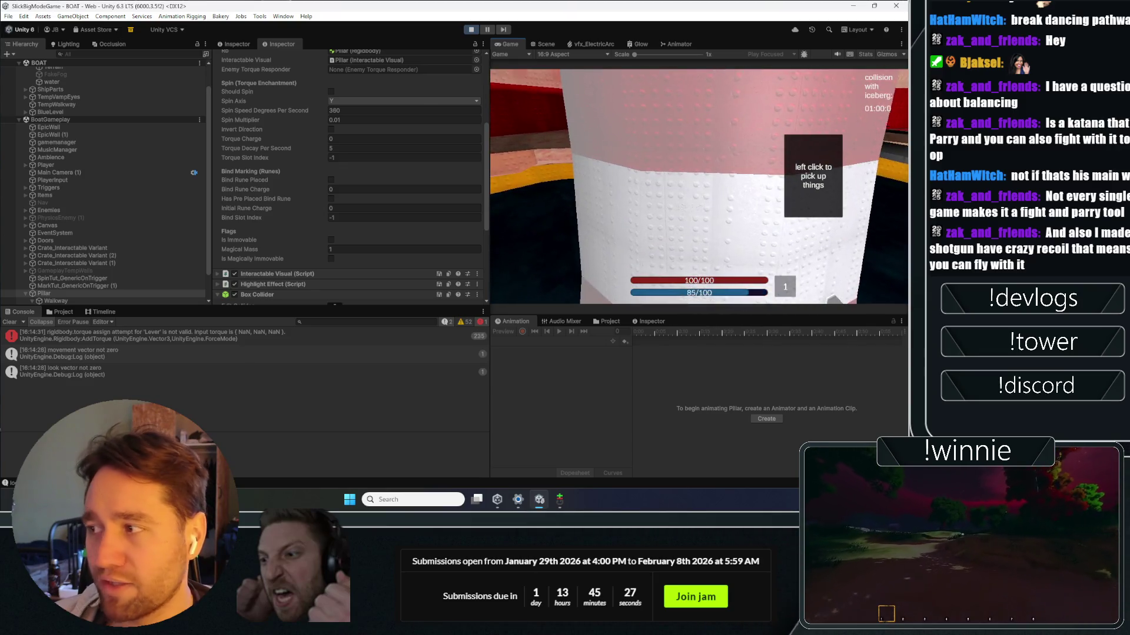
# Step: Walk past the black pillar and off the ledge onto the icy floor, then stop playing
pyautogui.press('s')
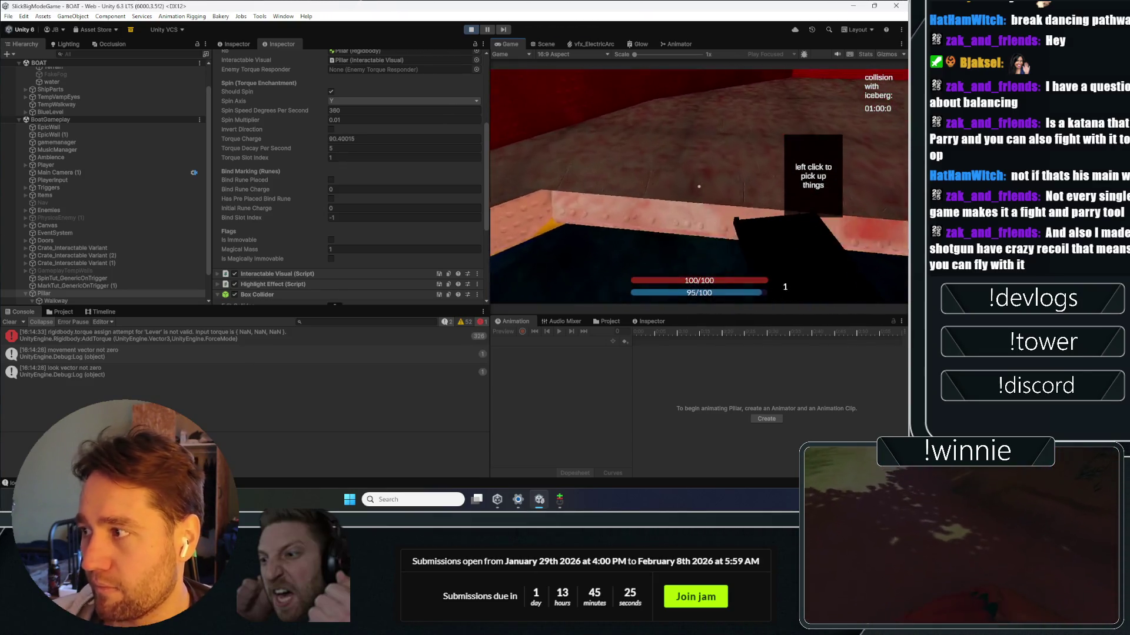
pyautogui.press('s')
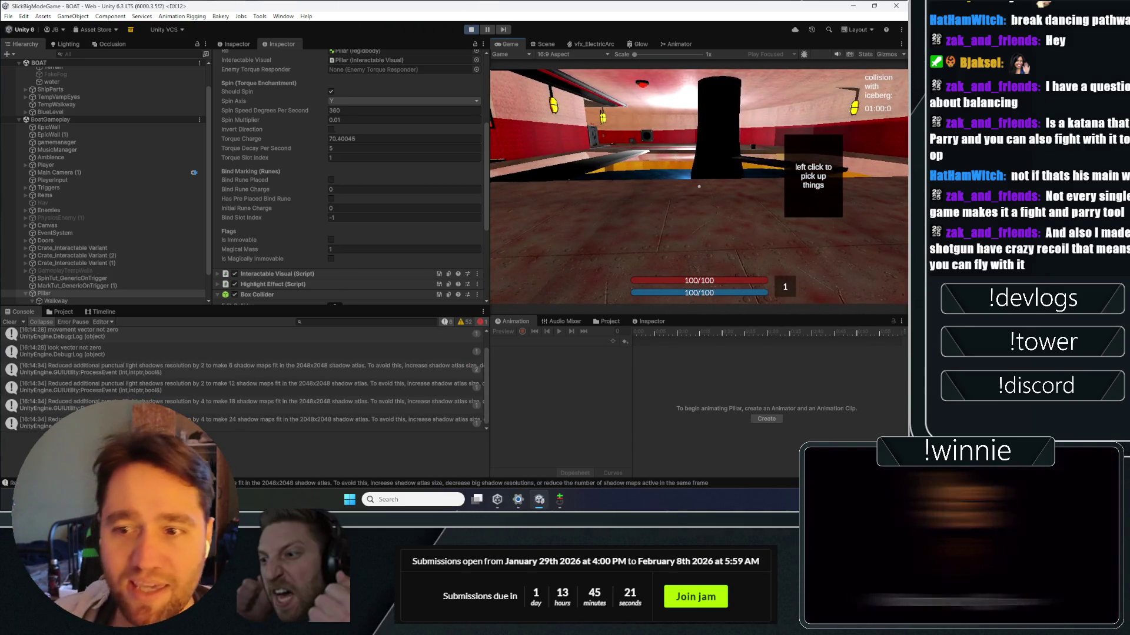
pyautogui.press('w')
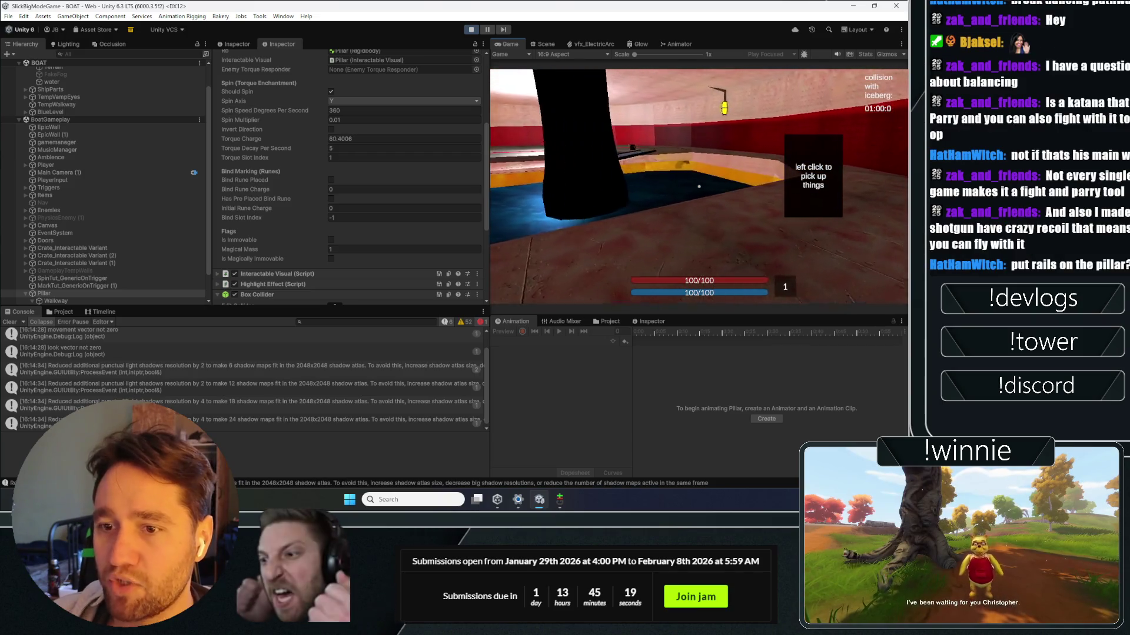
pyautogui.press('w')
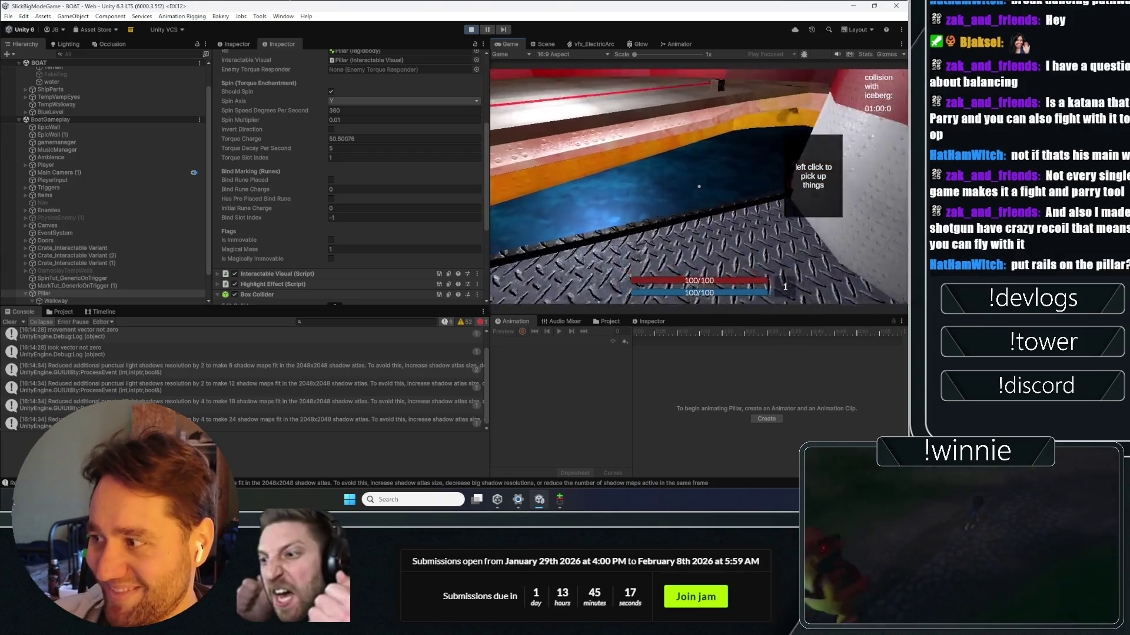
pyautogui.press('w')
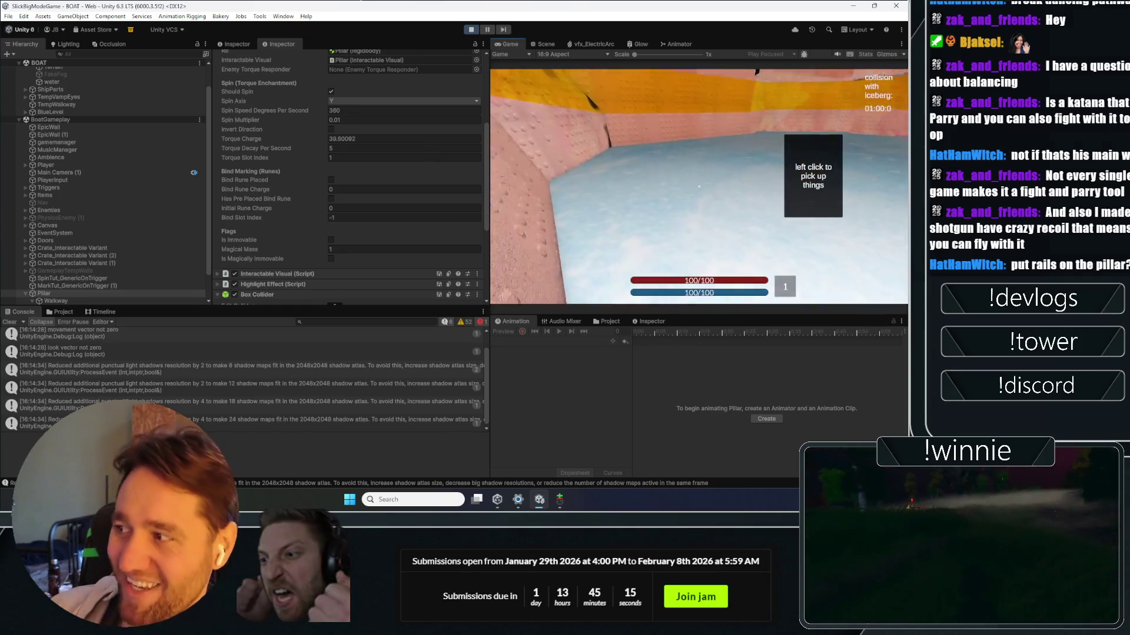
pyautogui.click(471, 30)
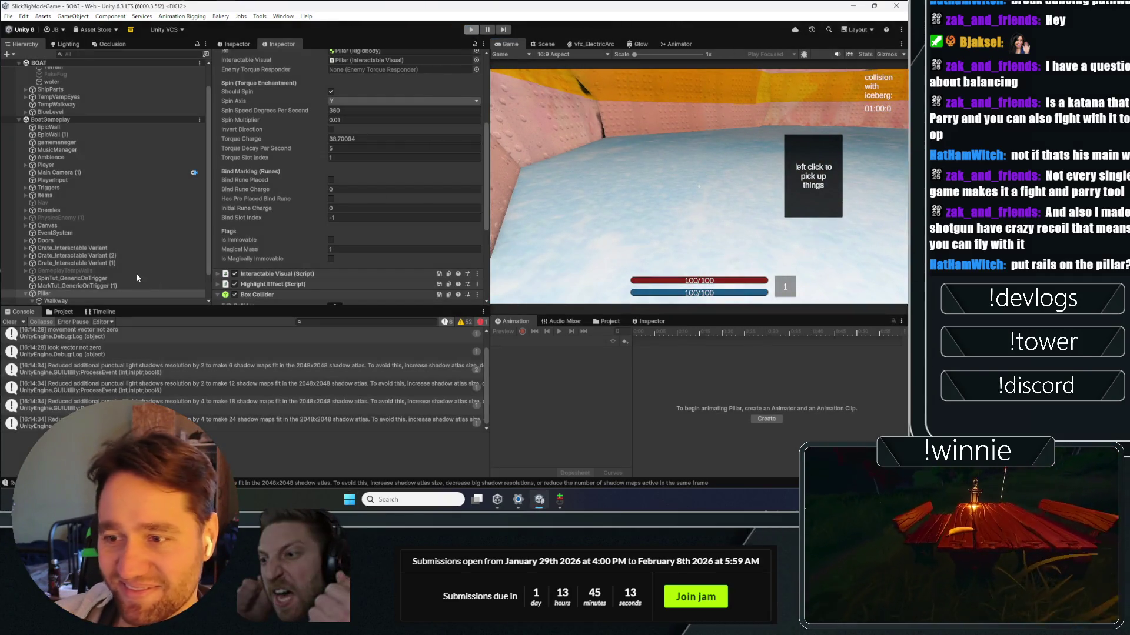
# Step: Enable the Railing under Walkway, clear the console, and start a play-test
pyautogui.scroll(-1, 98, 270)
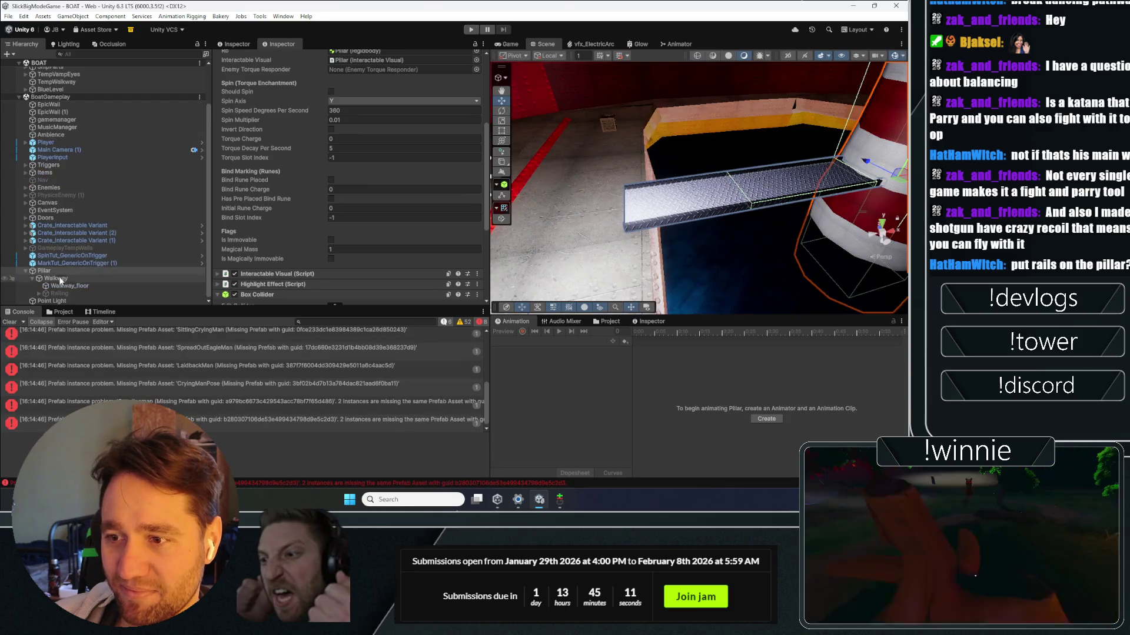
pyautogui.click(59, 293)
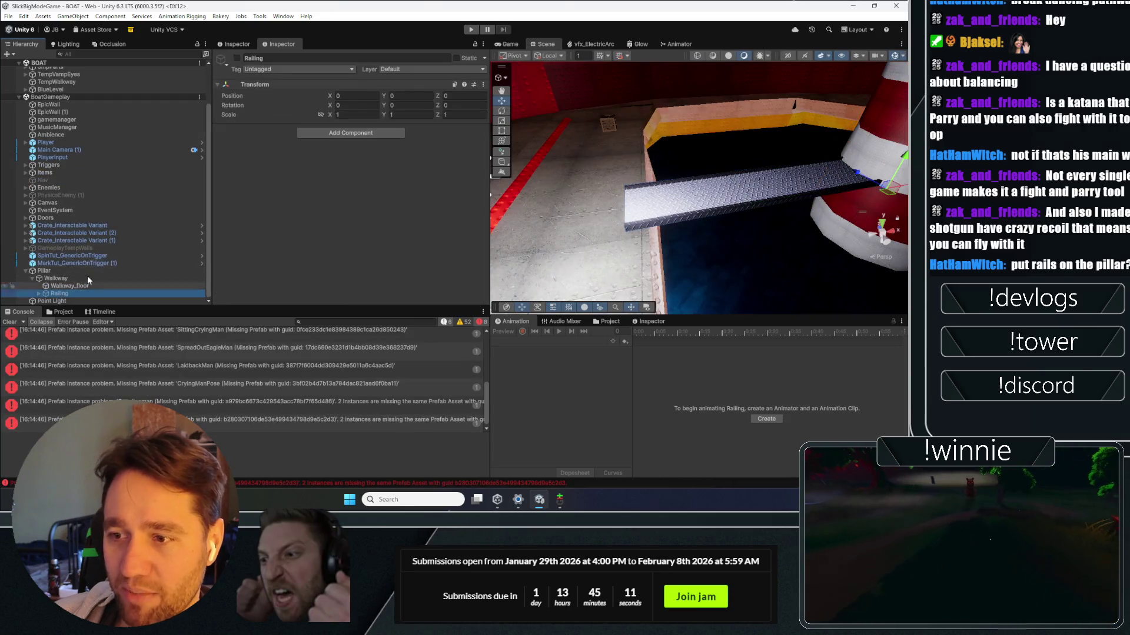
pyautogui.click(11, 322)
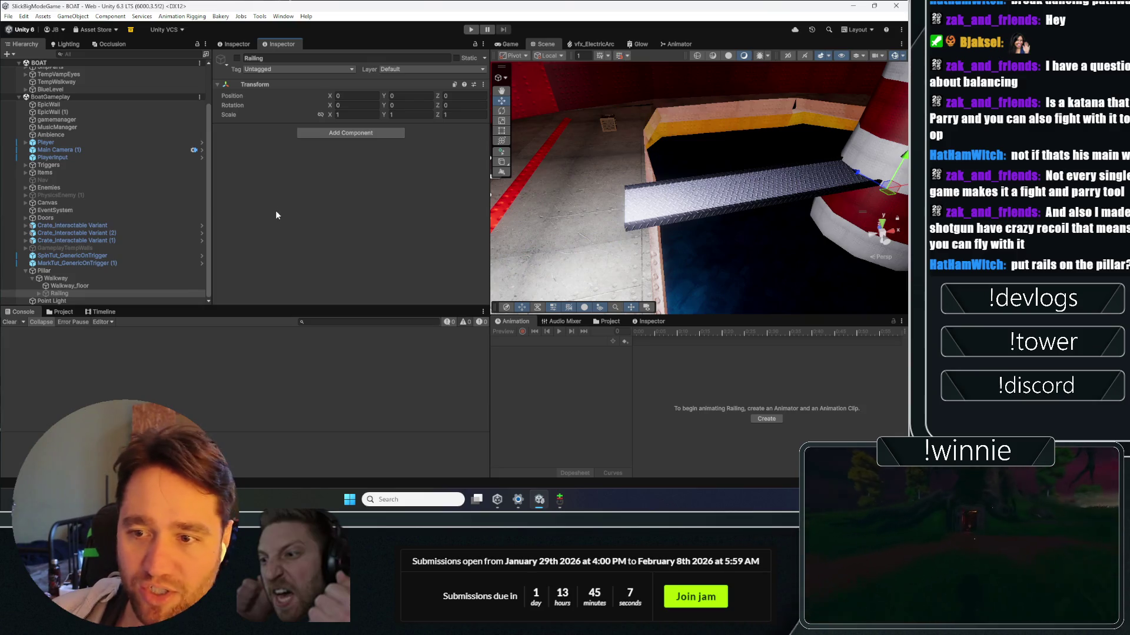
pyautogui.click(238, 57)
pyautogui.click(470, 29)
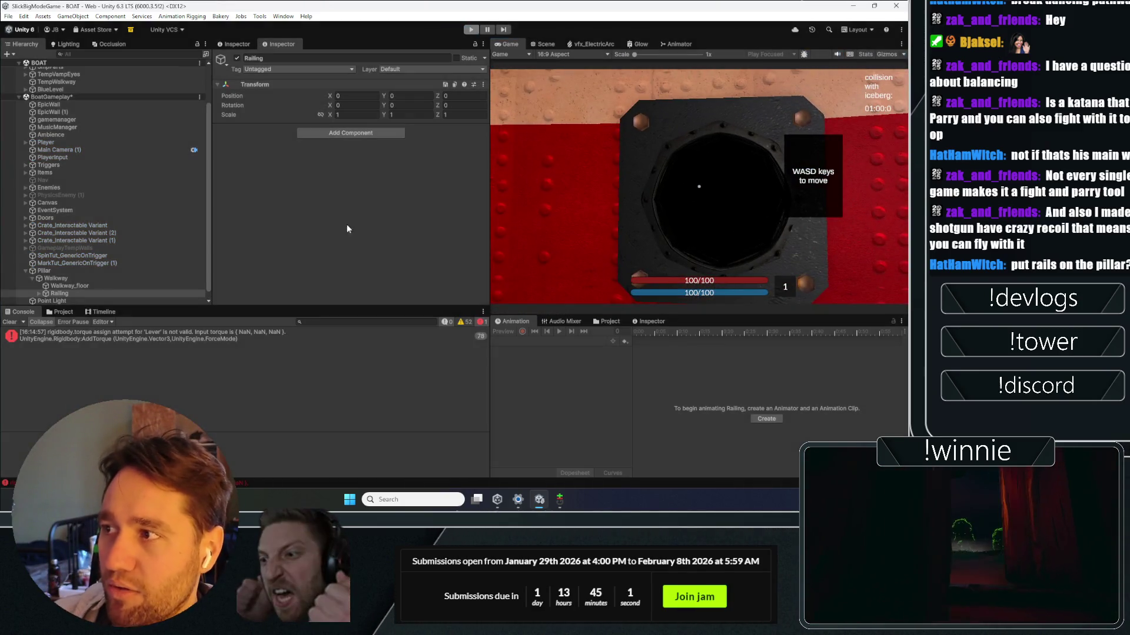
# Step: Back in the Scene view, frame the Railing, expand it, and select its first Cylinder
pyautogui.click(540, 46)
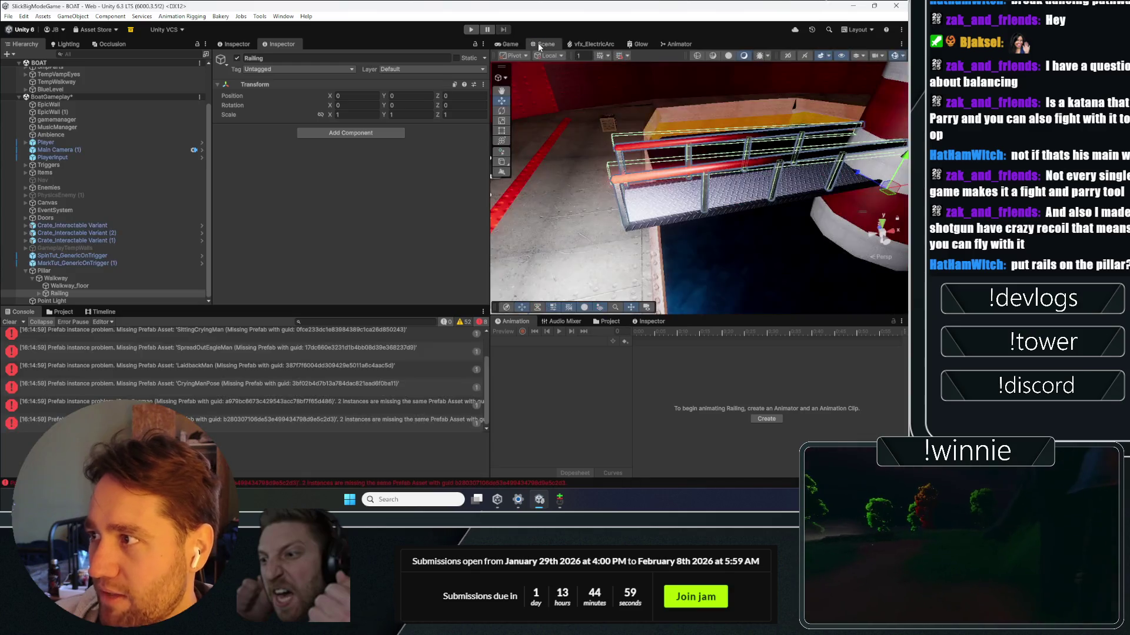
pyautogui.press('f')
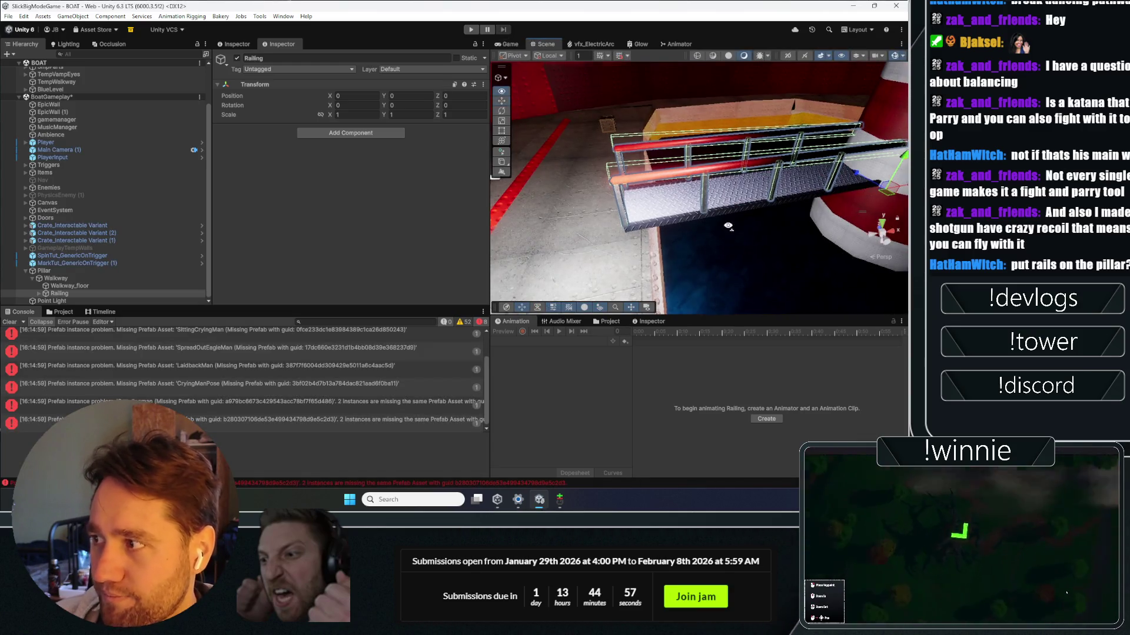
pyautogui.click(39, 293)
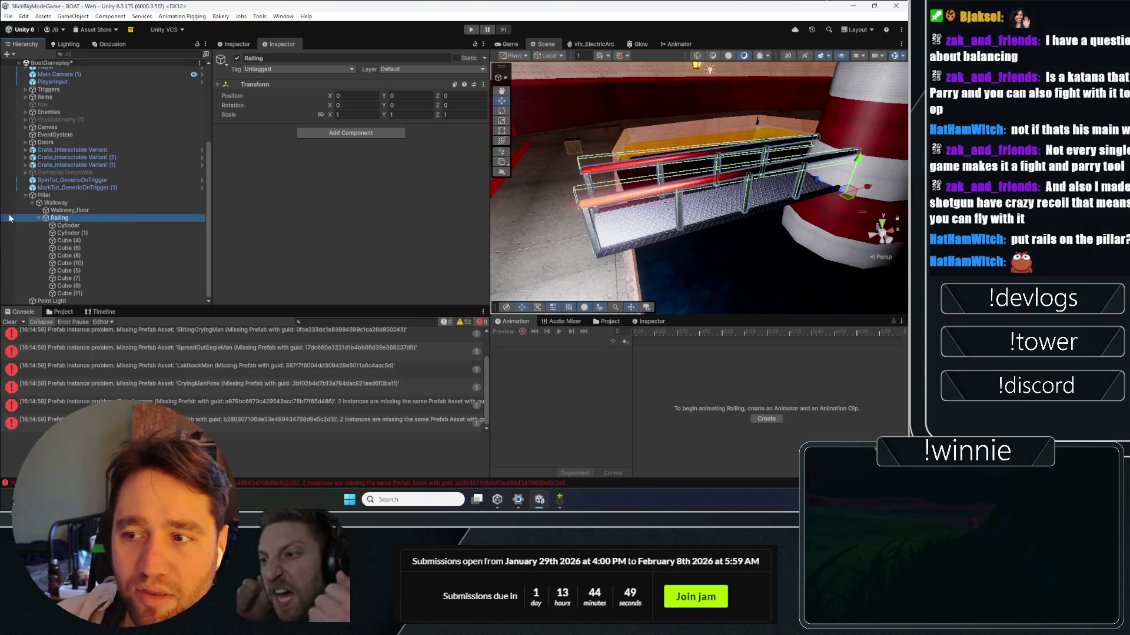
pyautogui.click(68, 226)
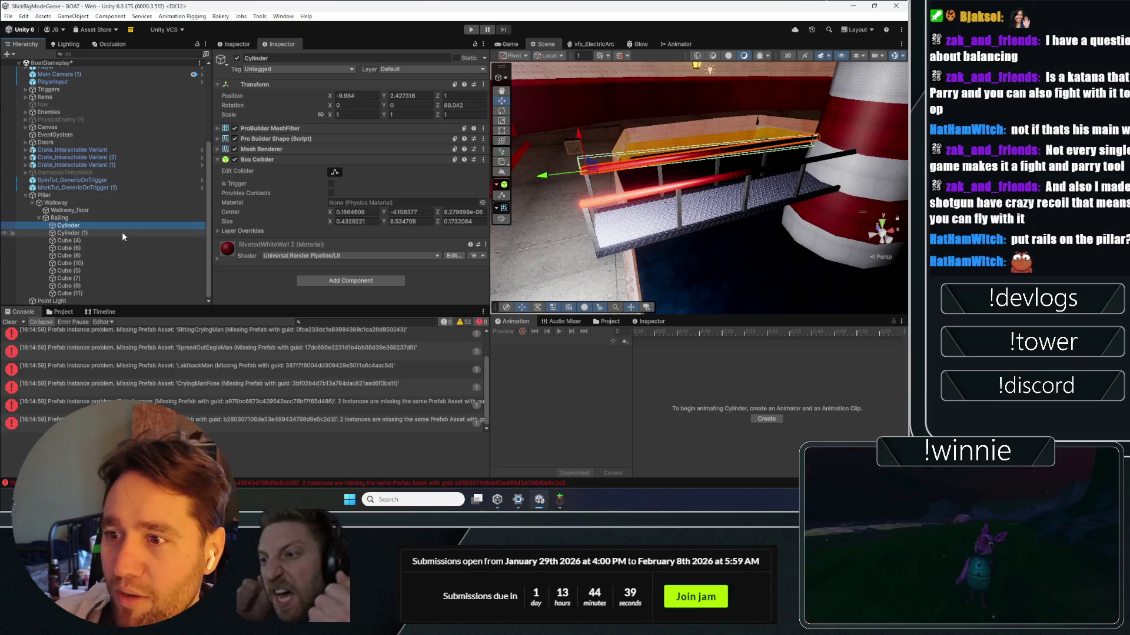
# Step: Set Scale X to 1 on both Cylinder and Cylinder (1), orbiting the view to check the rails
pyautogui.keyDown('ctrl'); pyautogui.click(122, 231); pyautogui.keyUp('ctrl')
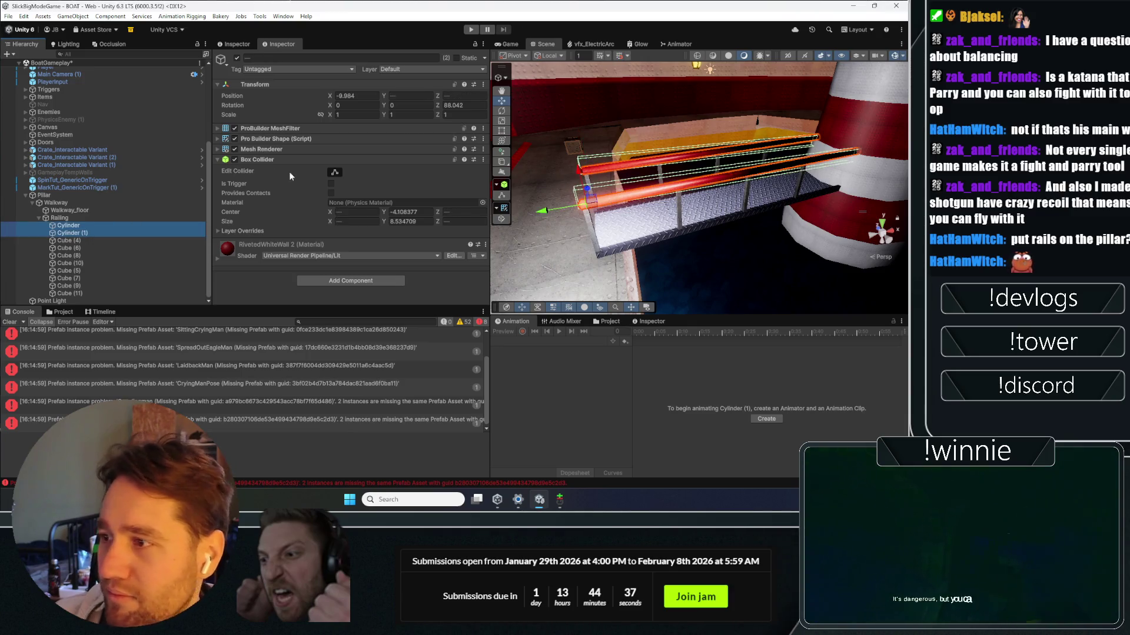
pyautogui.moveTo(676, 235)
pyautogui.mouseDown()
pyautogui.moveTo(704, 241)
pyautogui.moveTo(694, 224)
pyautogui.mouseUp()
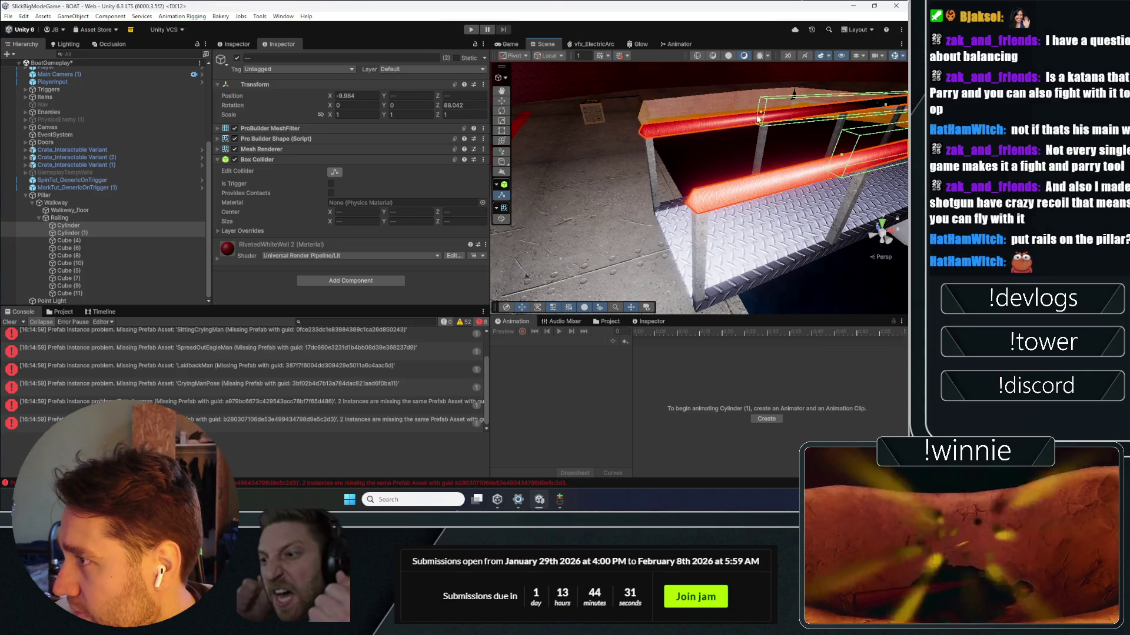
pyautogui.moveTo(713, 119)
pyautogui.mouseDown()
pyautogui.moveTo(682, 153)
pyautogui.moveTo(637, 171)
pyautogui.moveTo(710, 166)
pyautogui.moveTo(659, 180)
pyautogui.mouseUp()
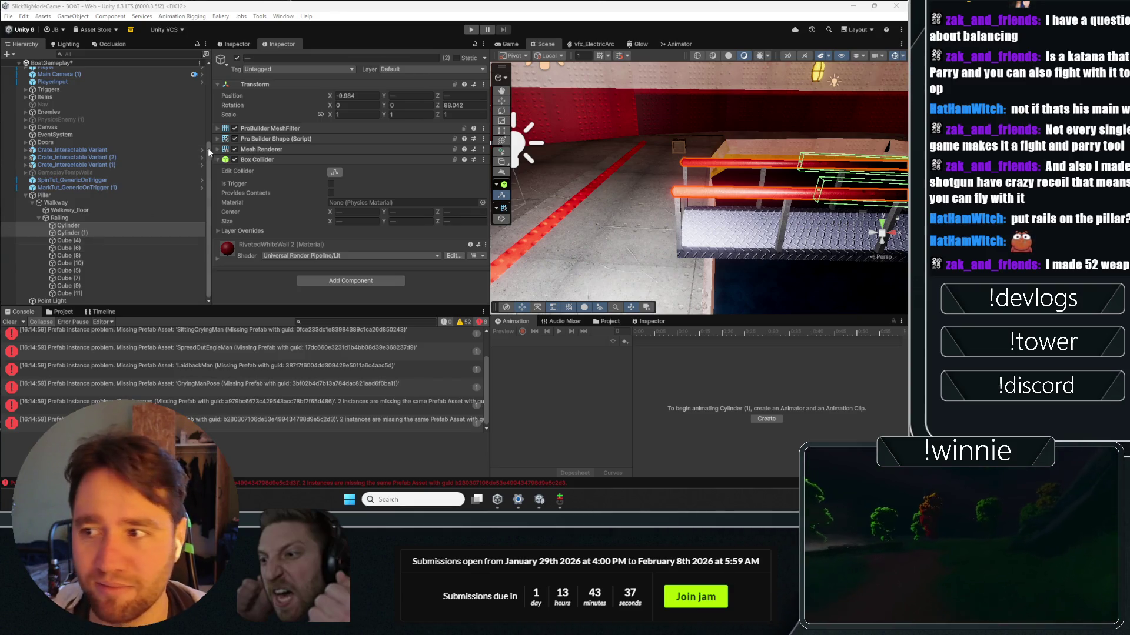
pyautogui.press('f')
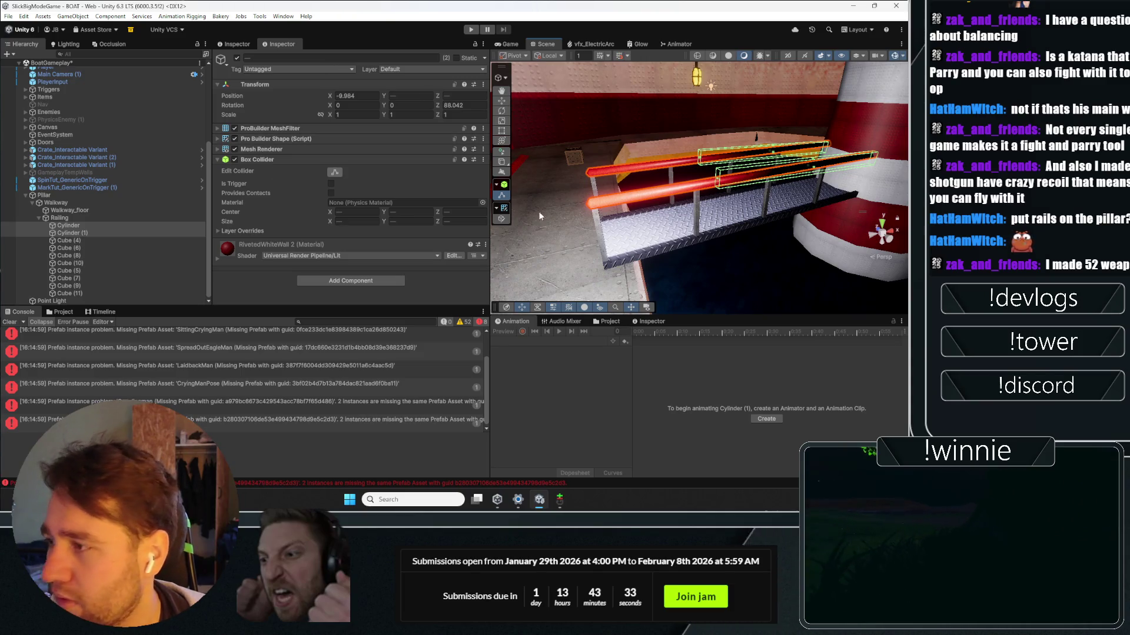
pyautogui.click(9, 322)
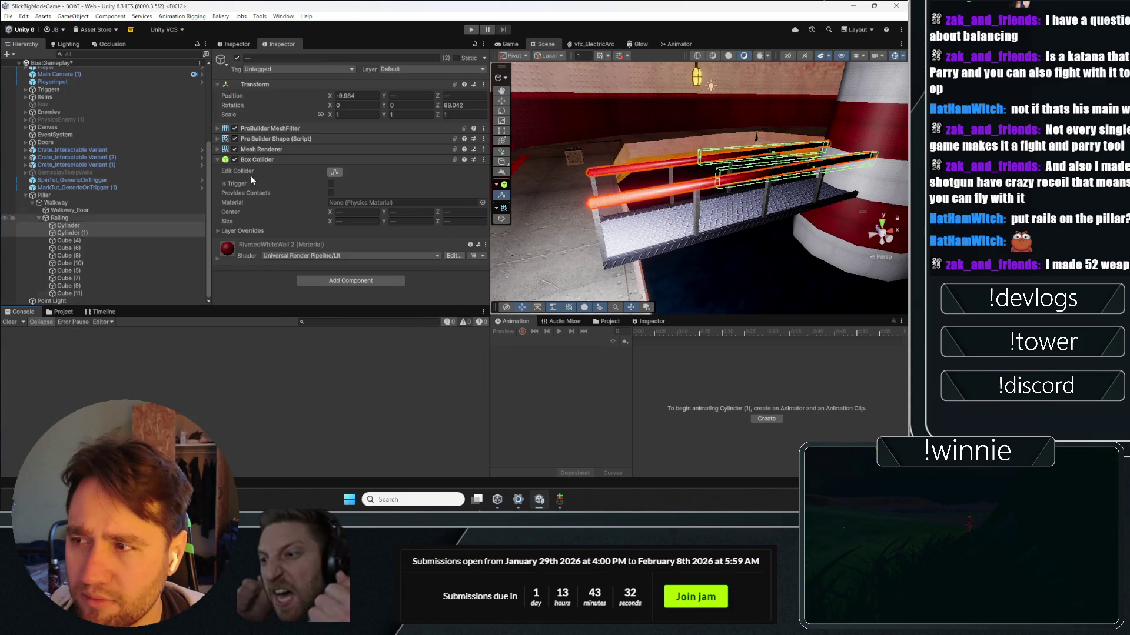
pyautogui.write('1.71')
pyautogui.click(350, 116)
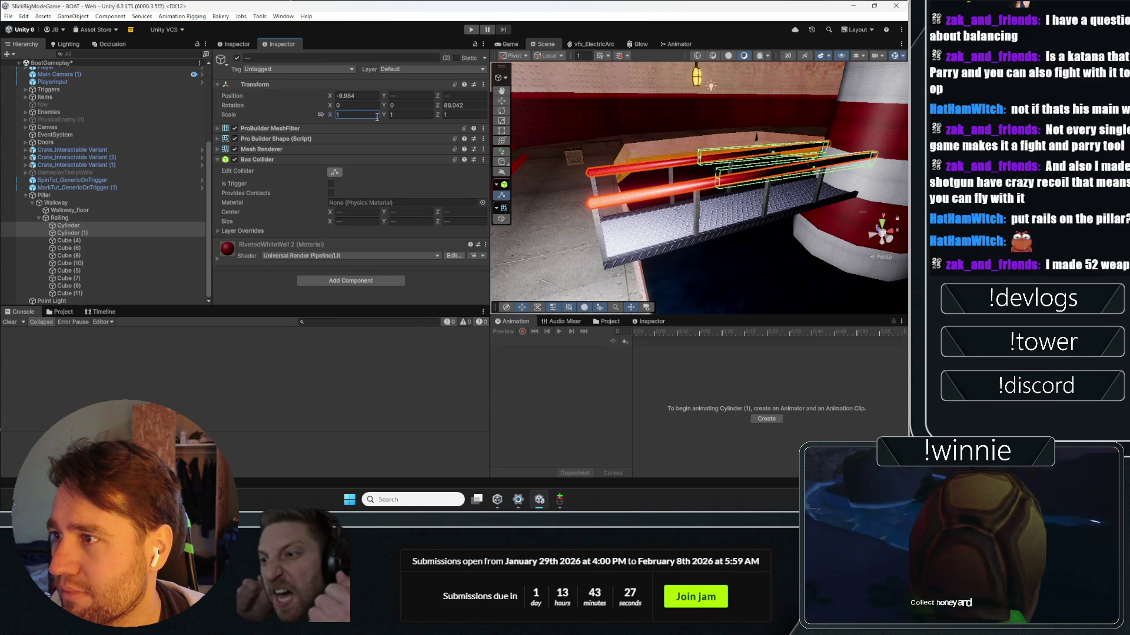
pyautogui.click(391, 117)
pyautogui.write('0.38')
pyautogui.press('Tab')
pyautogui.moveTo(542, 161); pyautogui.dragTo(793, 153)
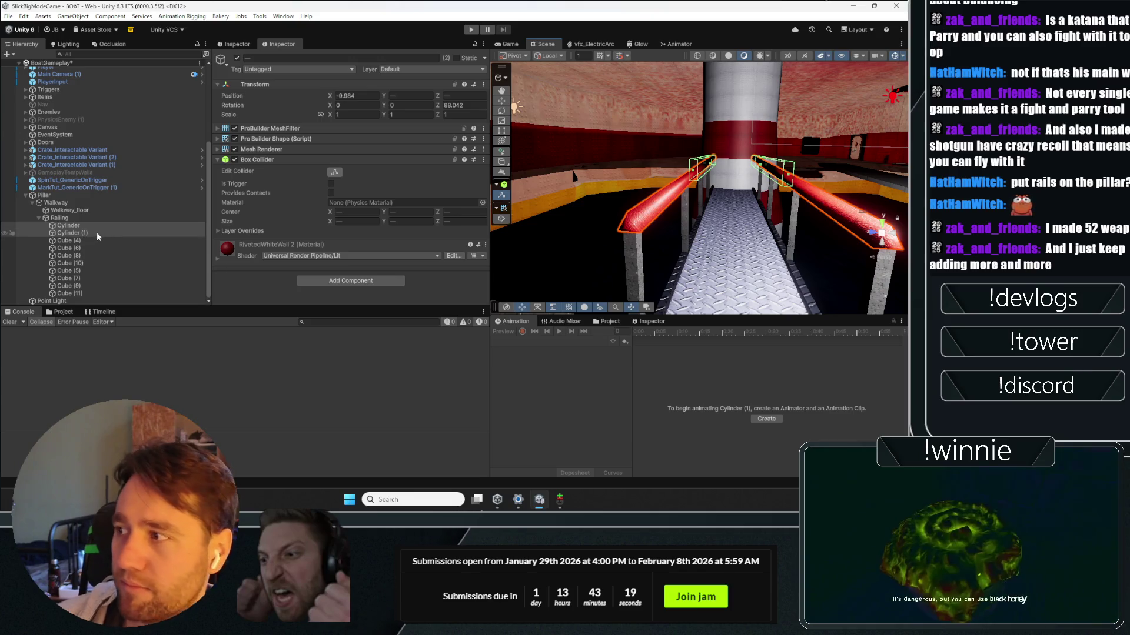
pyautogui.moveTo(635, 150)
pyautogui.mouseDown()
pyautogui.moveTo(671, 160)
pyautogui.moveTo(716, 222)
pyautogui.mouseUp()
# Step: Inspect the Railing's first Cylinder, Cube (8) and the upper bar
pyautogui.click(68, 225)
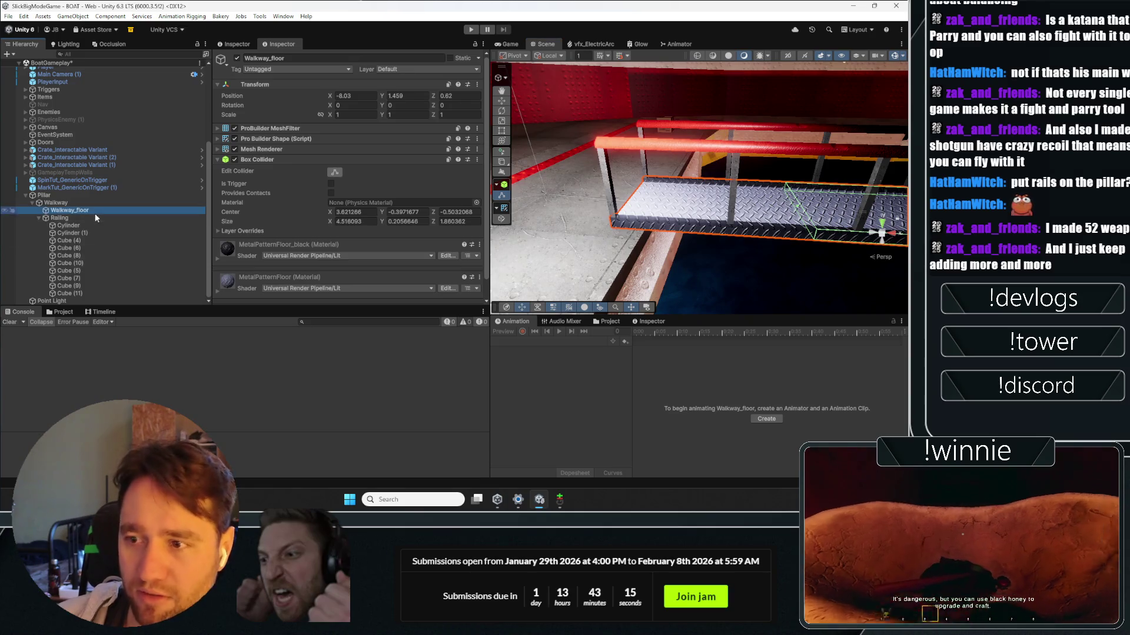
pyautogui.click(74, 256)
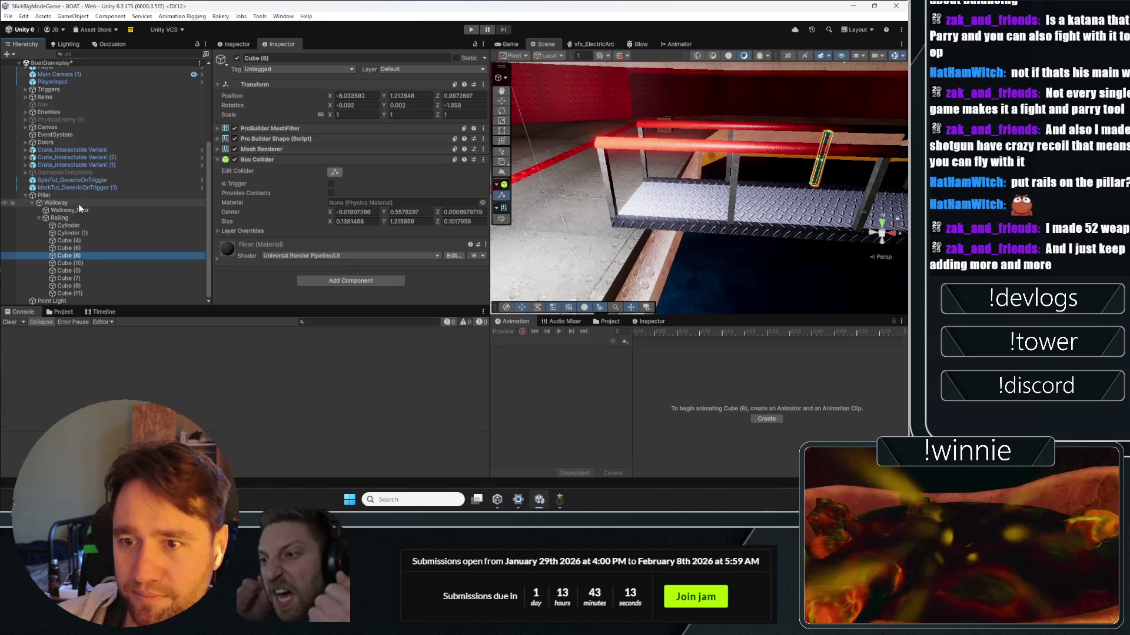
pyautogui.click(80, 228)
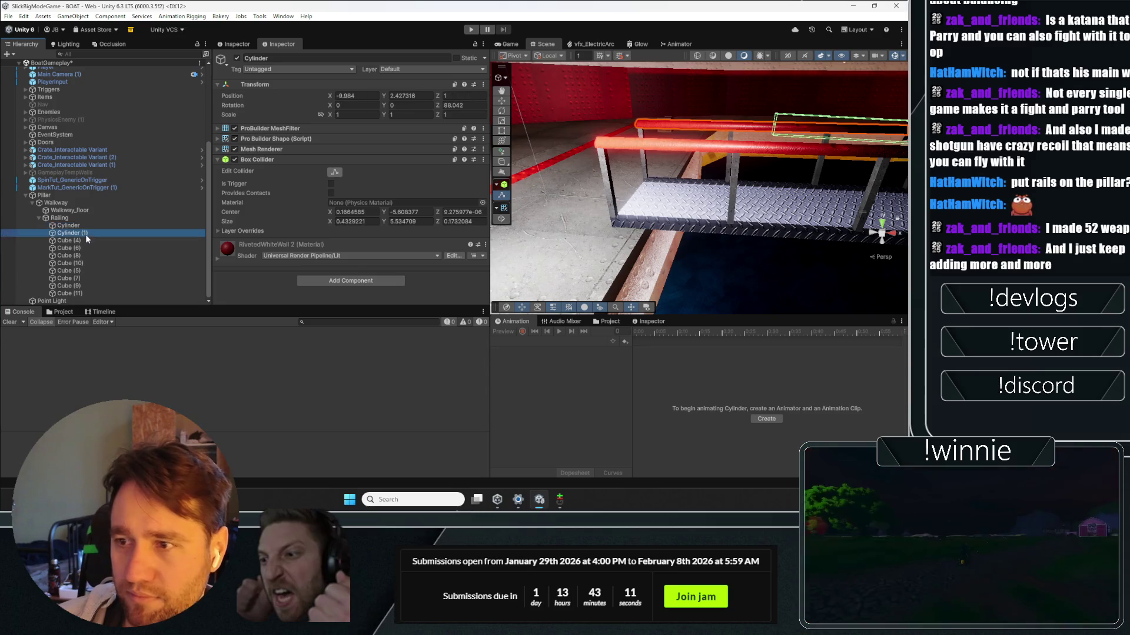
# Step: Delete three of the railing's vertical Cube posts
pyautogui.click(87, 243)
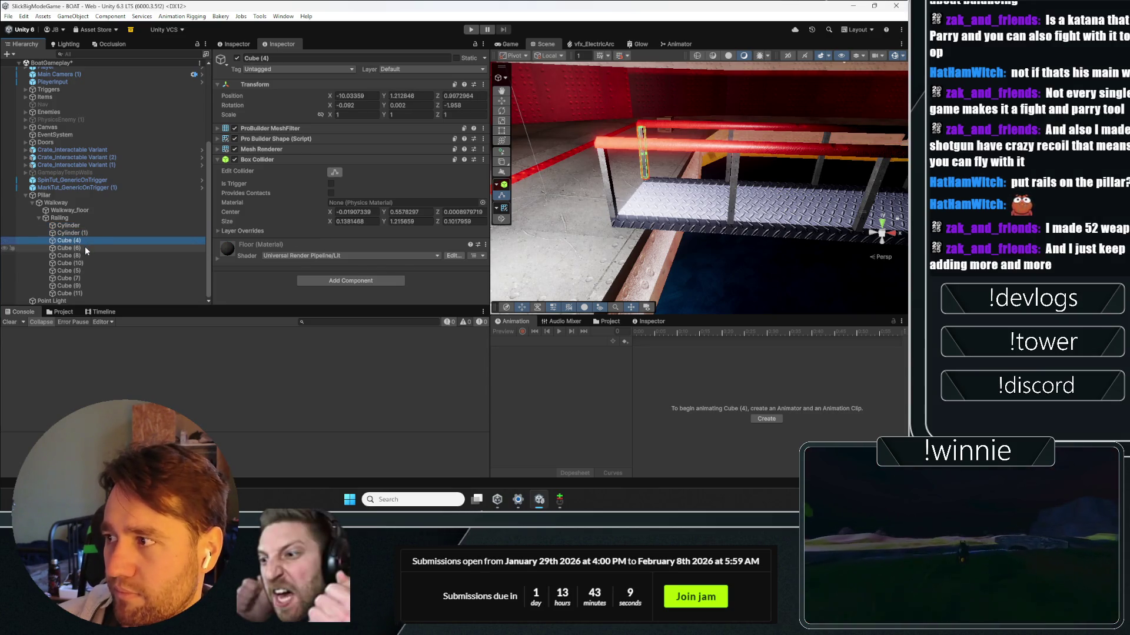
pyautogui.press('Delete')
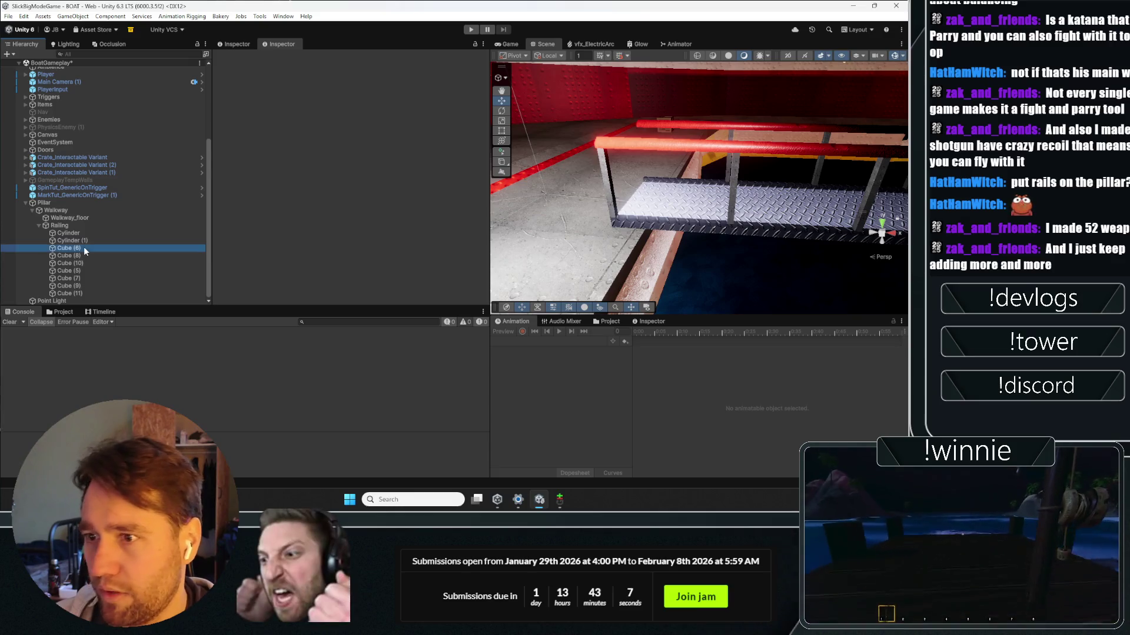
pyautogui.click(83, 247)
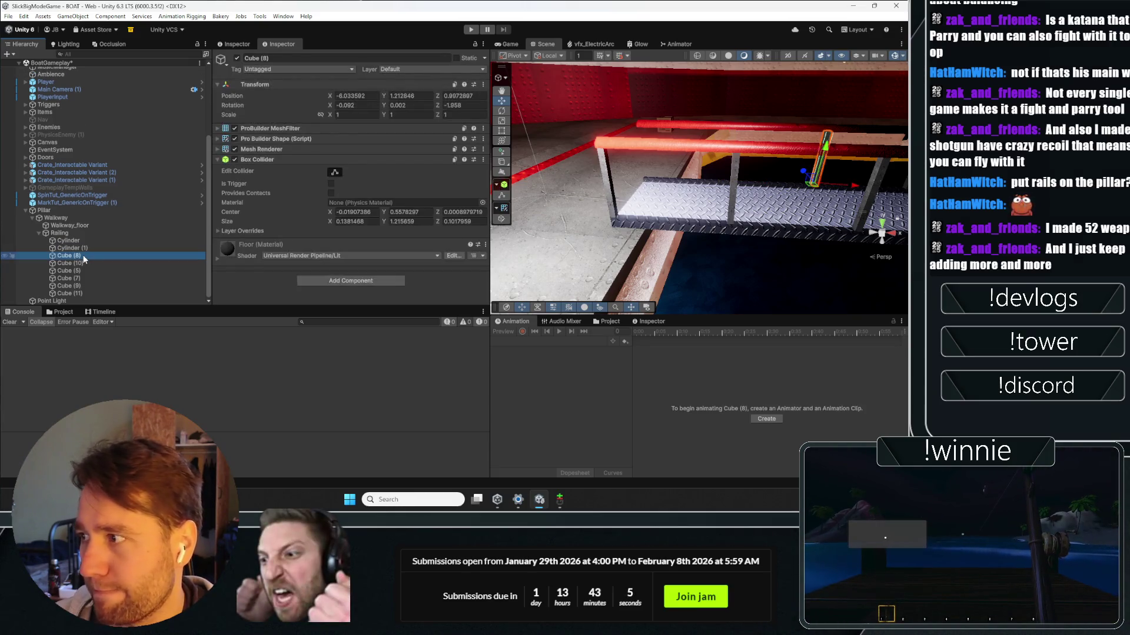
pyautogui.press('Delete')
pyautogui.click(81, 277)
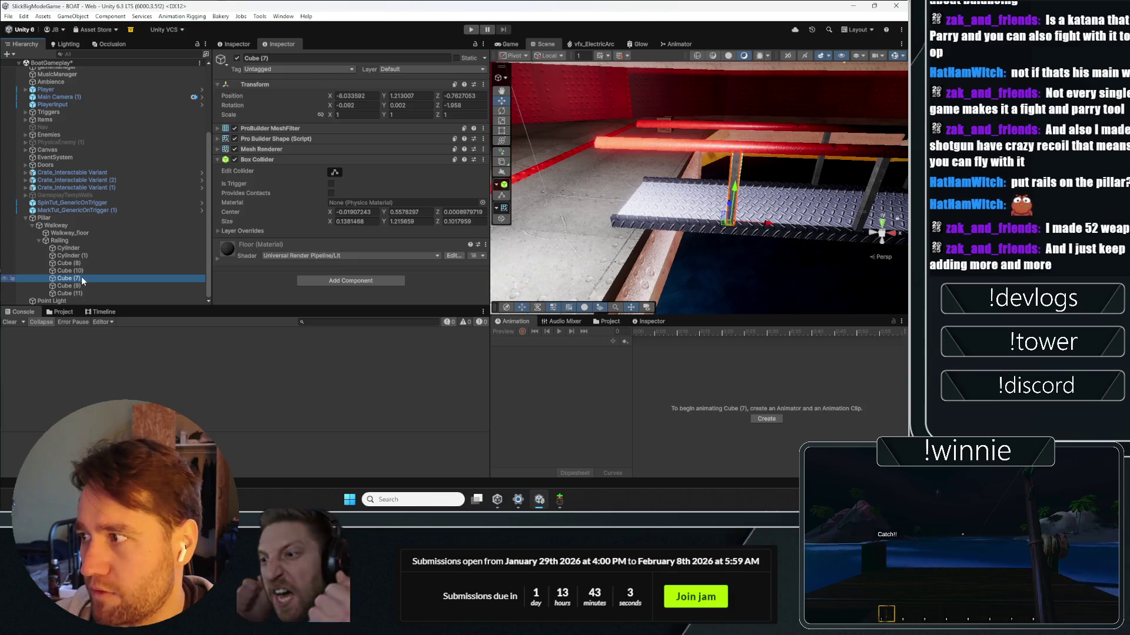
pyautogui.press('Delete')
# Step: Select and frame Walkway_floor in the scene, then switch to the Rect Tool
pyautogui.click(694, 191)
pyautogui.press('f')
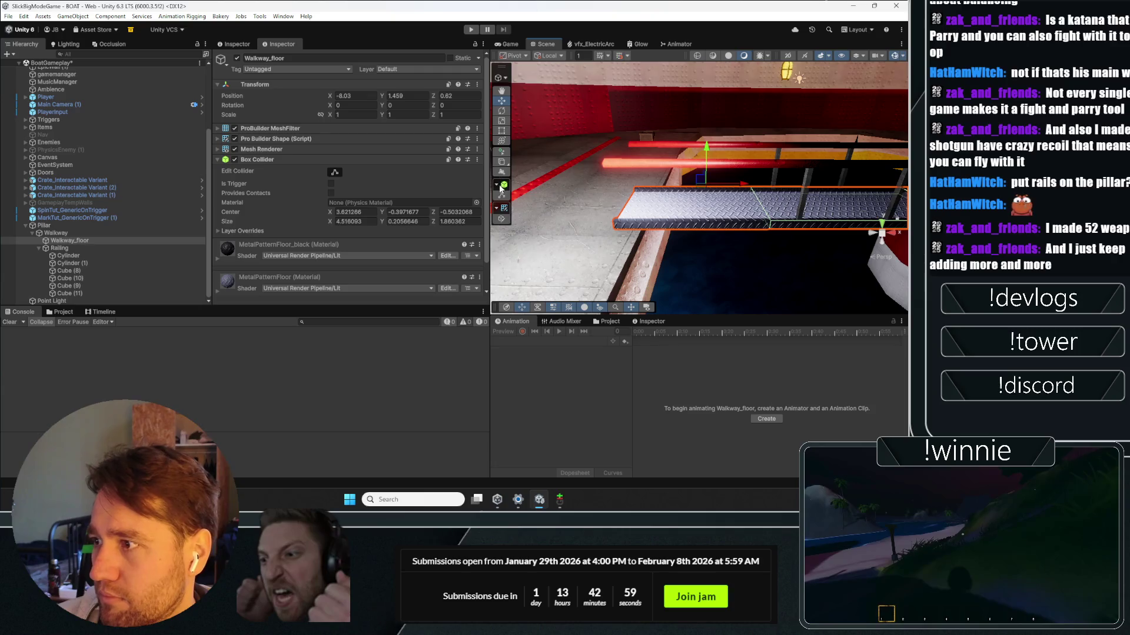
pyautogui.click(504, 135)
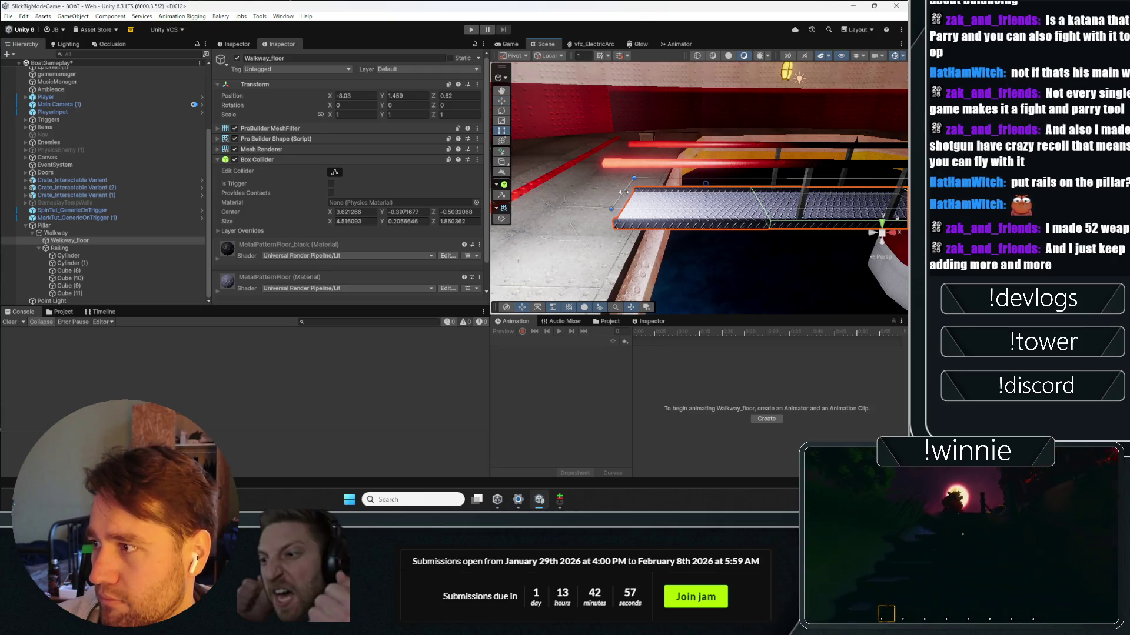
# Step: Drag Walkway_floor's left edge inward to about 0.54 X scale, then select the lower rail
pyautogui.moveTo(669, 190); pyautogui.dragTo(842, 198)
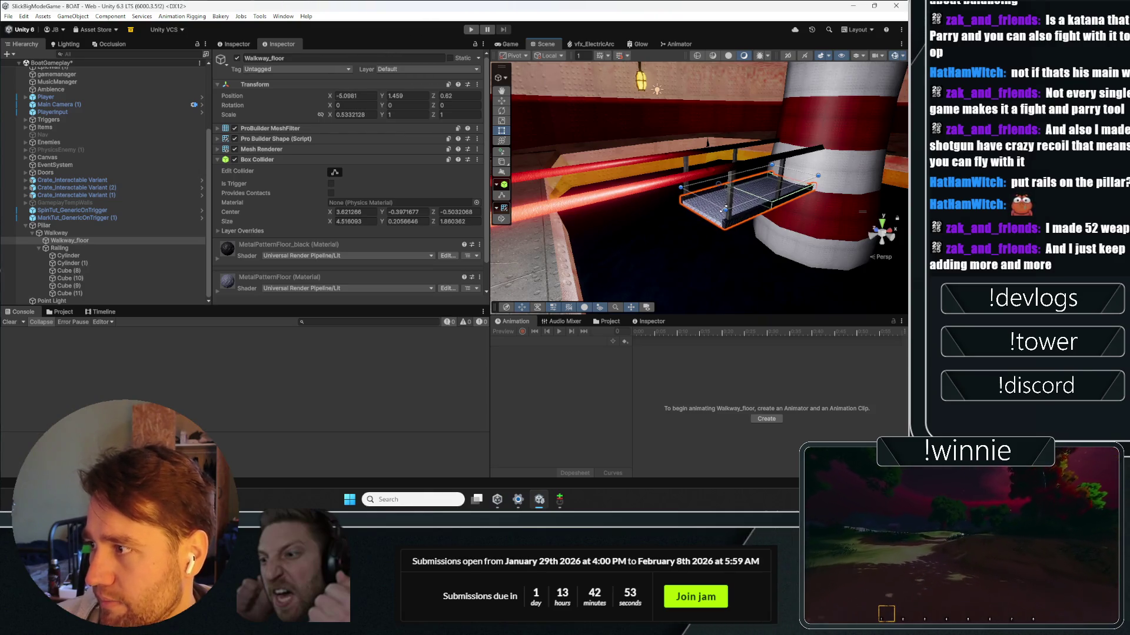
pyautogui.moveTo(721, 208)
pyautogui.mouseDown()
pyautogui.moveTo(638, 229)
pyautogui.moveTo(640, 200)
pyautogui.moveTo(623, 219)
pyautogui.moveTo(616, 207)
pyautogui.moveTo(786, 185)
pyautogui.moveTo(649, 207)
pyautogui.moveTo(733, 190)
pyautogui.mouseUp()
pyautogui.click(631, 232)
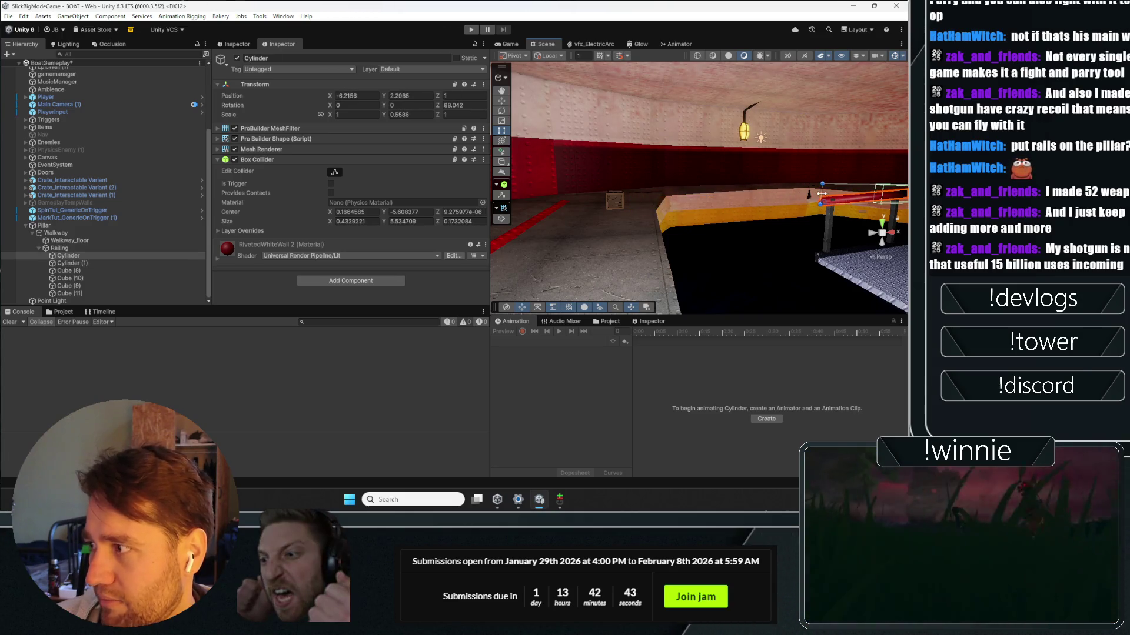
# Step: Extend the Box Colliders of both red rail Cylinders along their length
pyautogui.rightClick(821, 194)
pyautogui.press('f')
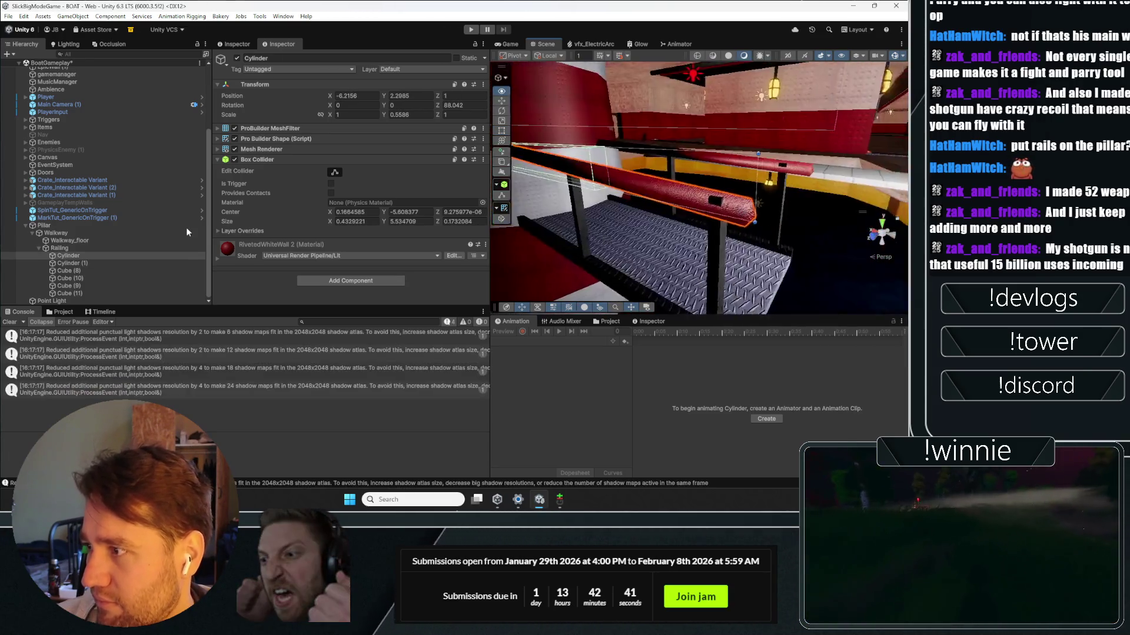
pyautogui.moveTo(694, 182); pyautogui.dragTo(731, 166)
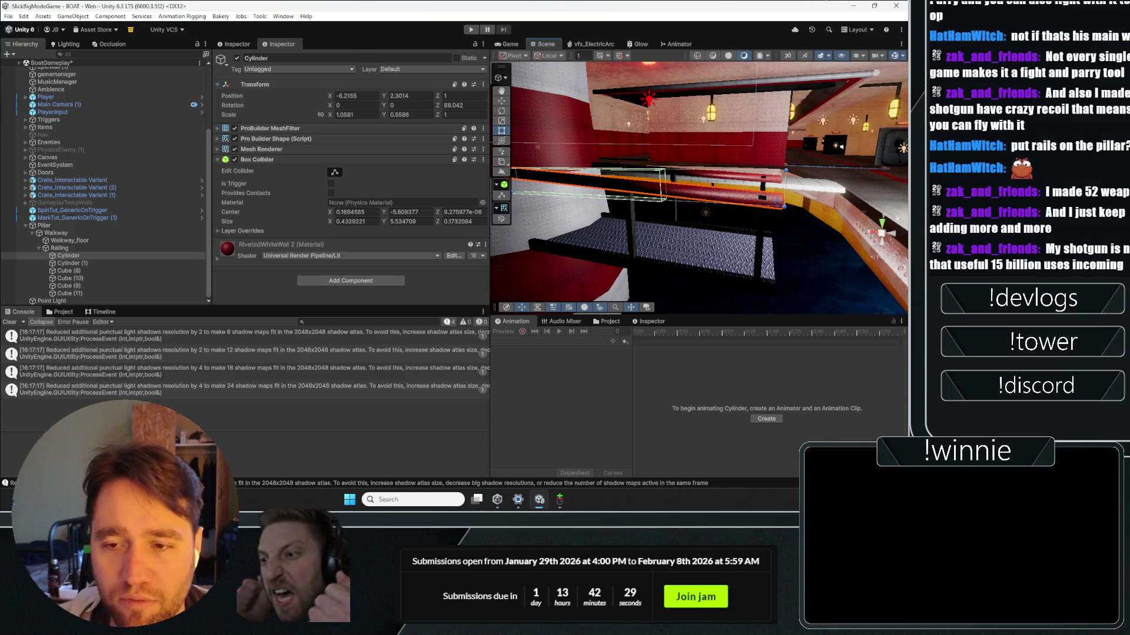
pyautogui.moveTo(612, 160)
pyautogui.mouseDown()
pyautogui.moveTo(454, 143)
pyautogui.moveTo(282, 168)
pyautogui.moveTo(128, 172)
pyautogui.mouseUp()
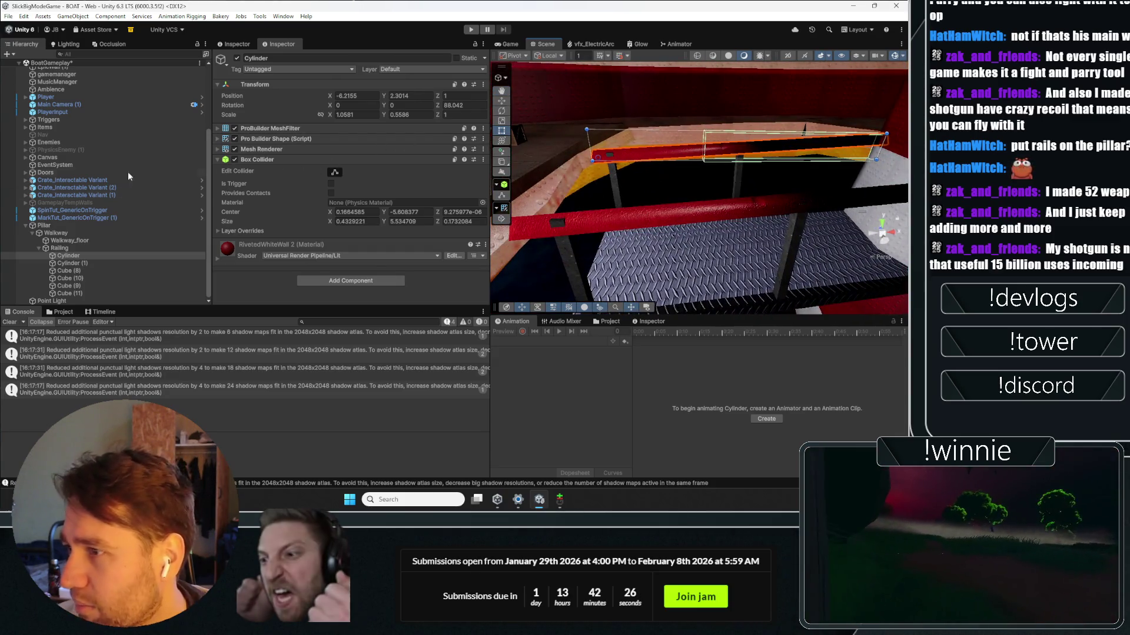
pyautogui.click(329, 171)
pyautogui.moveTo(703, 149); pyautogui.dragTo(630, 147)
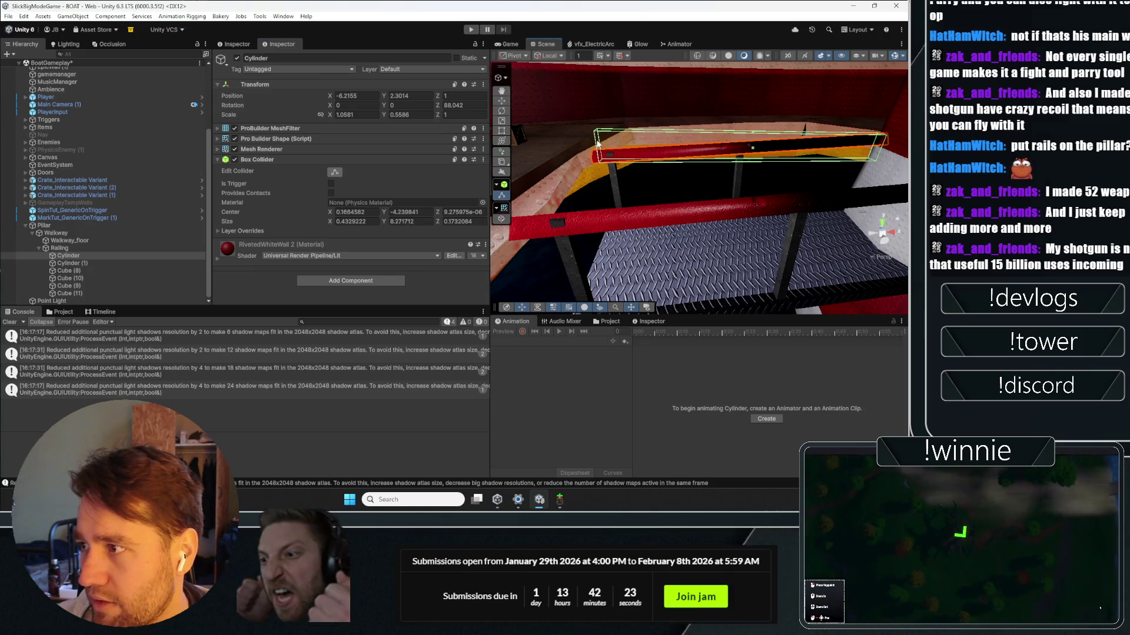
pyautogui.moveTo(521, 211); pyautogui.dragTo(688, 219)
pyautogui.click(688, 219)
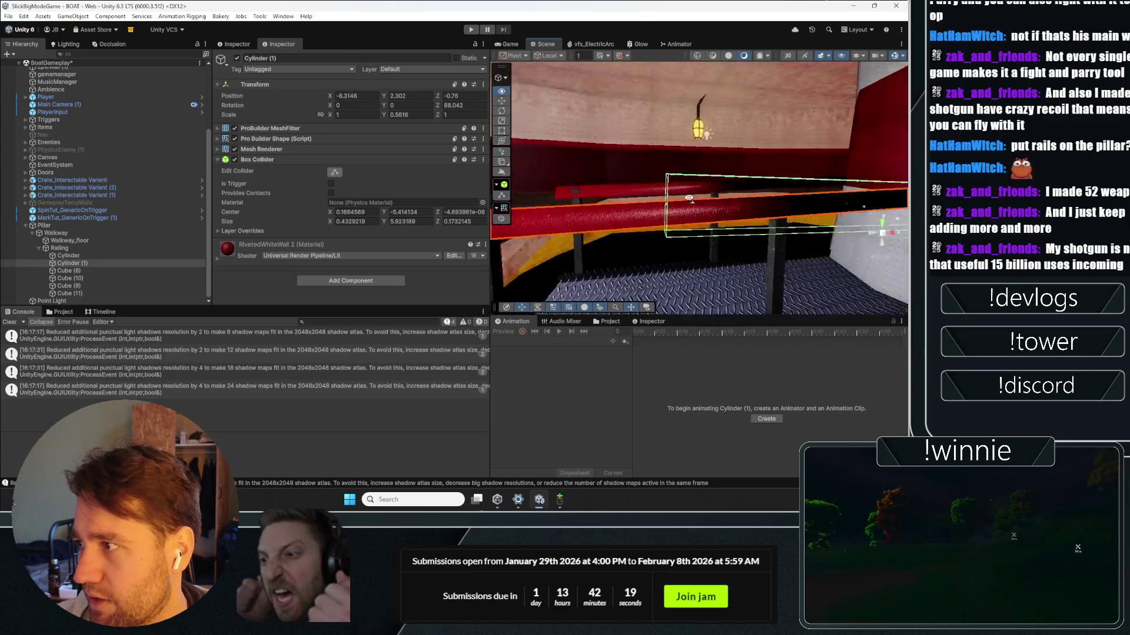
pyautogui.moveTo(680, 210); pyautogui.dragTo(531, 199)
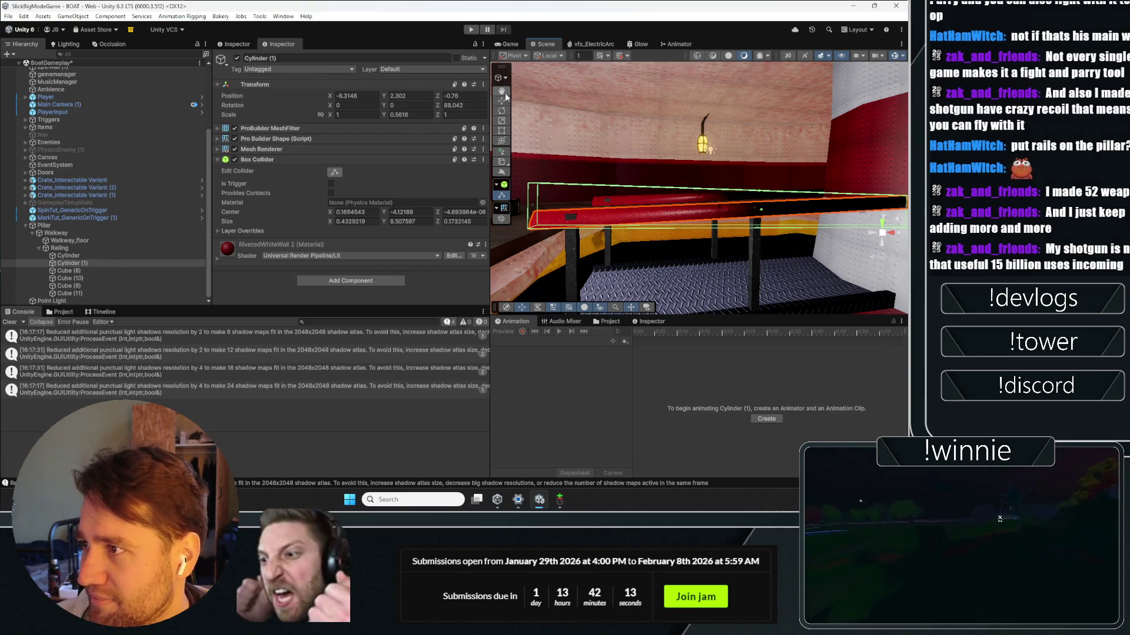
# Step: Select Walkway_floor, whose collider spans about 7.99 in X, and start a play-test in the Game view
pyautogui.moveTo(589, 194)
pyautogui.mouseDown()
pyautogui.moveTo(774, 259)
pyautogui.moveTo(635, 239)
pyautogui.mouseUp()
pyautogui.click(775, 259)
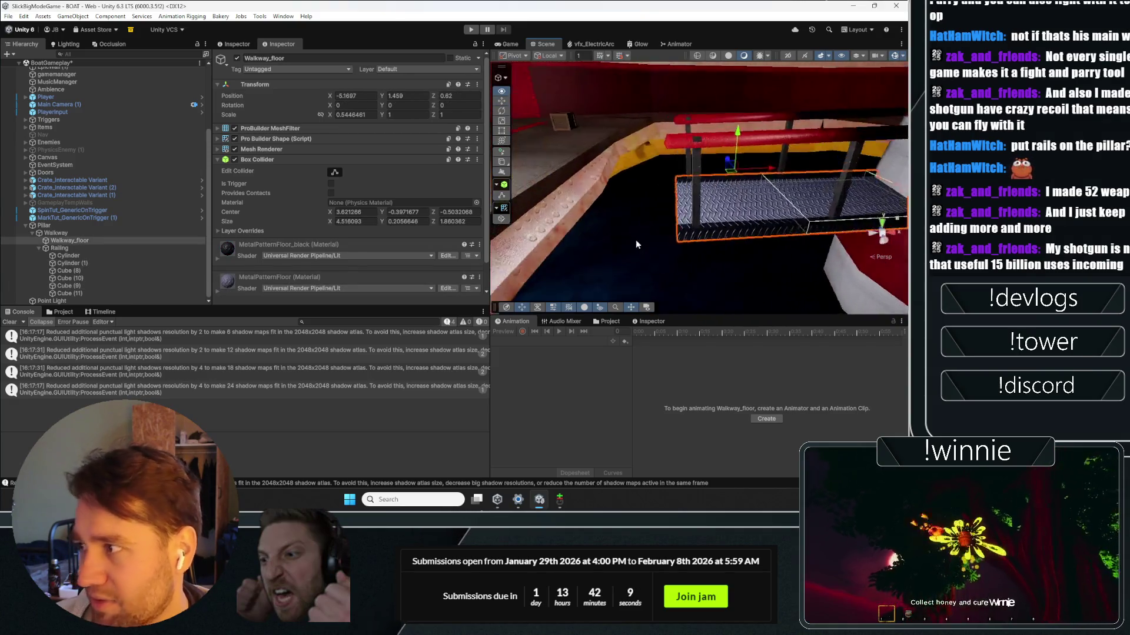
pyautogui.click(636, 238)
pyautogui.moveTo(659, 200)
pyautogui.mouseDown()
pyautogui.moveTo(695, 210)
pyautogui.moveTo(614, 209)
pyautogui.moveTo(744, 241)
pyautogui.mouseUp()
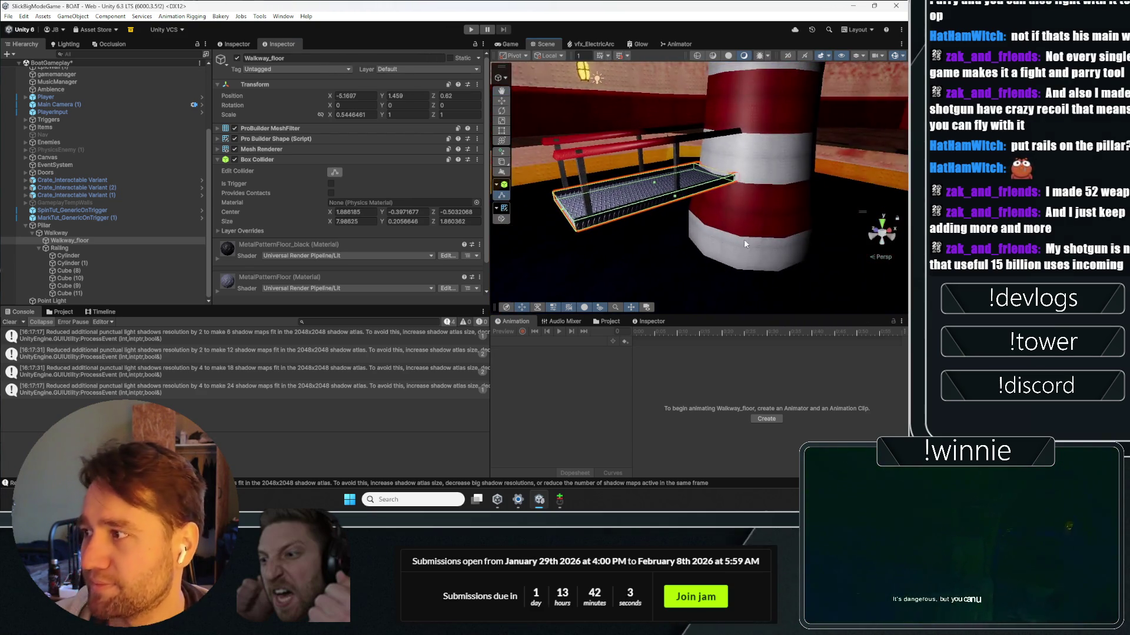
pyautogui.click(509, 45)
pyautogui.click(473, 30)
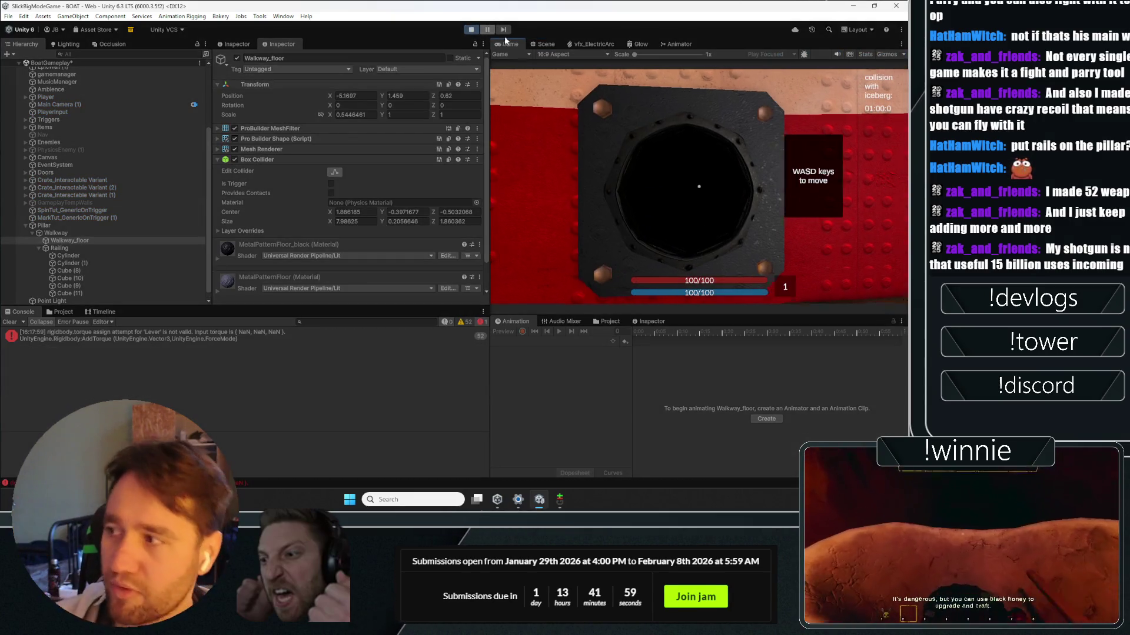
# Step: Walk the player onto the shortened walkway beside the striped pillar, then stop play with Ctrl+P
pyautogui.press('w')
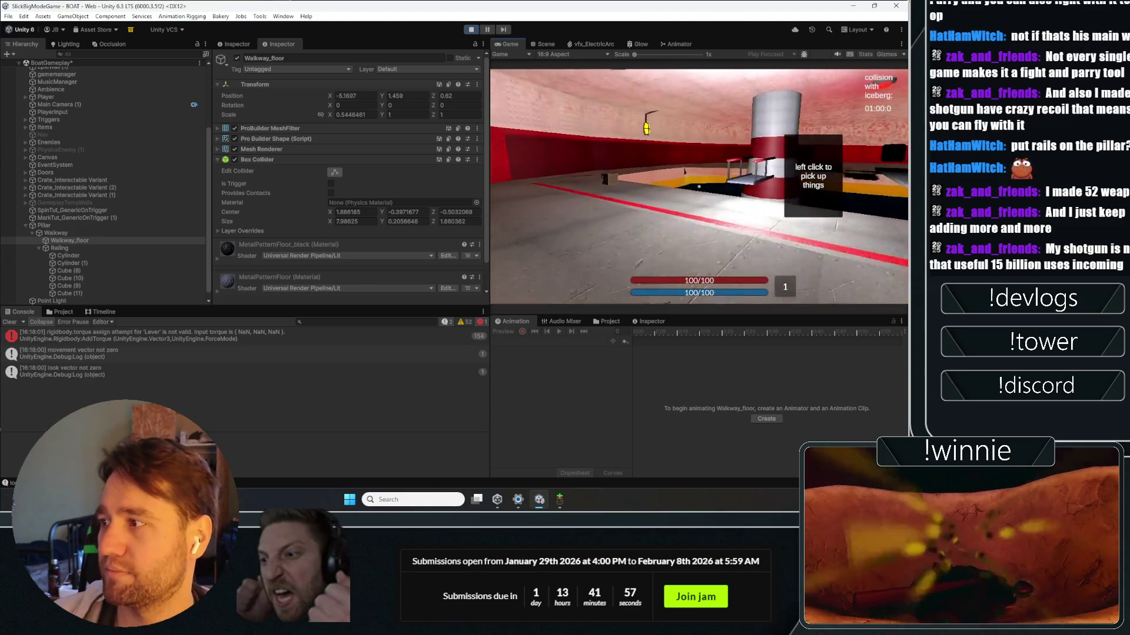
pyautogui.press('space')
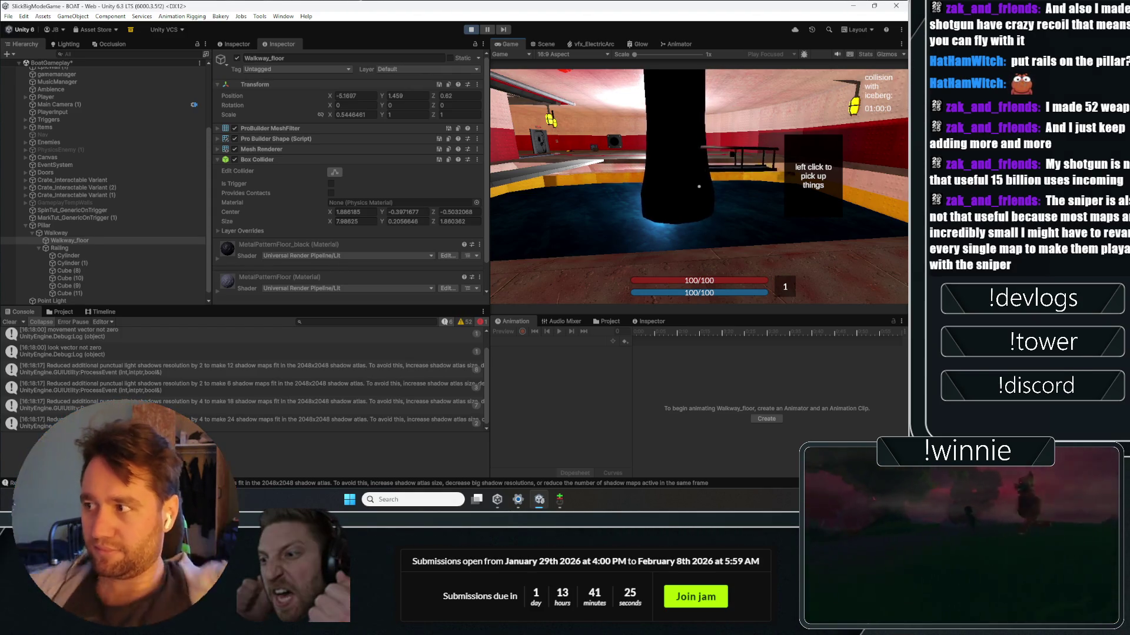
pyautogui.press('w')
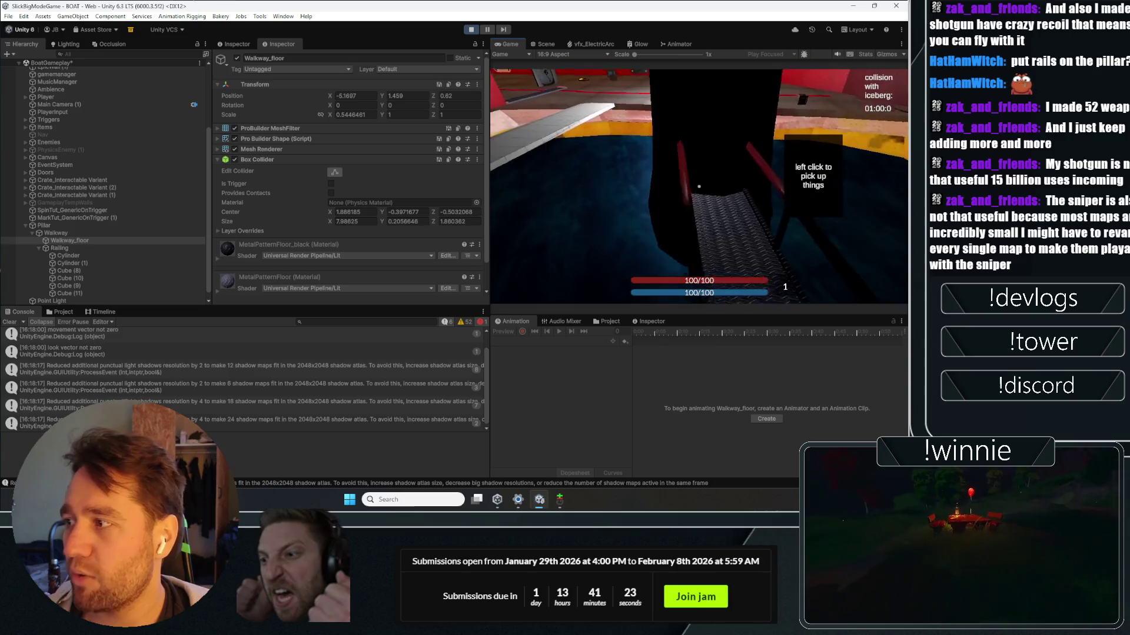
pyautogui.press('w')
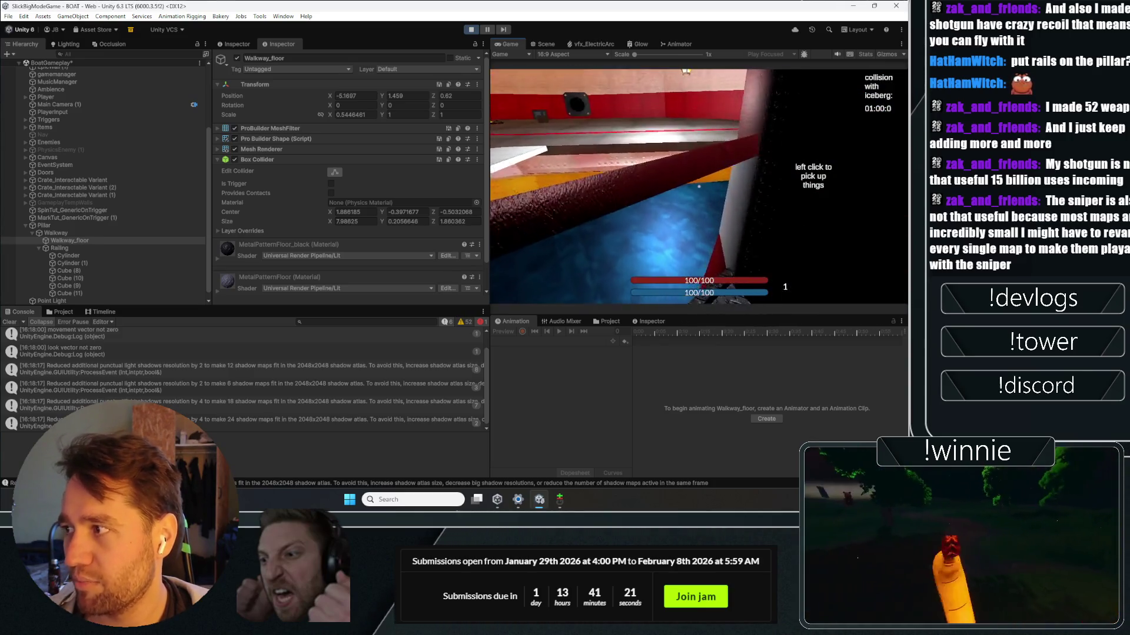
pyautogui.press('w')
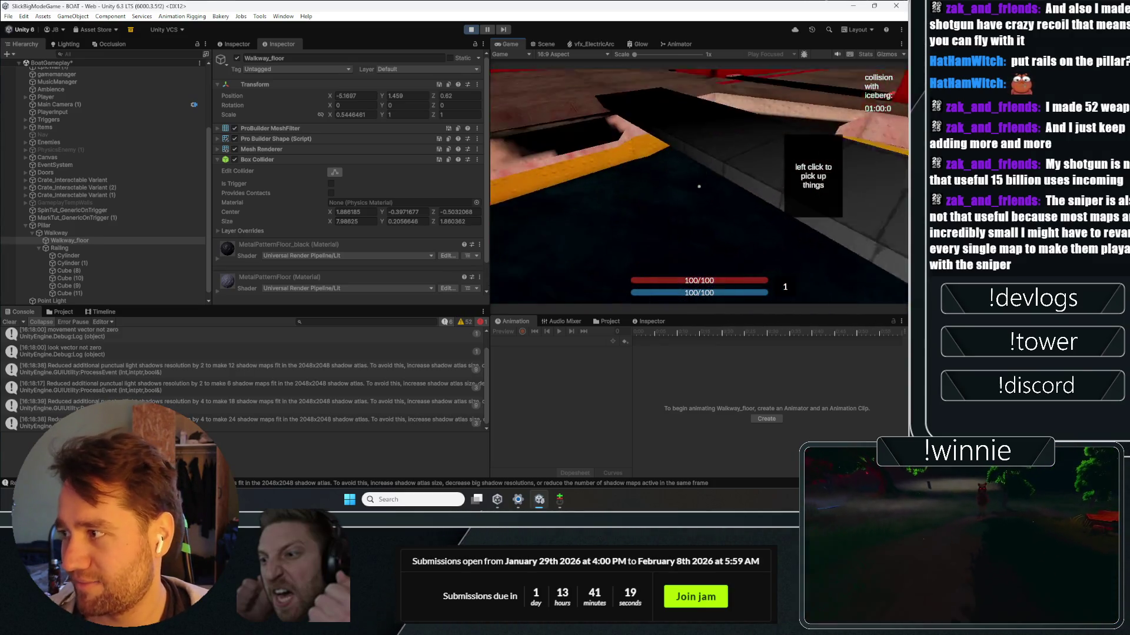
pyautogui.press('w')
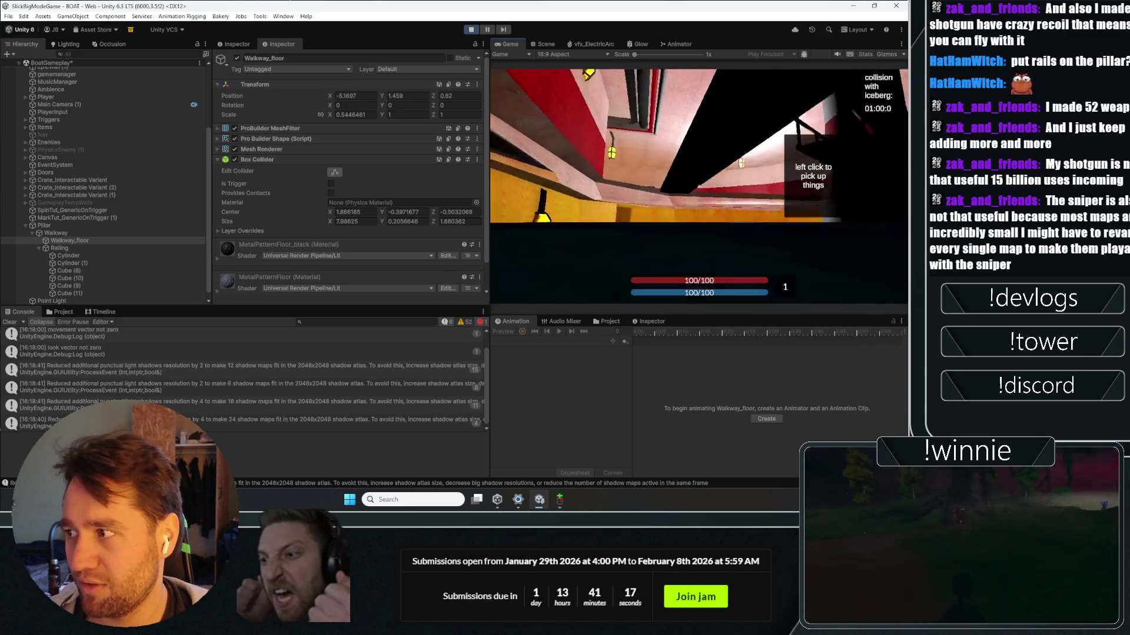
pyautogui.press('w')
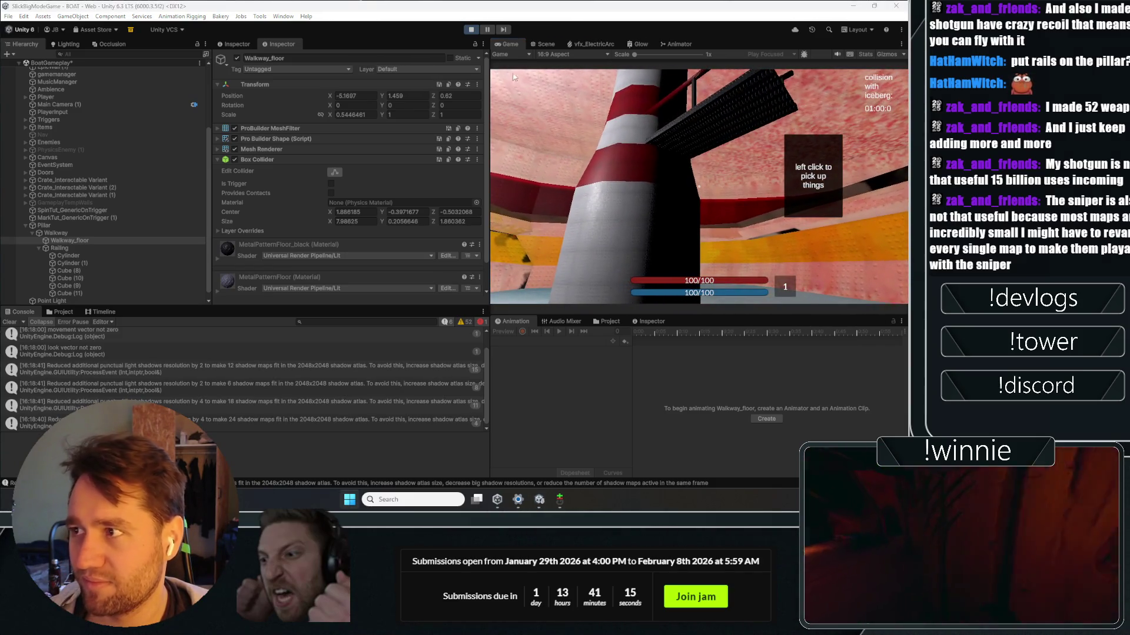
pyautogui.hotkey('ctrl', 'p')
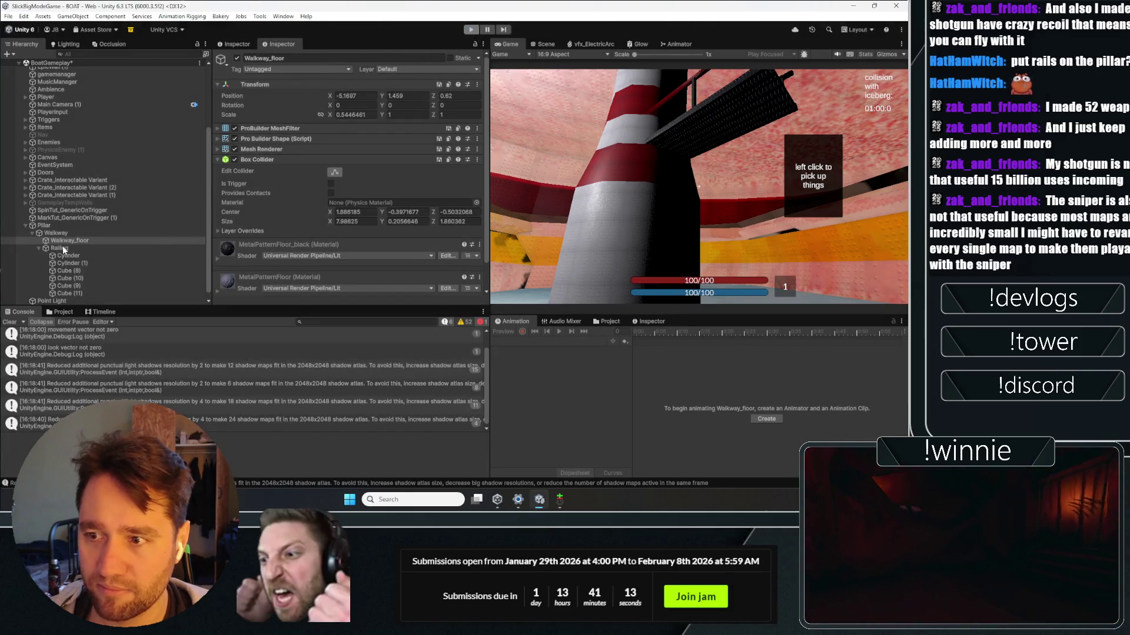
# Step: Disable the Railing group, play-test walking onto the pillar's walkway, then stop and select Walkway_floor
pyautogui.click(63, 246)
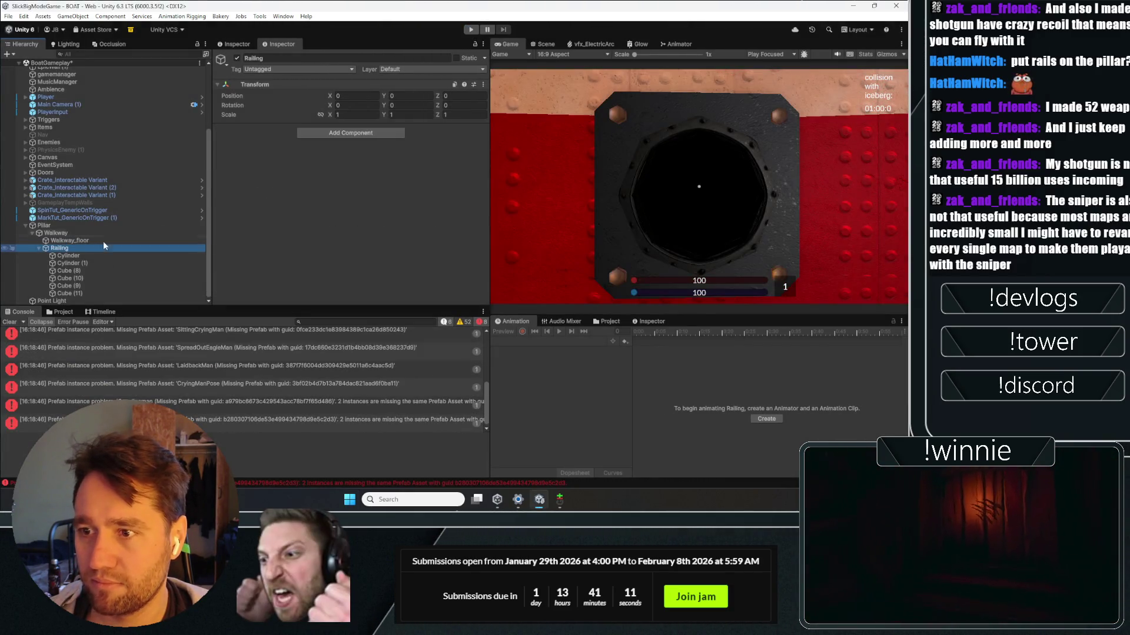
pyautogui.click(237, 57)
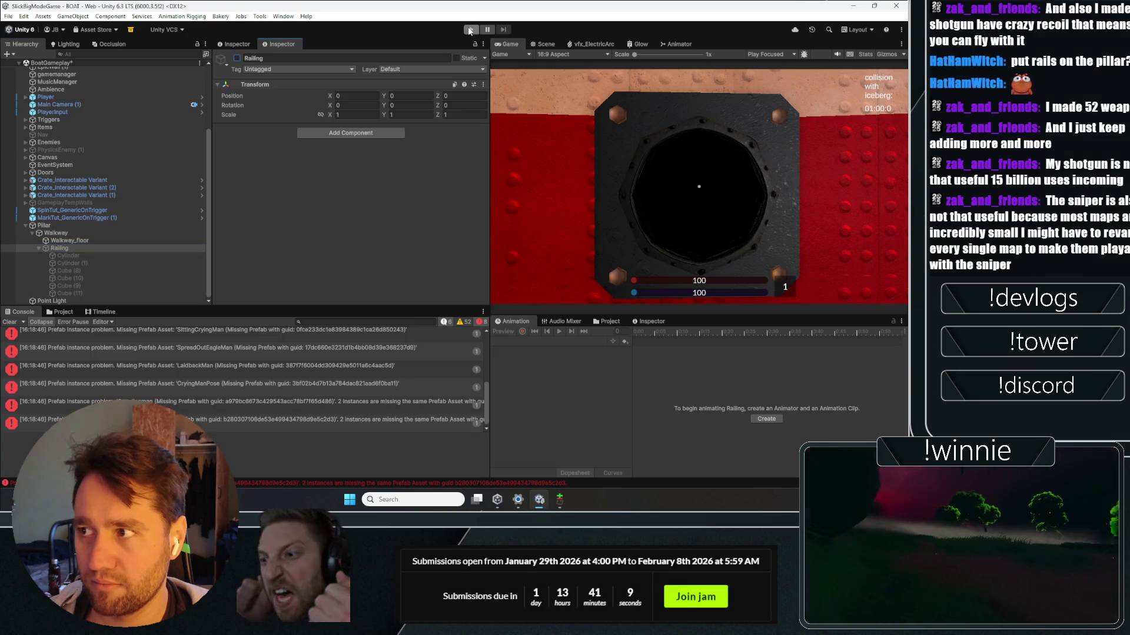
pyautogui.click(471, 29)
pyautogui.click(612, 188)
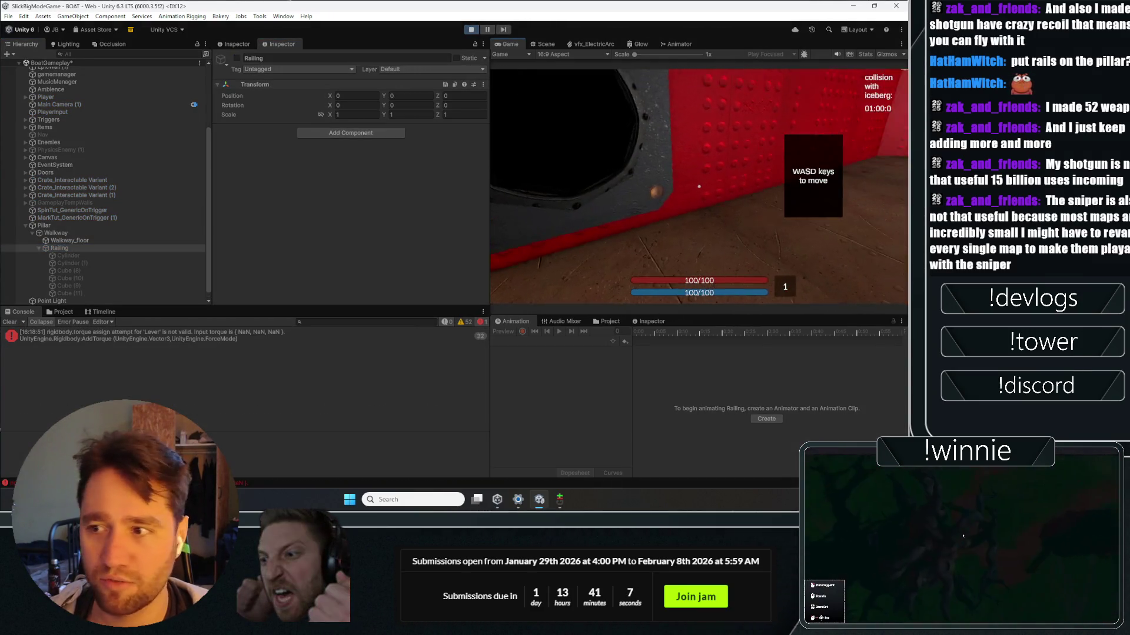
pyautogui.press('w')
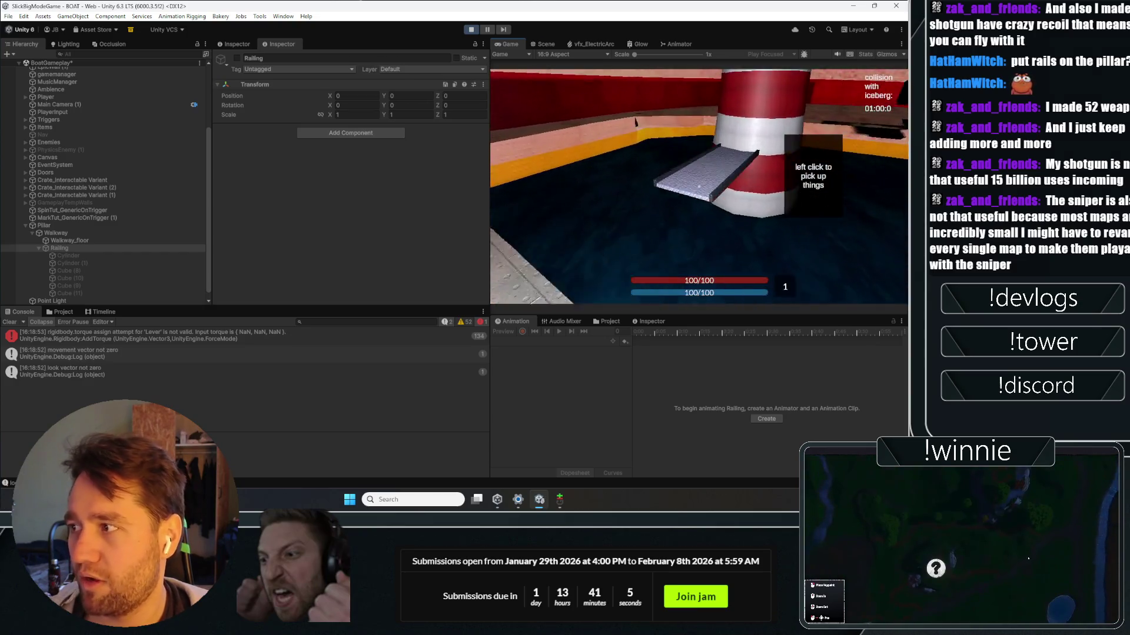
pyautogui.press('space')
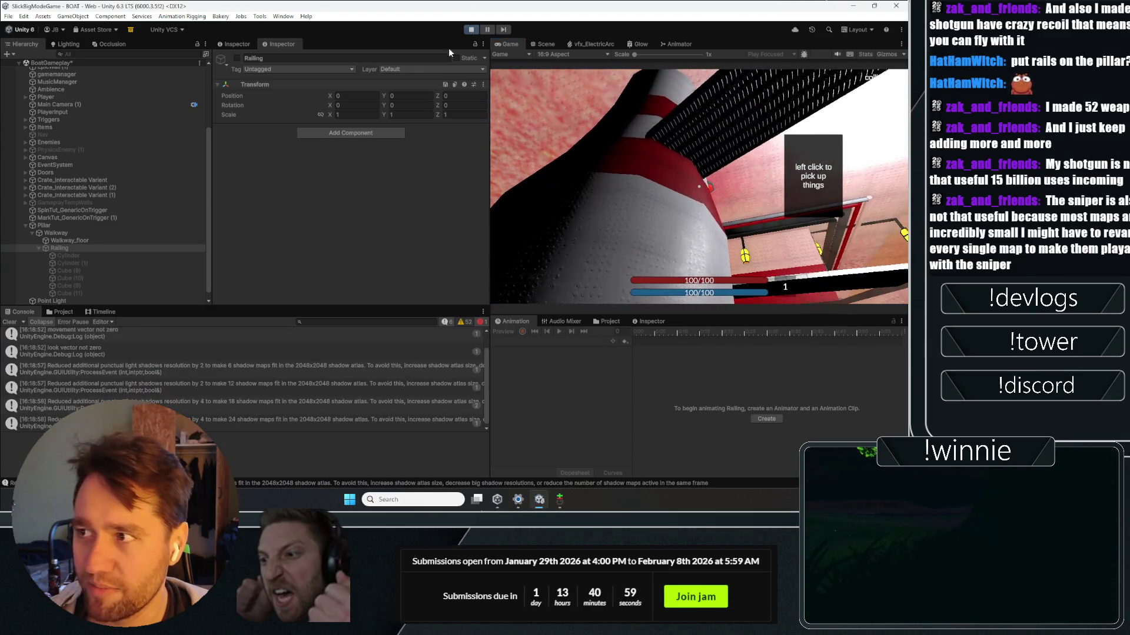
pyautogui.click(470, 29)
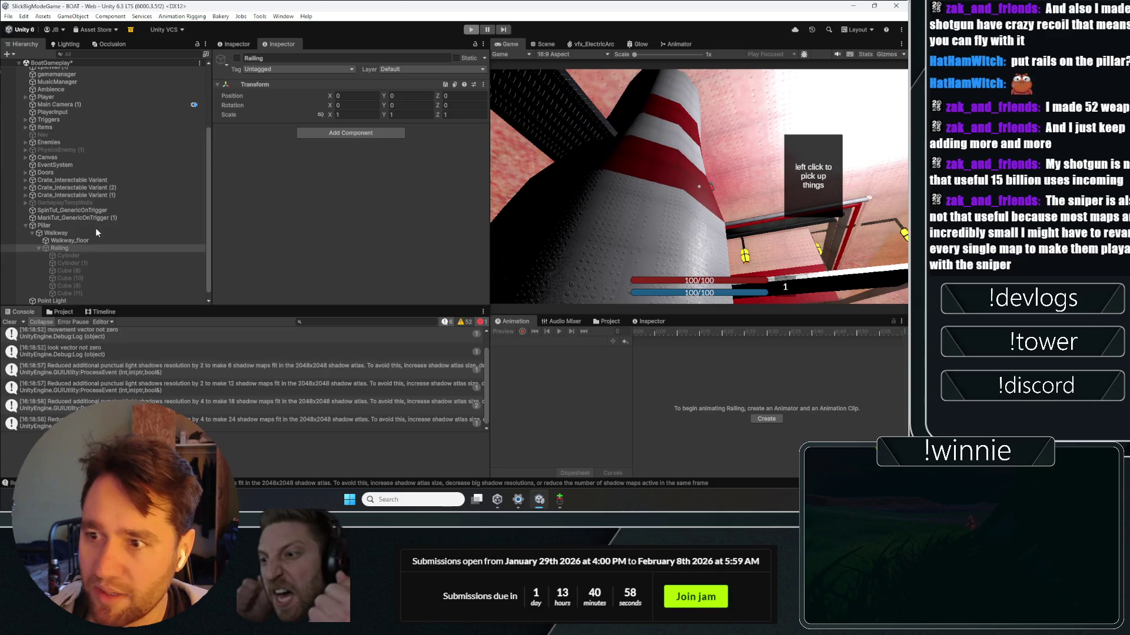
pyautogui.click(65, 241)
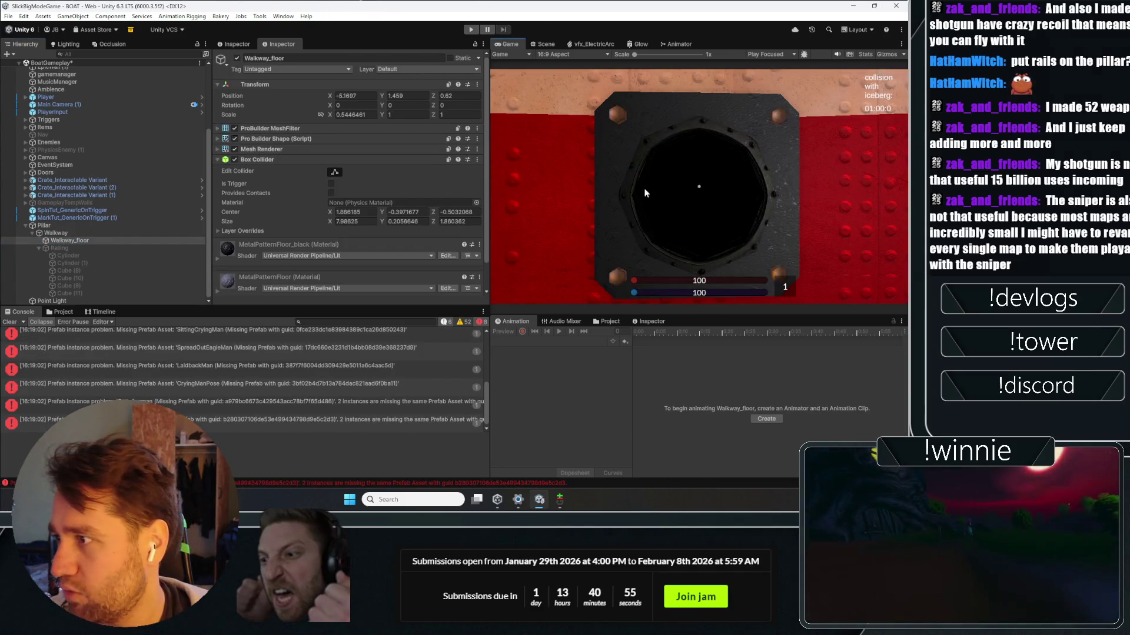
# Step: Set Walkway_floor's Scale Z to 2 in the Inspector
pyautogui.click(540, 45)
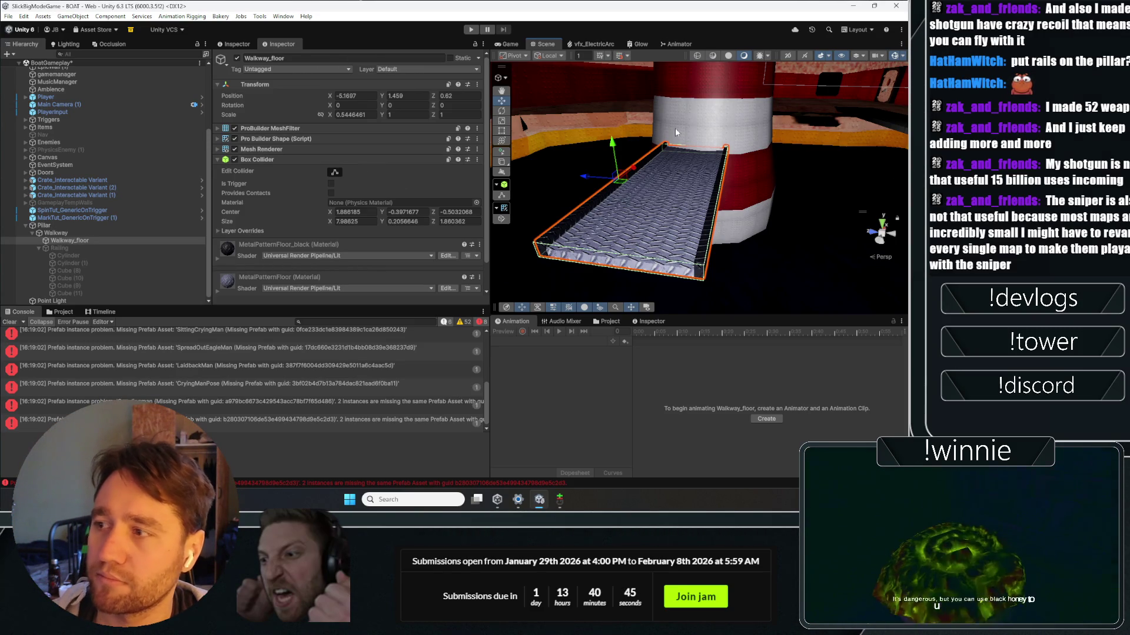
pyautogui.click(395, 115)
pyautogui.write('2')
pyautogui.press('Escape')
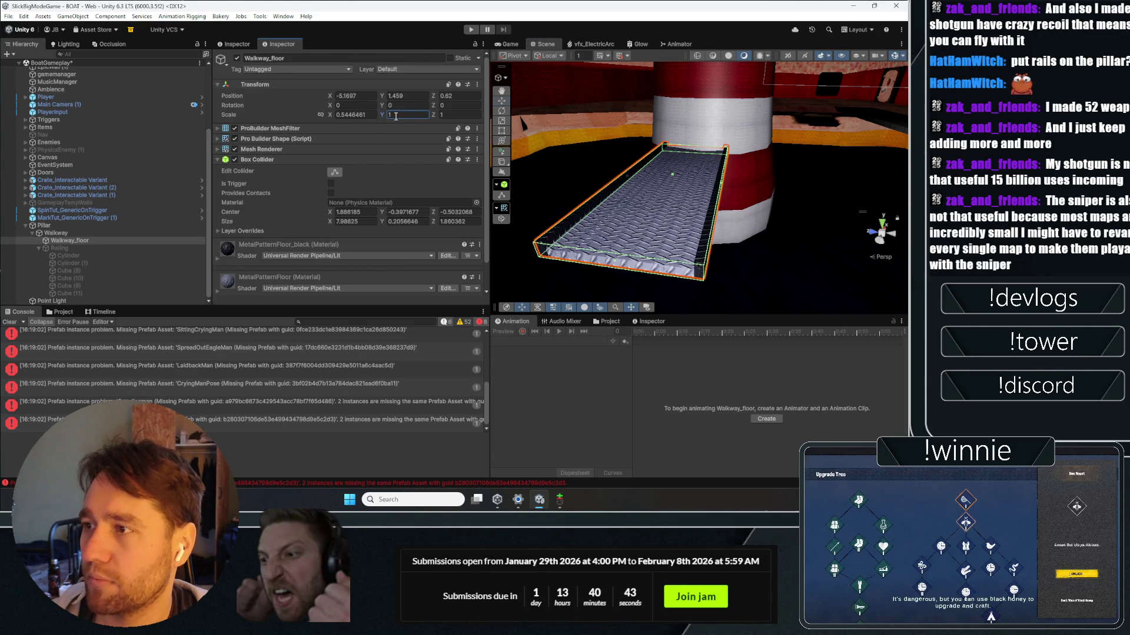
pyautogui.write('2')
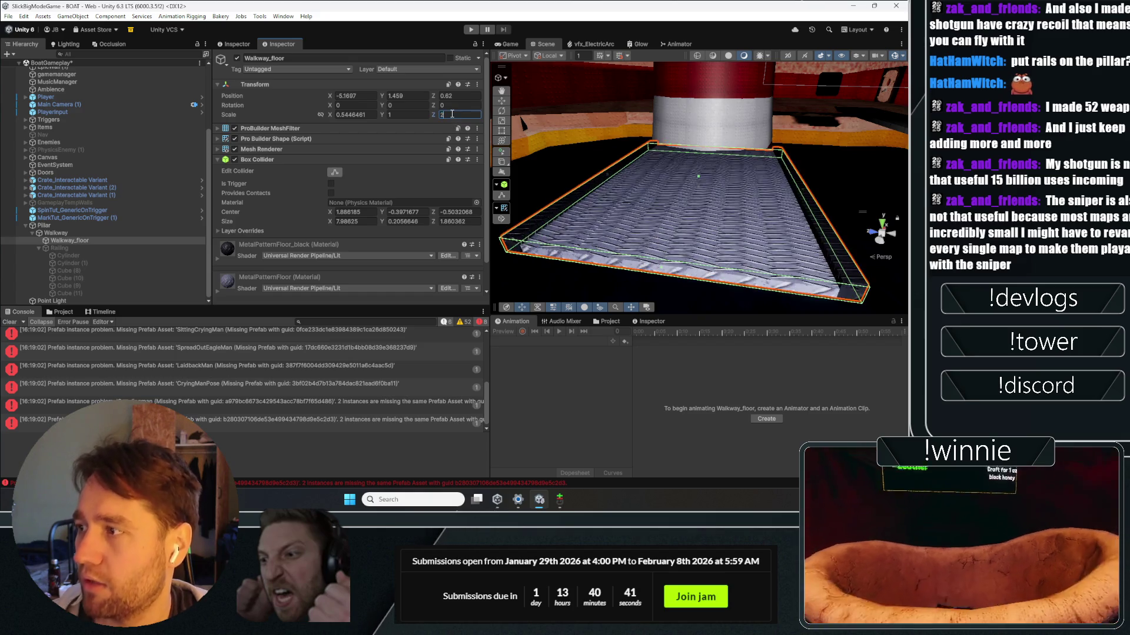
pyautogui.click(880, 229)
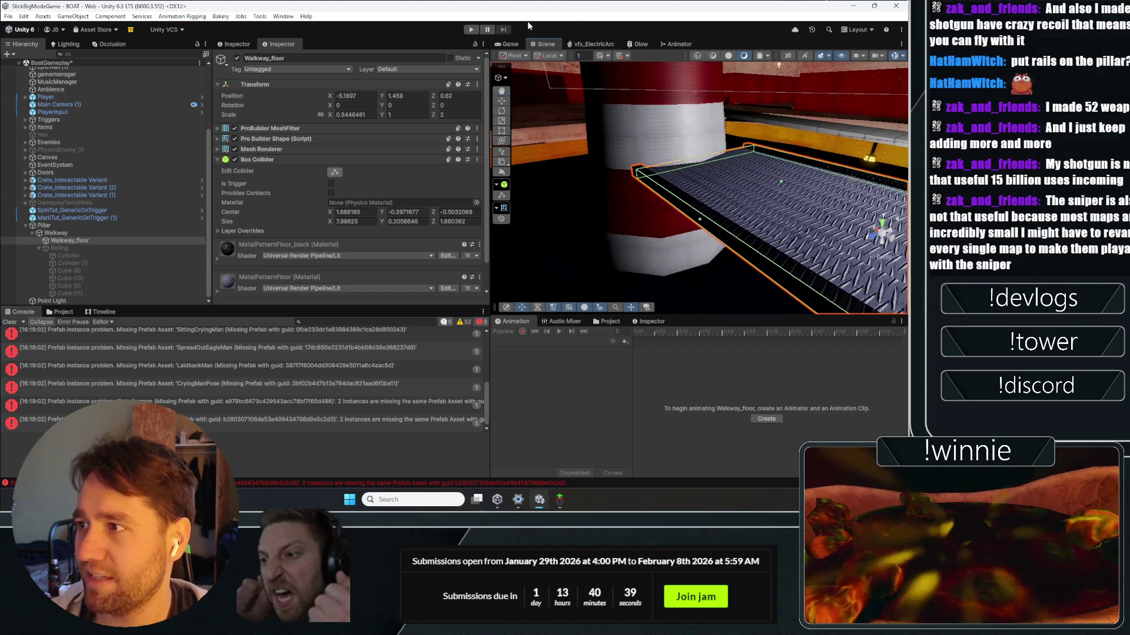
# Step: Play-test walking around the pillar on the wider walkway, then stop and restart the game
pyautogui.click(509, 47)
pyautogui.click(471, 30)
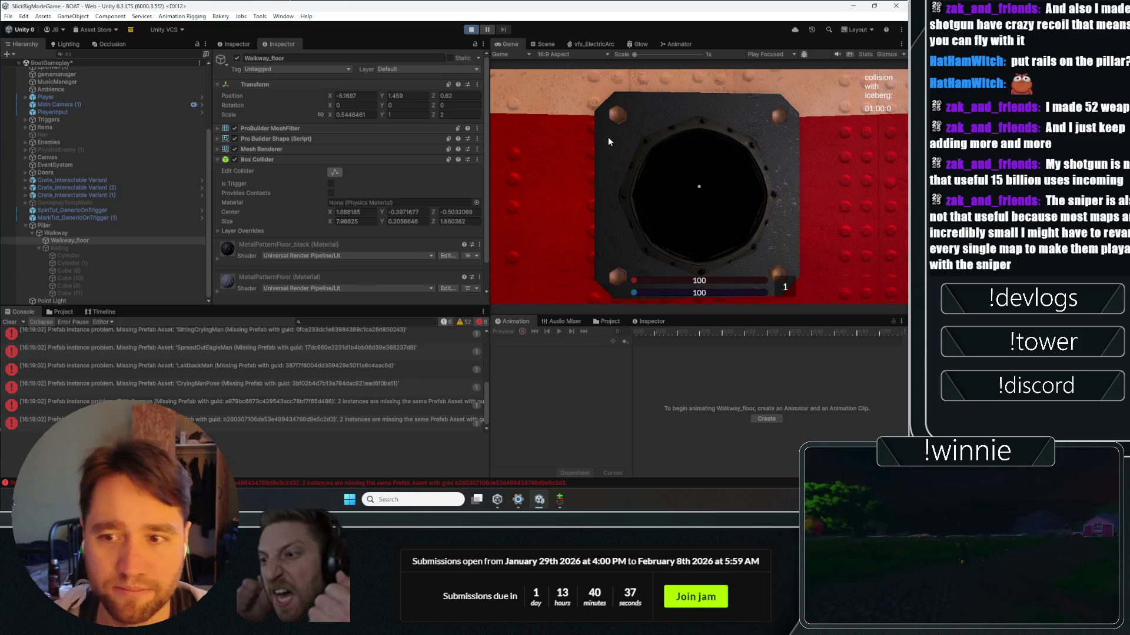
pyautogui.click(659, 200)
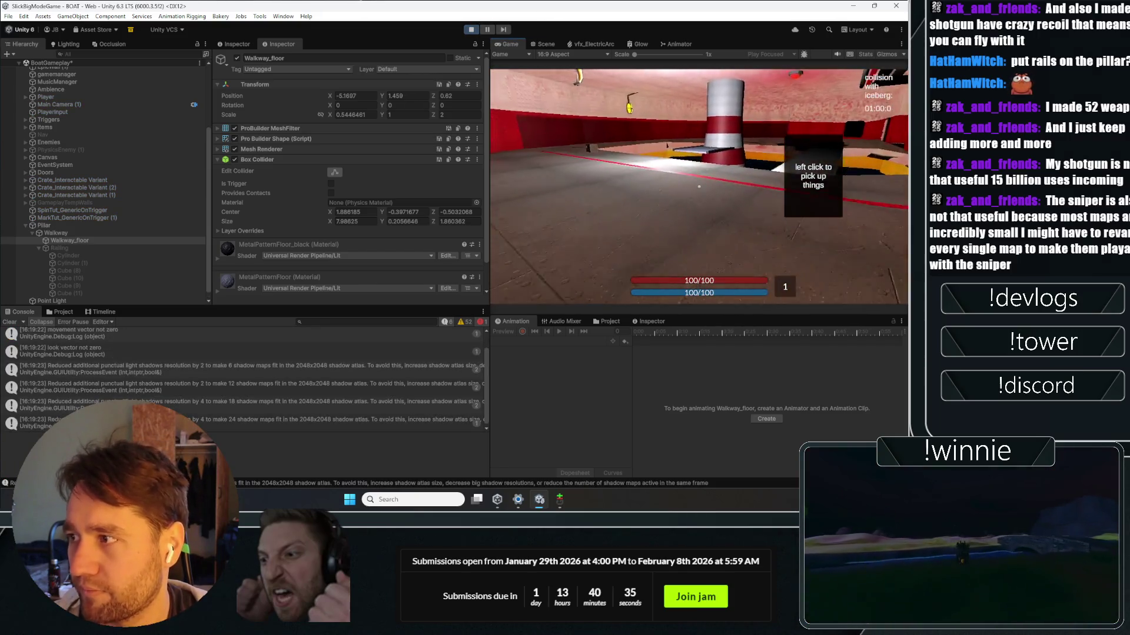
pyautogui.press('w')
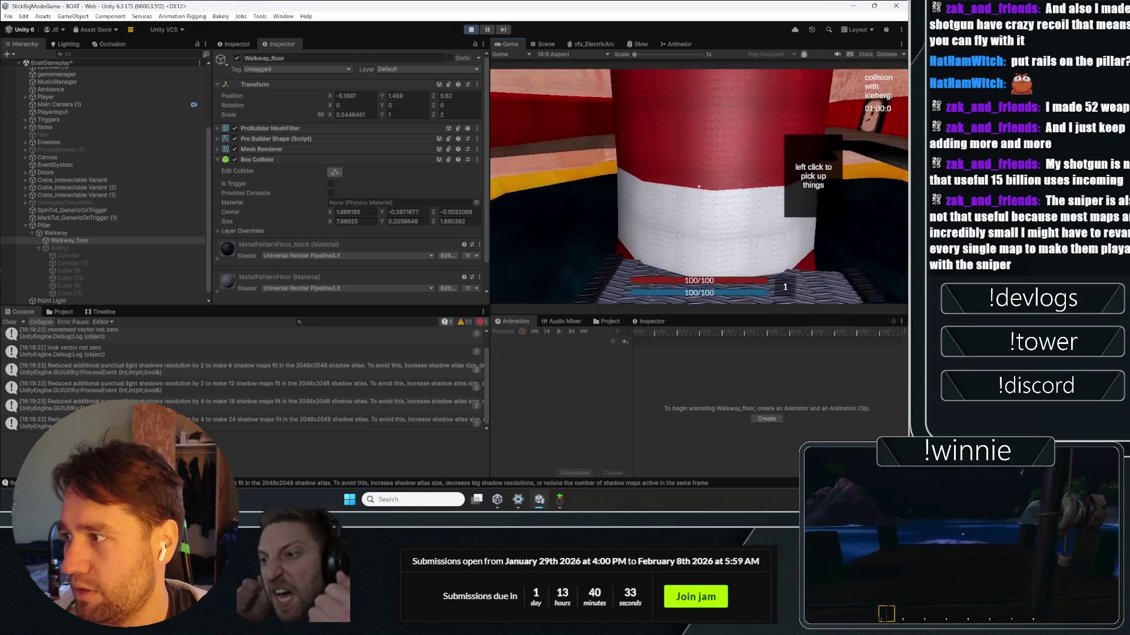
pyautogui.press('space')
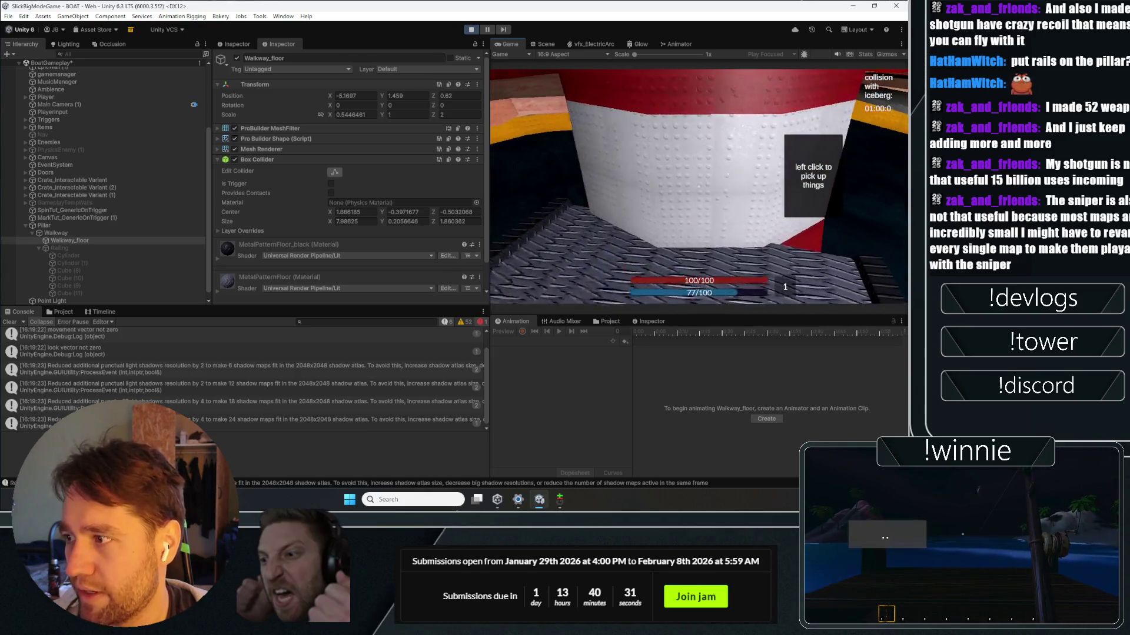
pyautogui.press('w')
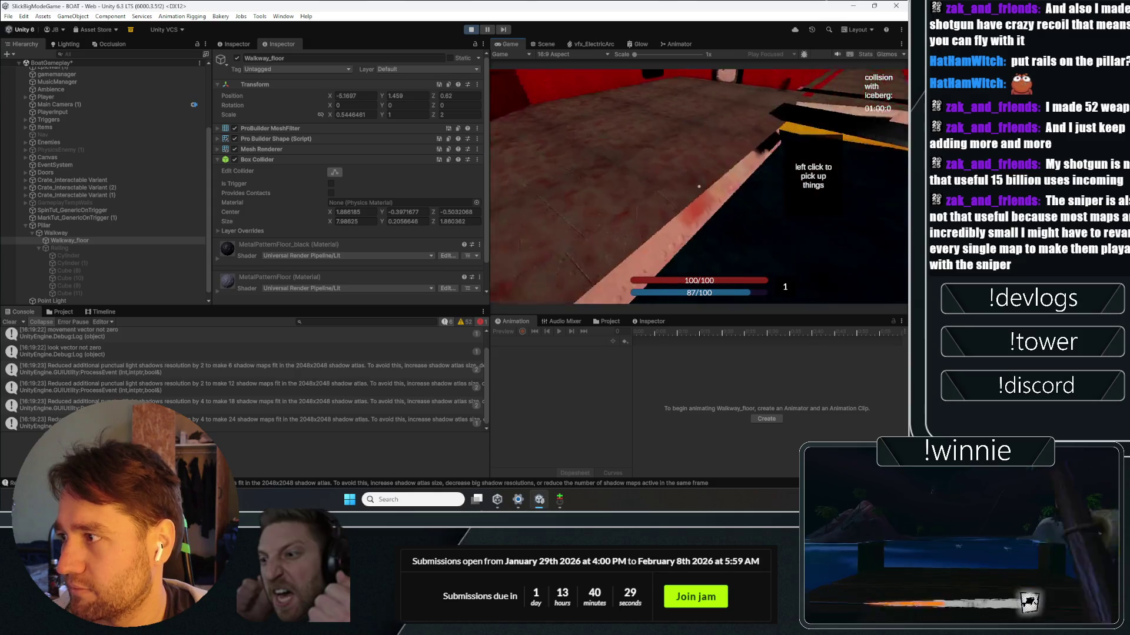
pyautogui.press('w')
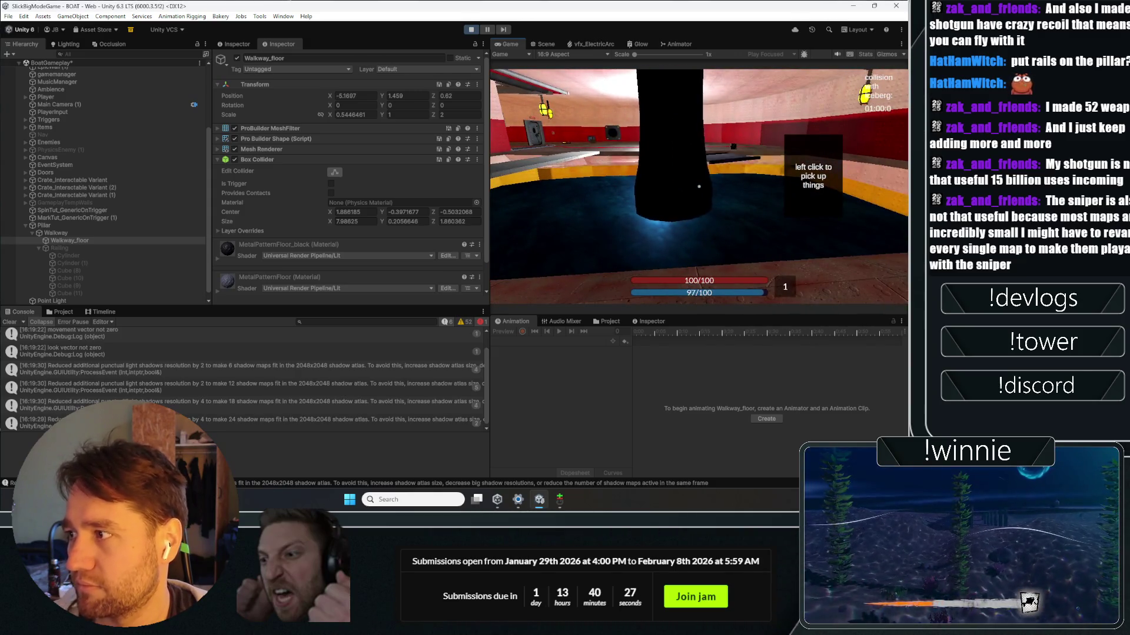
pyautogui.press('d')
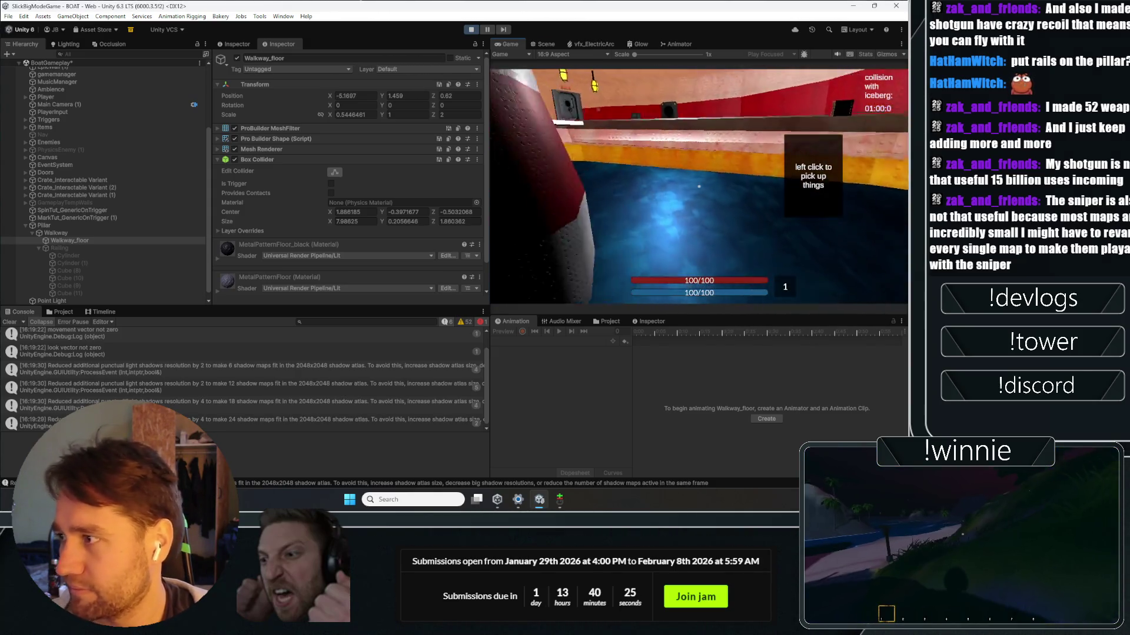
pyautogui.press('w')
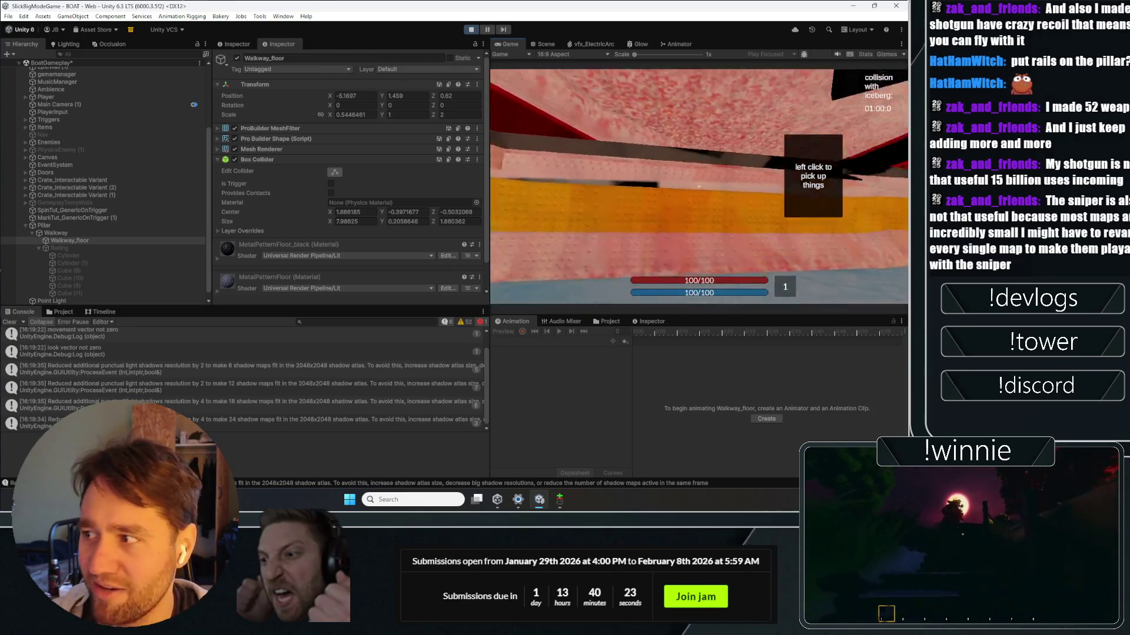
pyautogui.press('s')
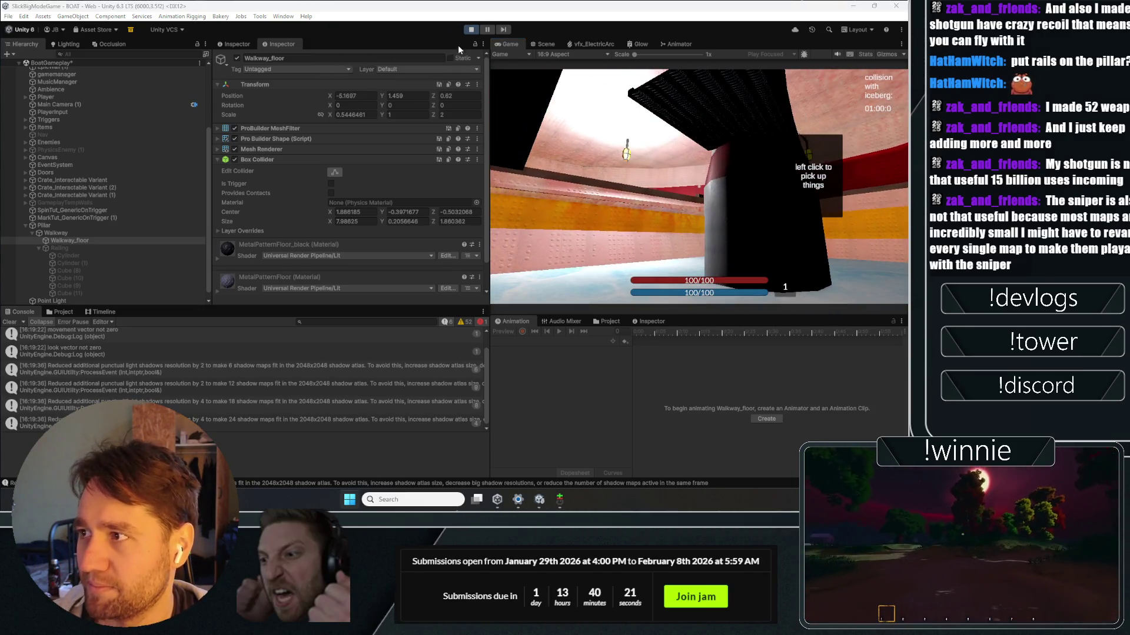
pyautogui.click(471, 30)
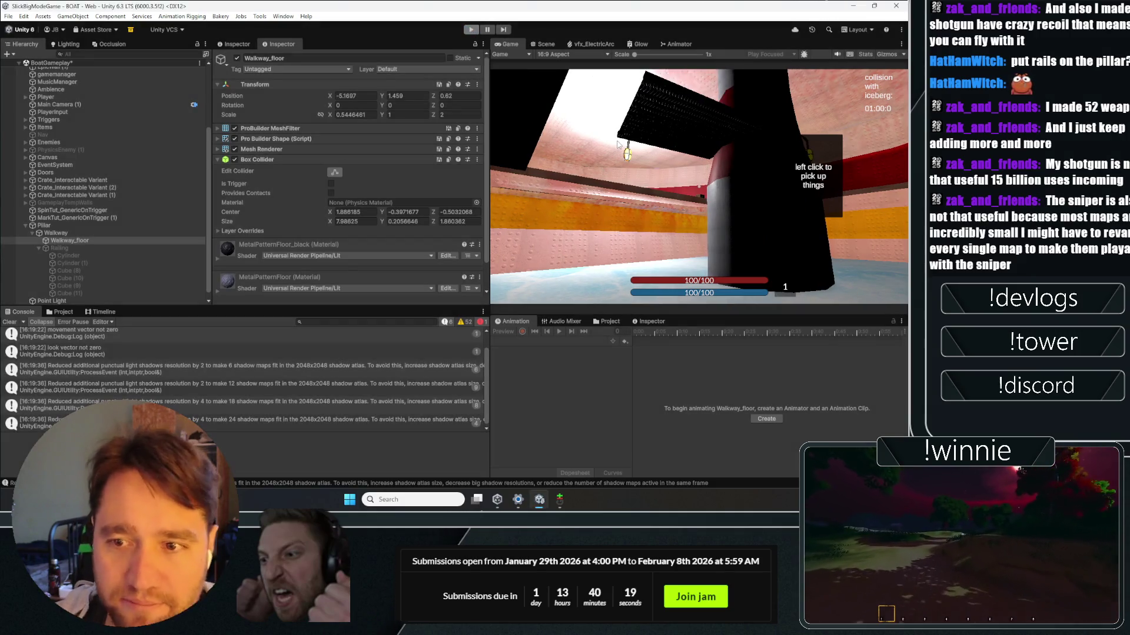
pyautogui.click(471, 29)
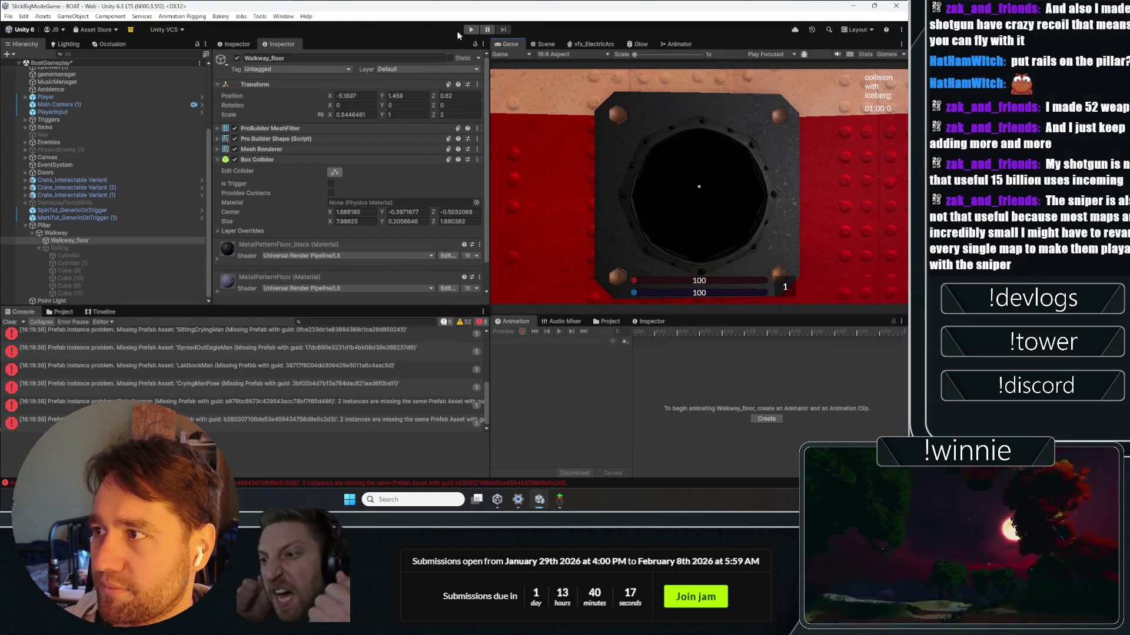
# Step: While playing, set Walkway_floor's Z scale to 1.5, move near the pillar, then stop the test
pyautogui.click(657, 130)
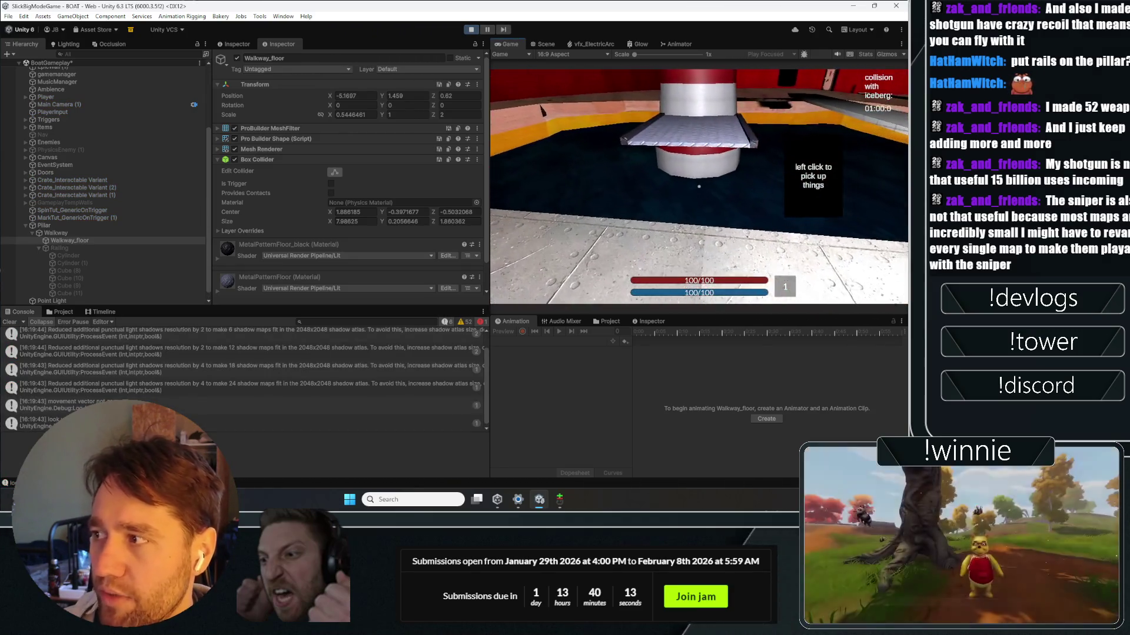
pyautogui.click(122, 238)
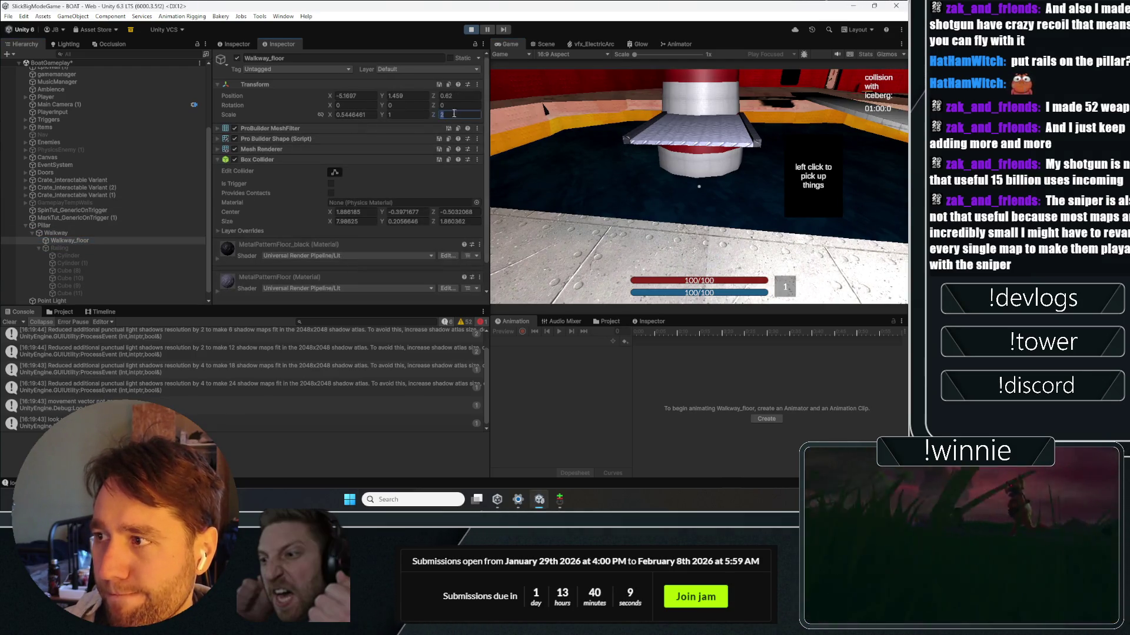
pyautogui.write('1.5')
pyautogui.click(587, 108)
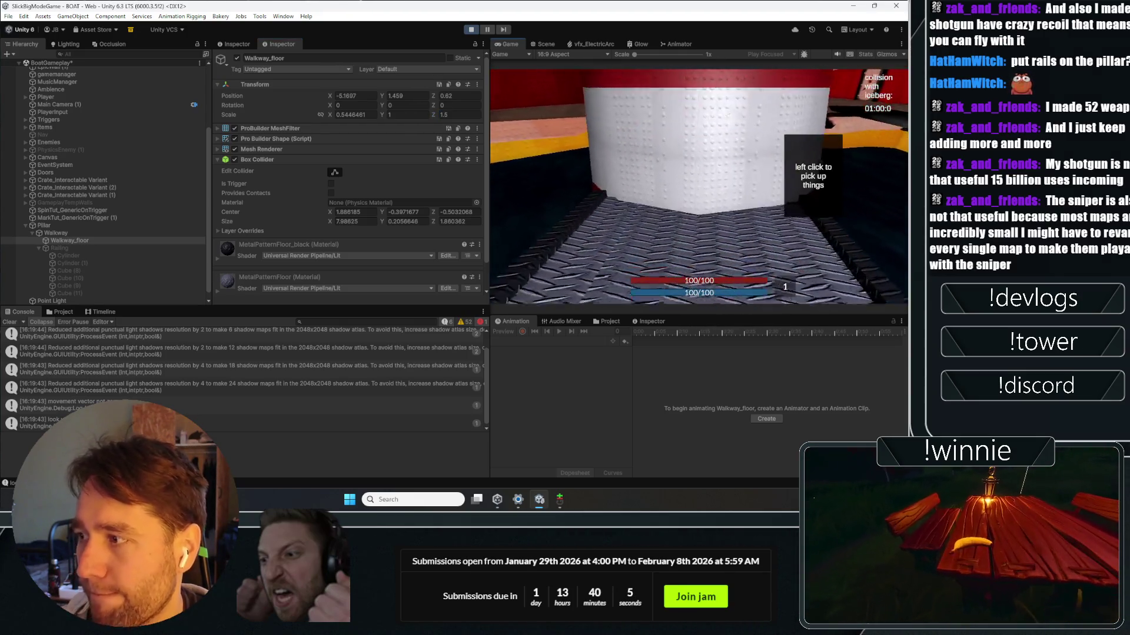
pyautogui.press('space')
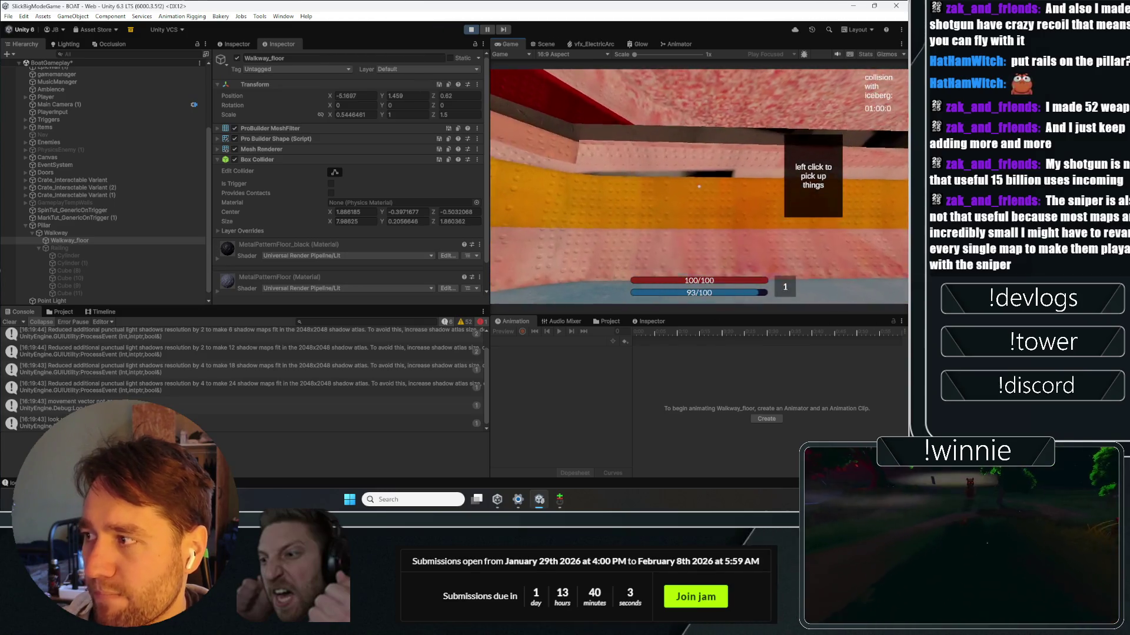
pyautogui.click(470, 29)
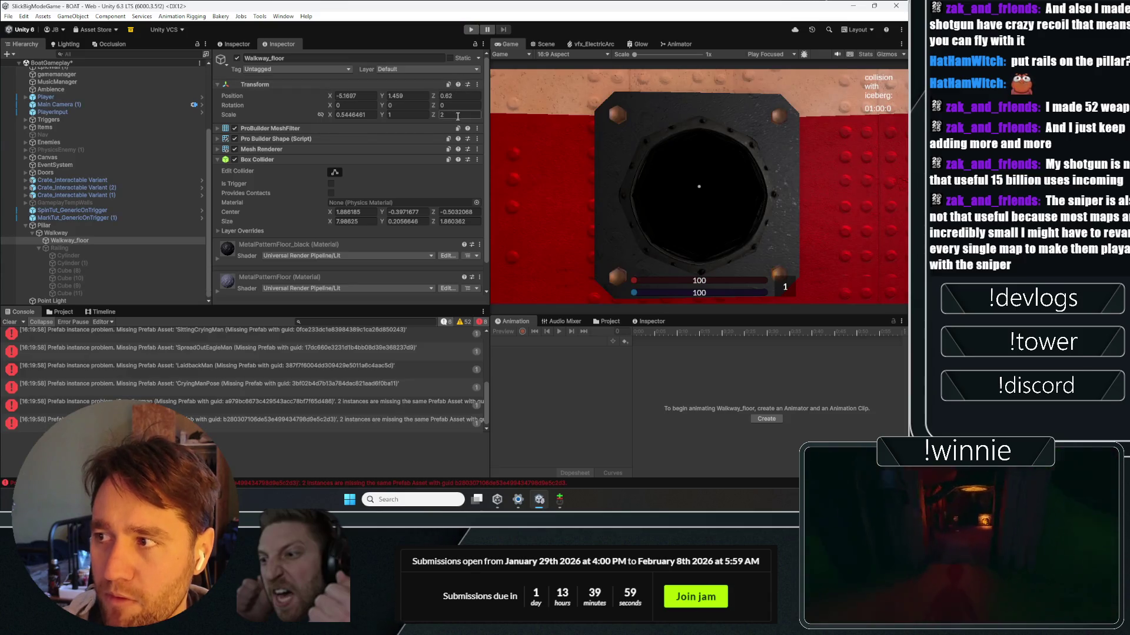
# Step: Start another play-test and walk, sprint and circle around the pillar on the Z-scale-2 walkway
pyautogui.hotkey('ctrl', 'p')
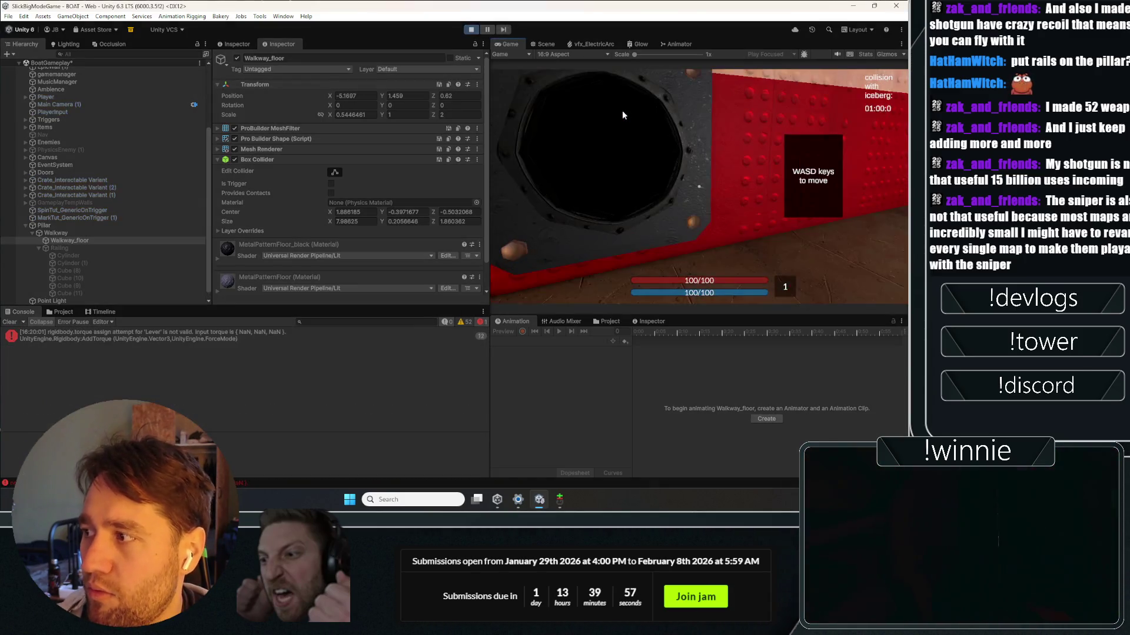
pyautogui.click(622, 110)
pyautogui.press('w')
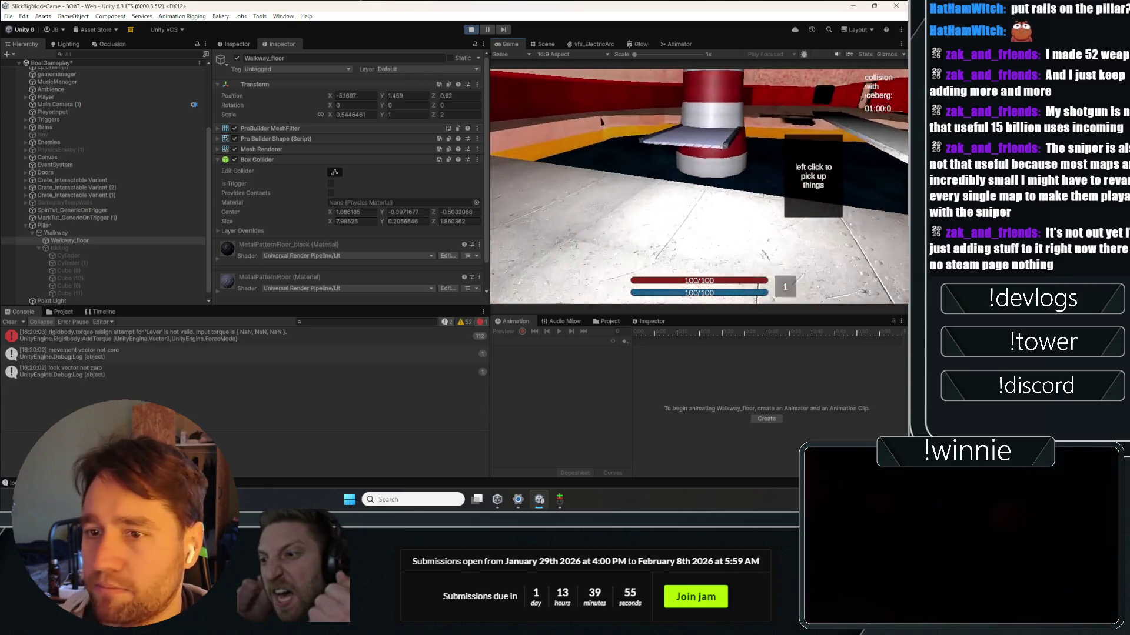
pyautogui.hotkey('shift', 'w')
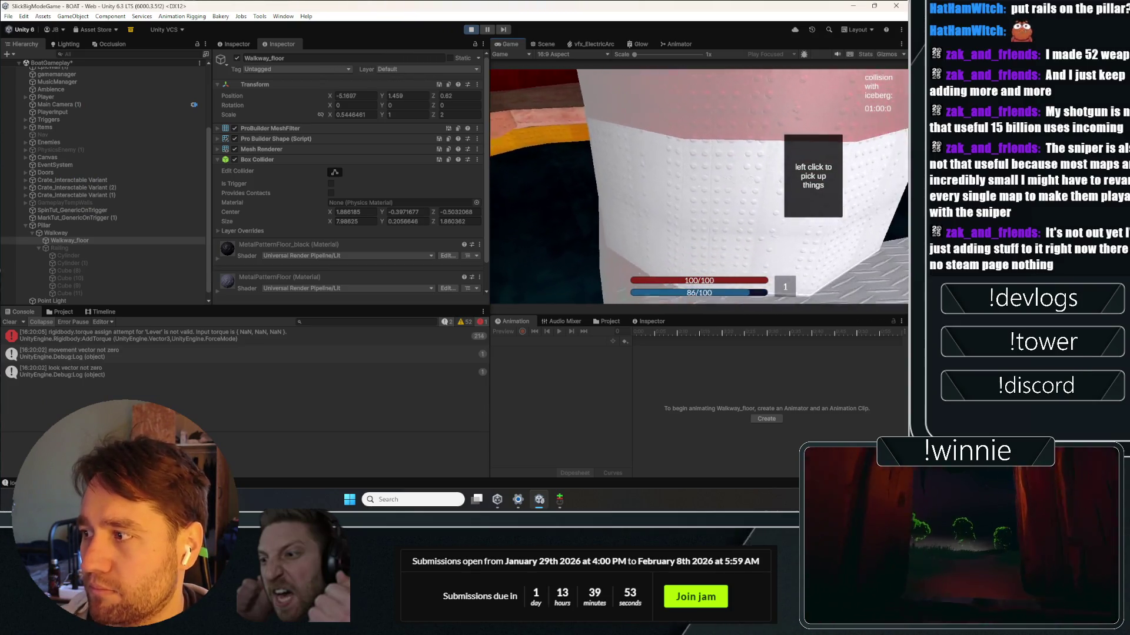
pyautogui.press('s')
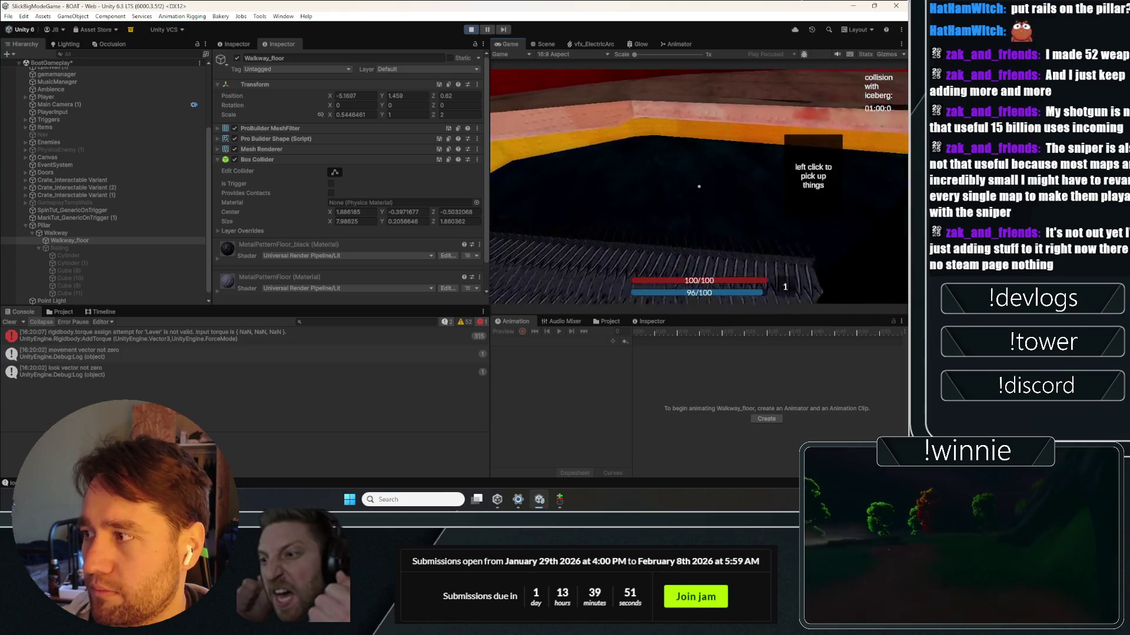
pyautogui.press('s')
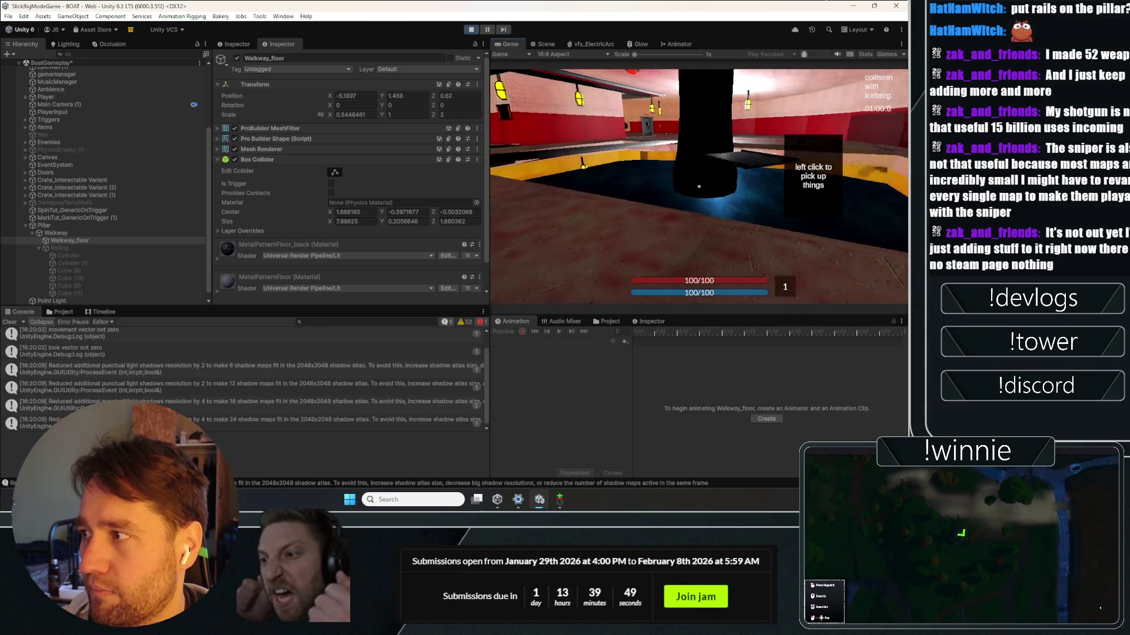
pyautogui.press('a')
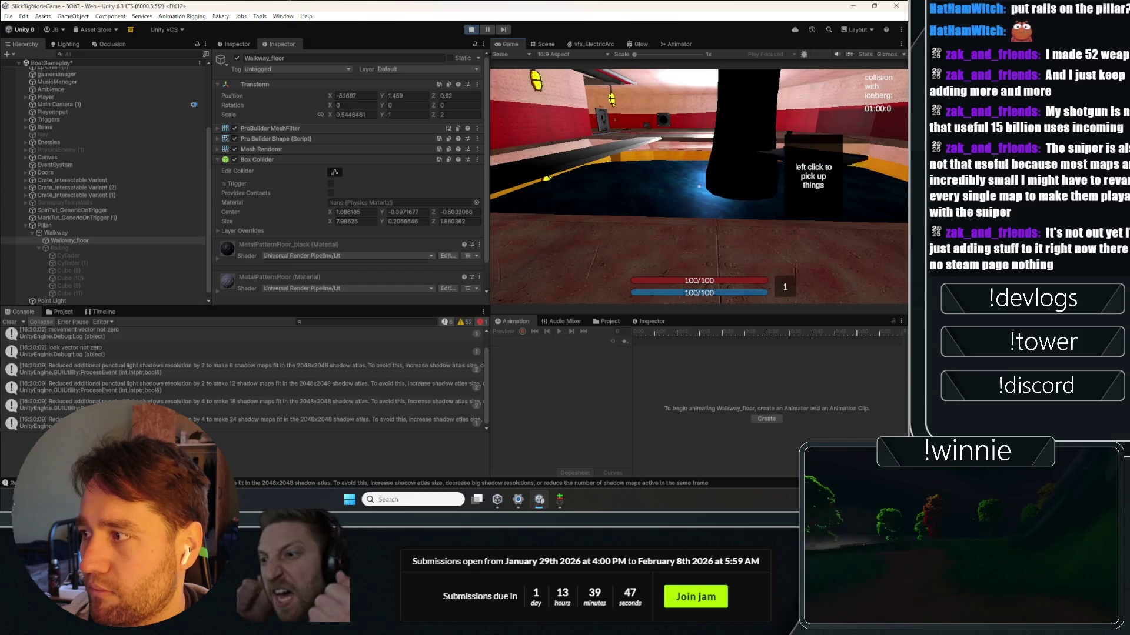
pyautogui.press('s')
pyautogui.press('w')
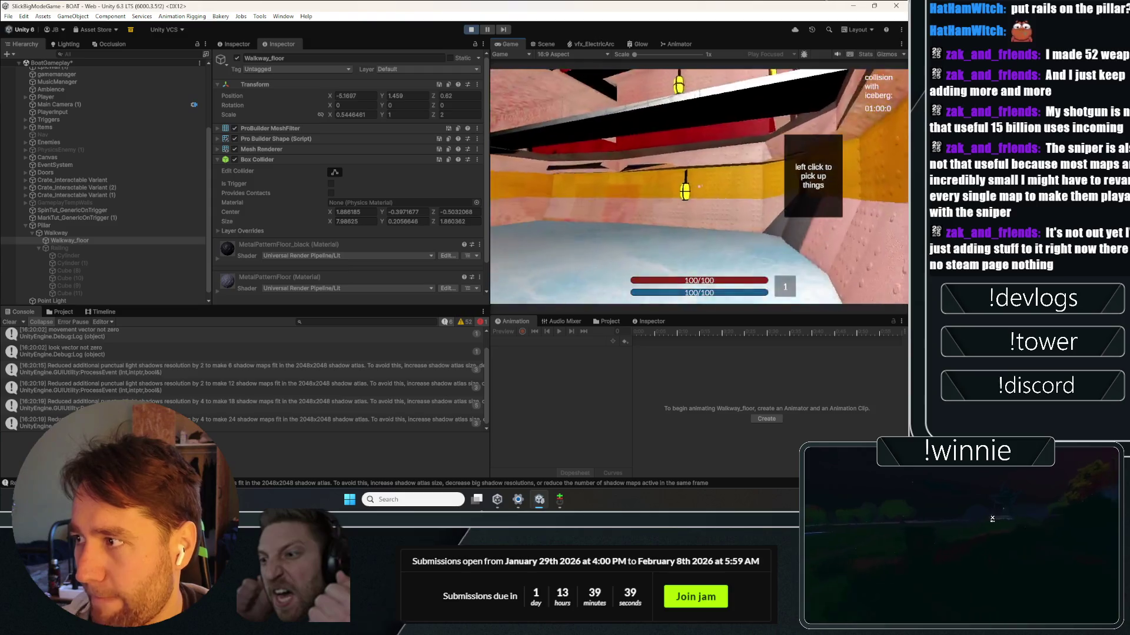
# Step: Restart the play test and clear the Console messages
pyautogui.click(475, 27)
pyautogui.click(474, 27)
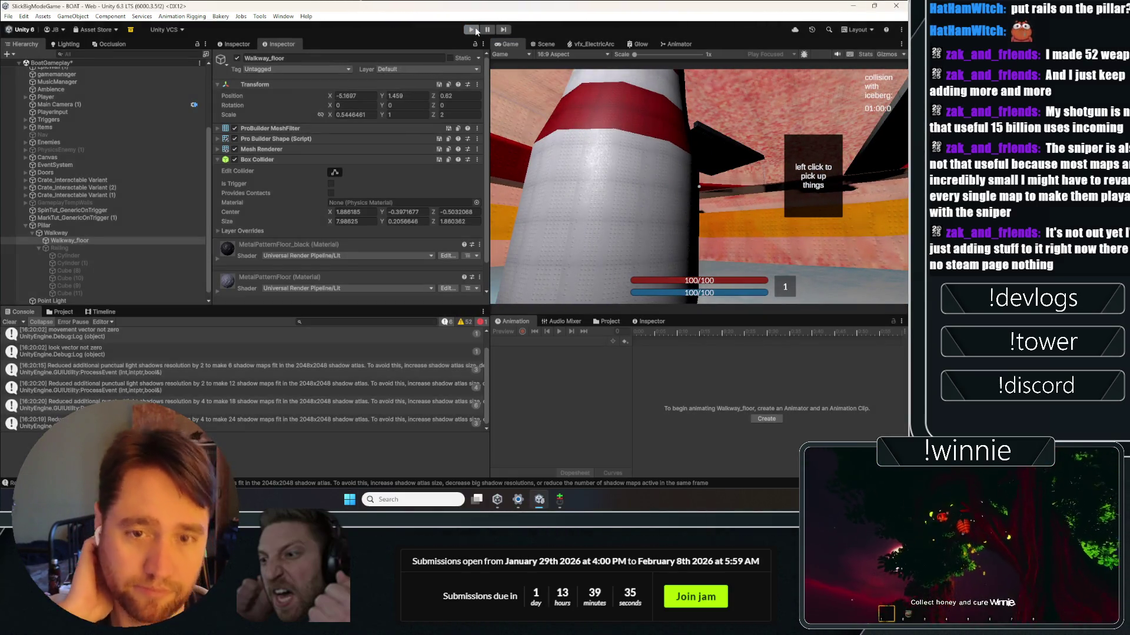
pyautogui.click(10, 322)
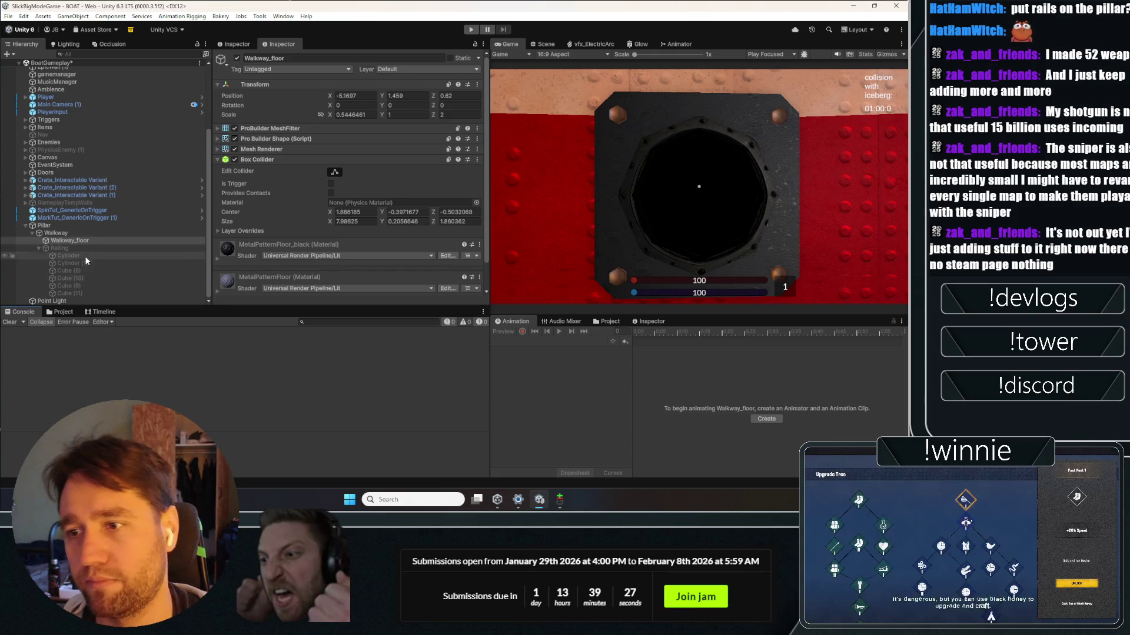
# Step: Inspect the Pillar object, collapsing its Magical Interactions component and child objects
pyautogui.click(44, 225)
pyautogui.scroll(-3, 268, 211)
pyautogui.scroll(5, 268, 211)
pyautogui.click(276, 144)
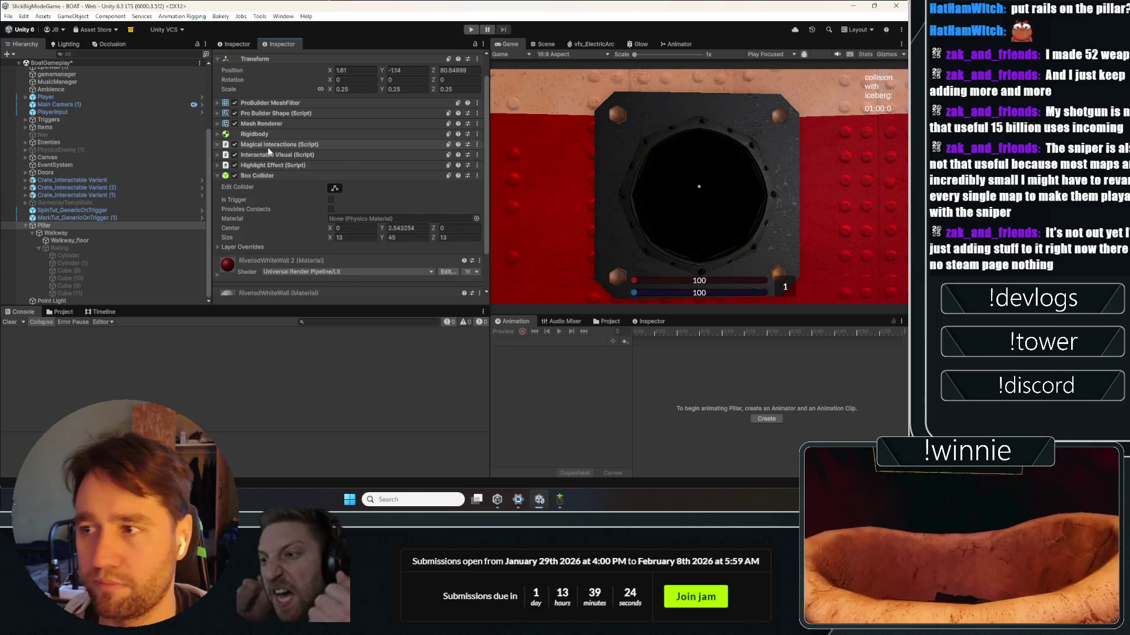
pyautogui.click(25, 225)
# Step: Inspect BlueLevel and the BoatGameplay scene, then return to the Scene view
pyautogui.click(56, 112)
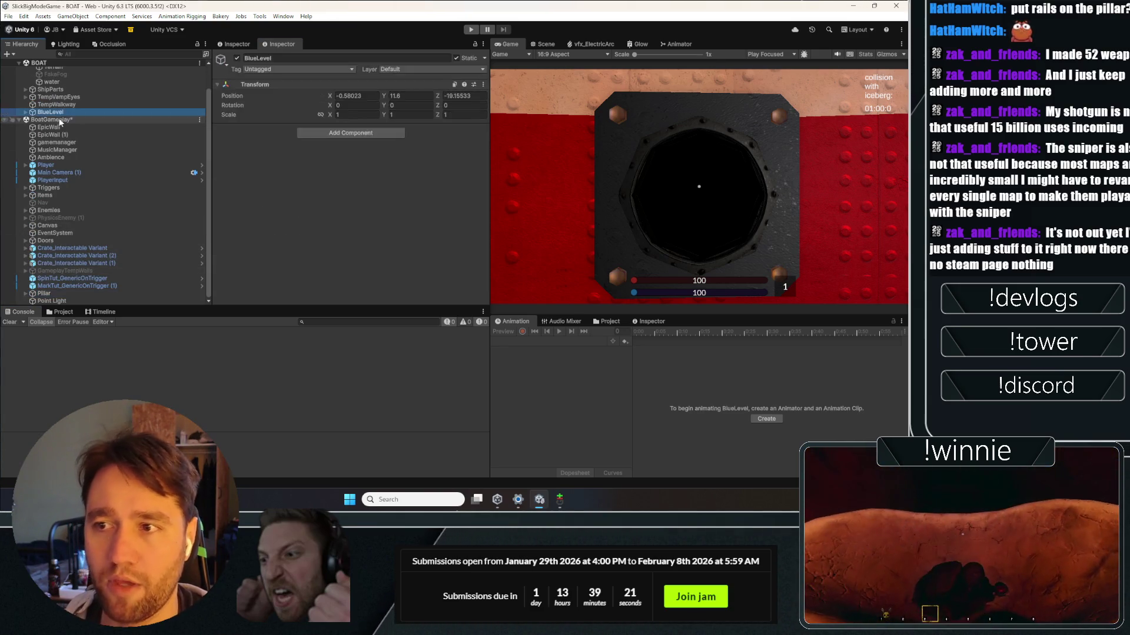
pyautogui.click(61, 120)
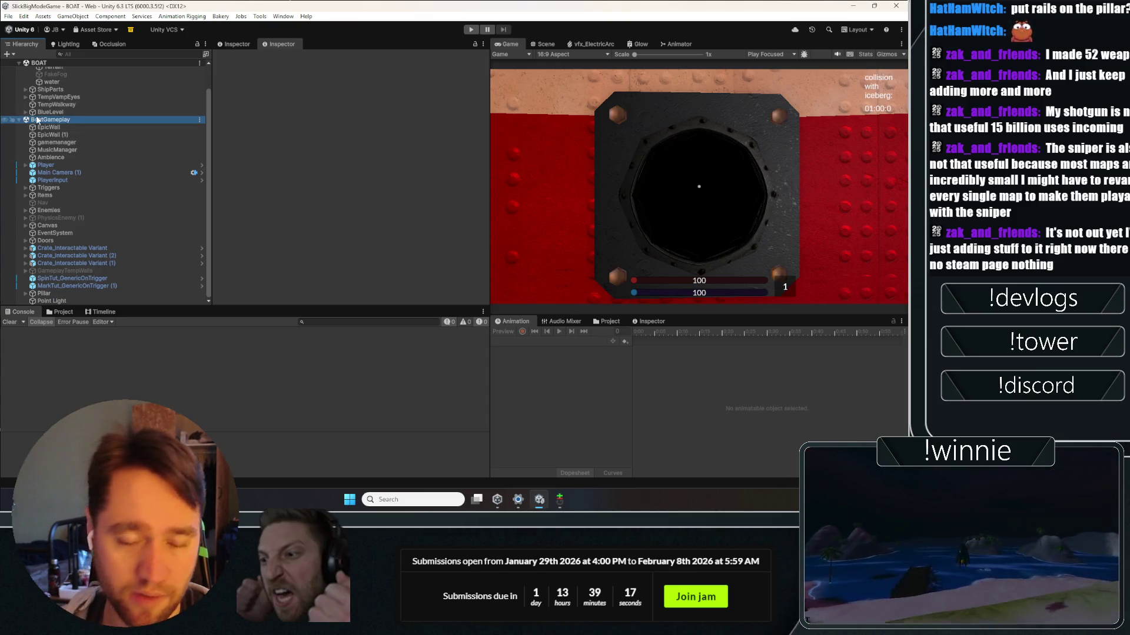
pyautogui.click(222, 205)
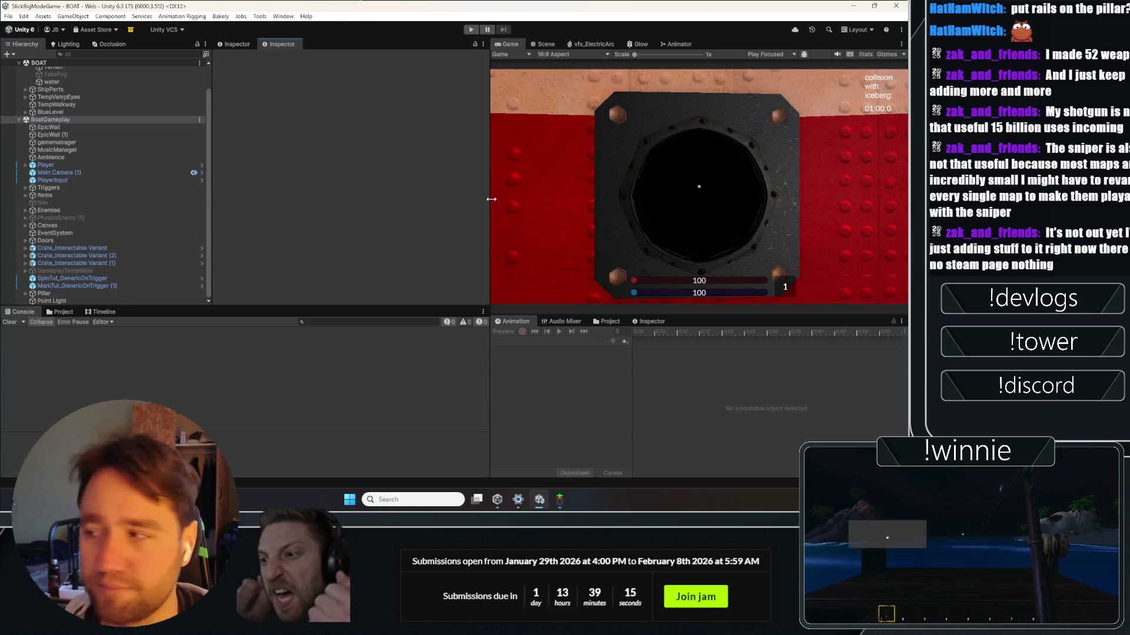
pyautogui.click(545, 44)
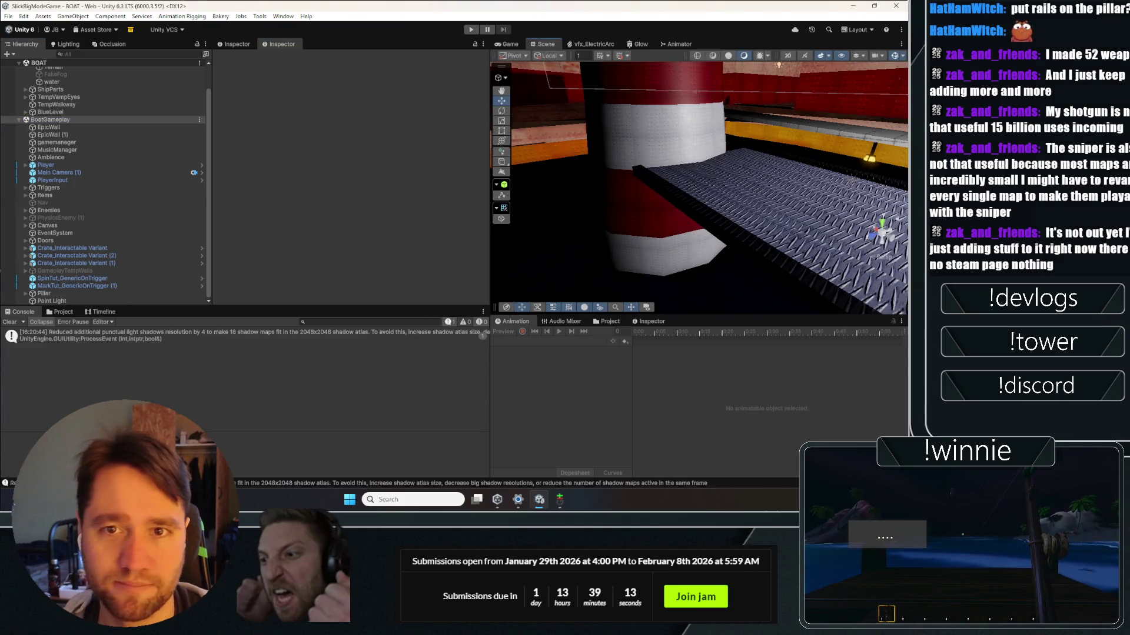
# Step: Bring the ActiveDoing to-do sticky note forward and scroll through its tasks
pyautogui.hotkey('alt', 'Tab')
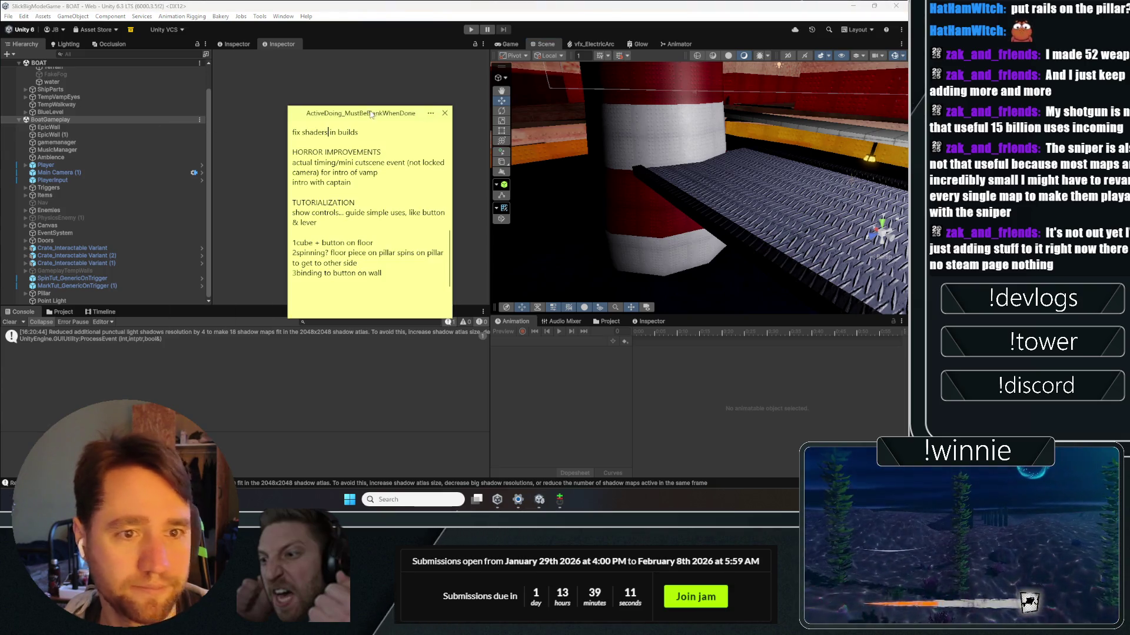
pyautogui.scroll(5, 352, 222)
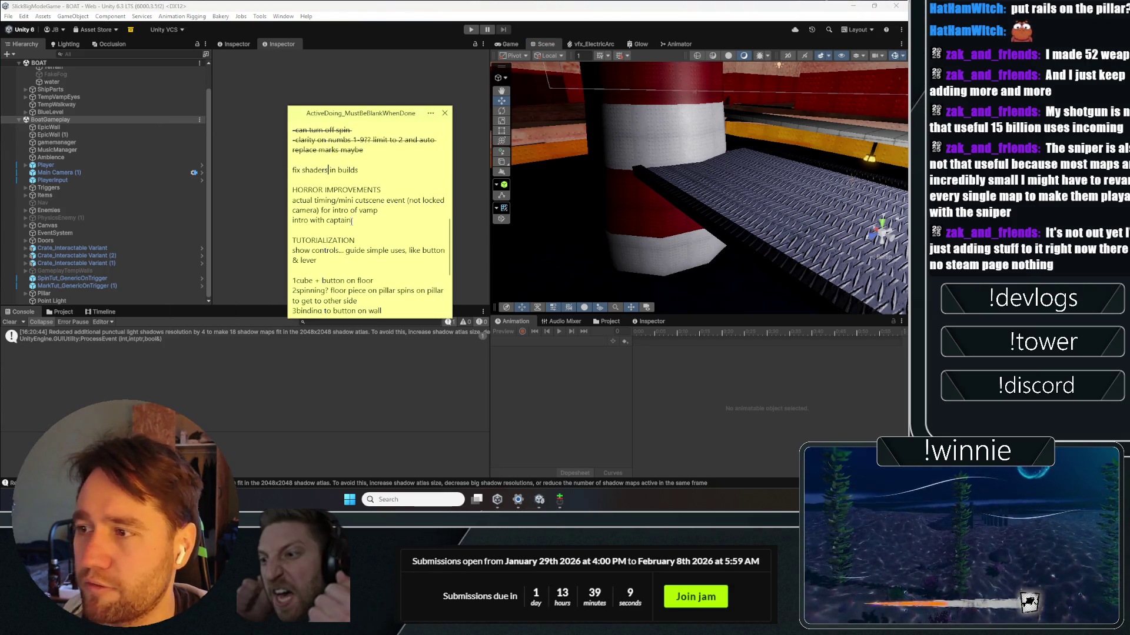
pyautogui.scroll(4, 351, 222)
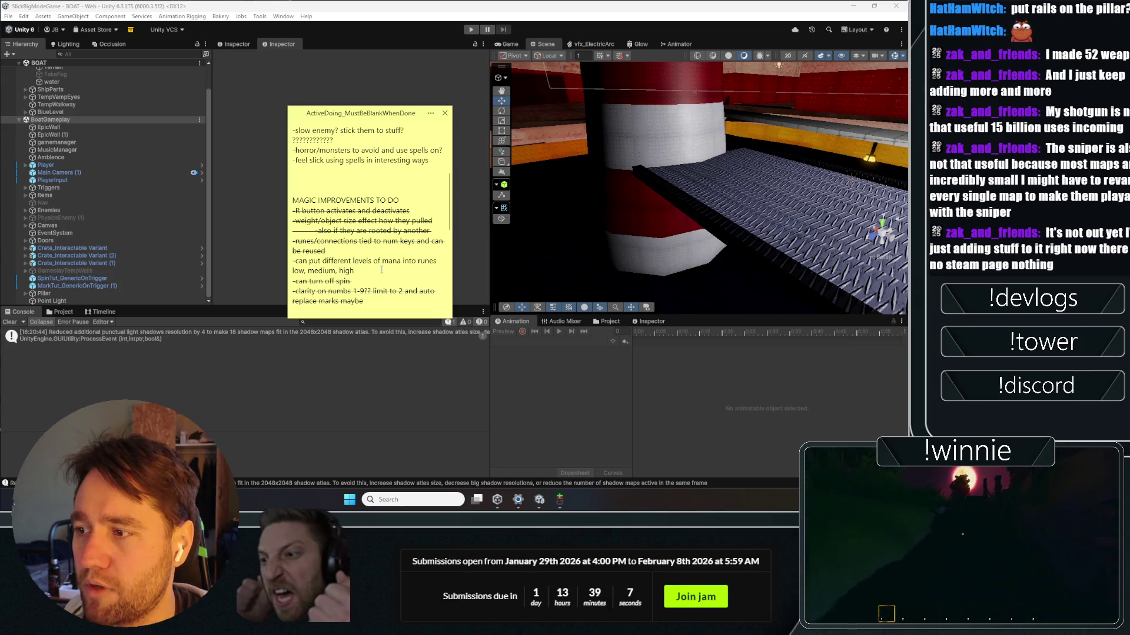
# Step: Delete the mana runes task line, restore it with Ctrl+Z, and return to the note's top
pyautogui.moveTo(382, 269); pyautogui.dragTo(211, 251)
pyautogui.press('BackSpace')
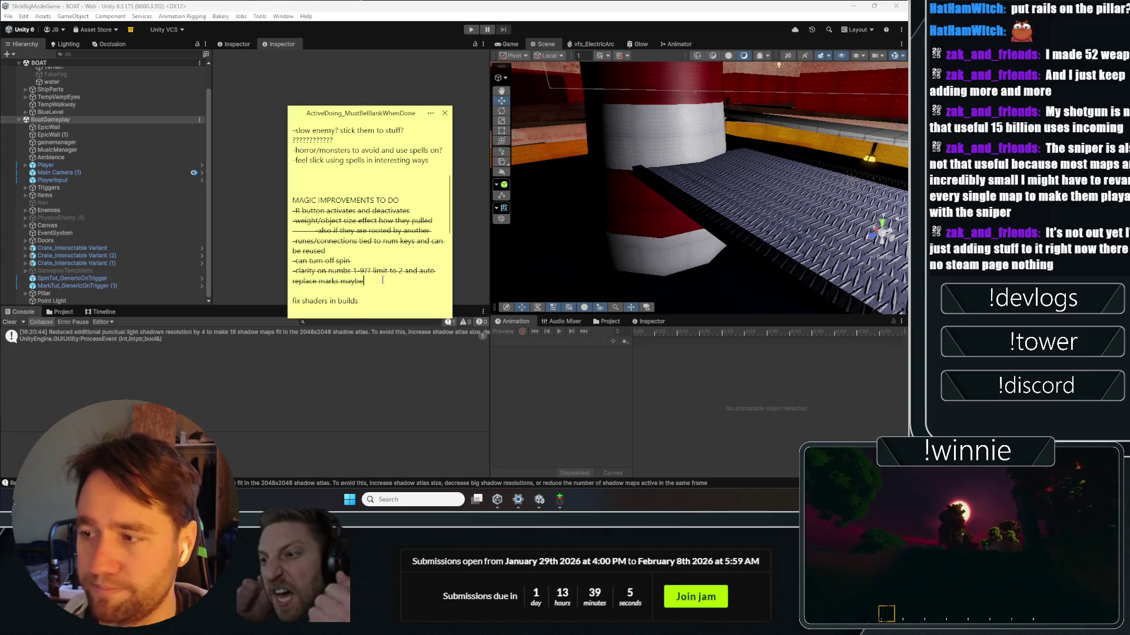
pyautogui.hotkey('ctrl', 'z')
pyautogui.press('pageup')
pyautogui.press('pageup')
pyautogui.press('pageup')
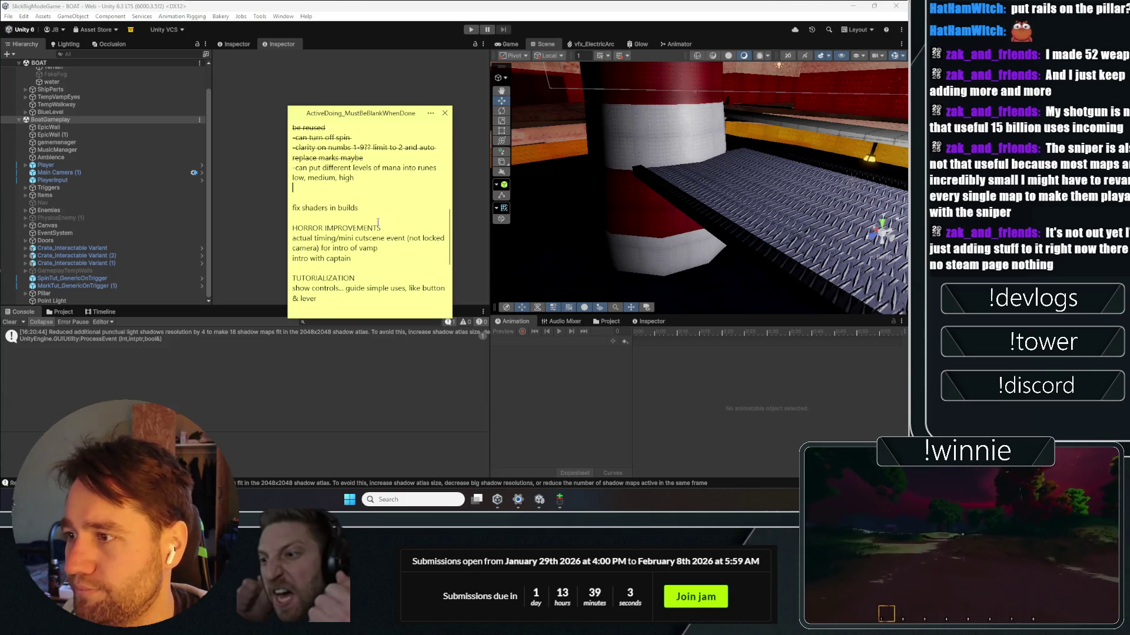
pyautogui.scroll(1, 373, 219)
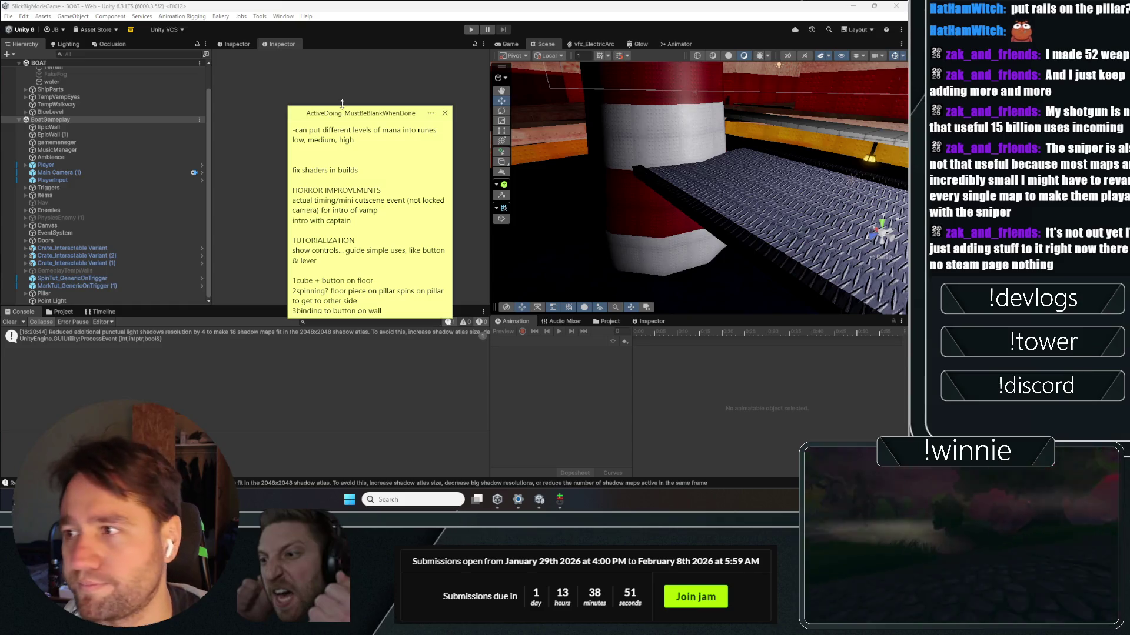
pyautogui.click(470, 29)
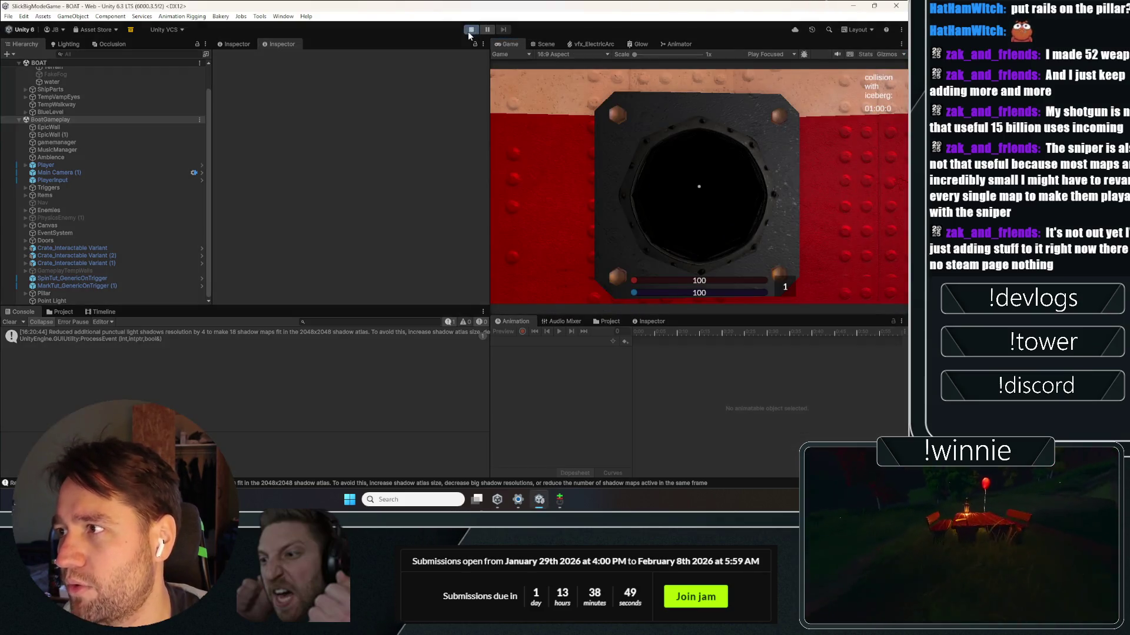
# Step: Trigger the pillar button, pick up the yellow item, then pick up and drop the crate twice
pyautogui.click(620, 162)
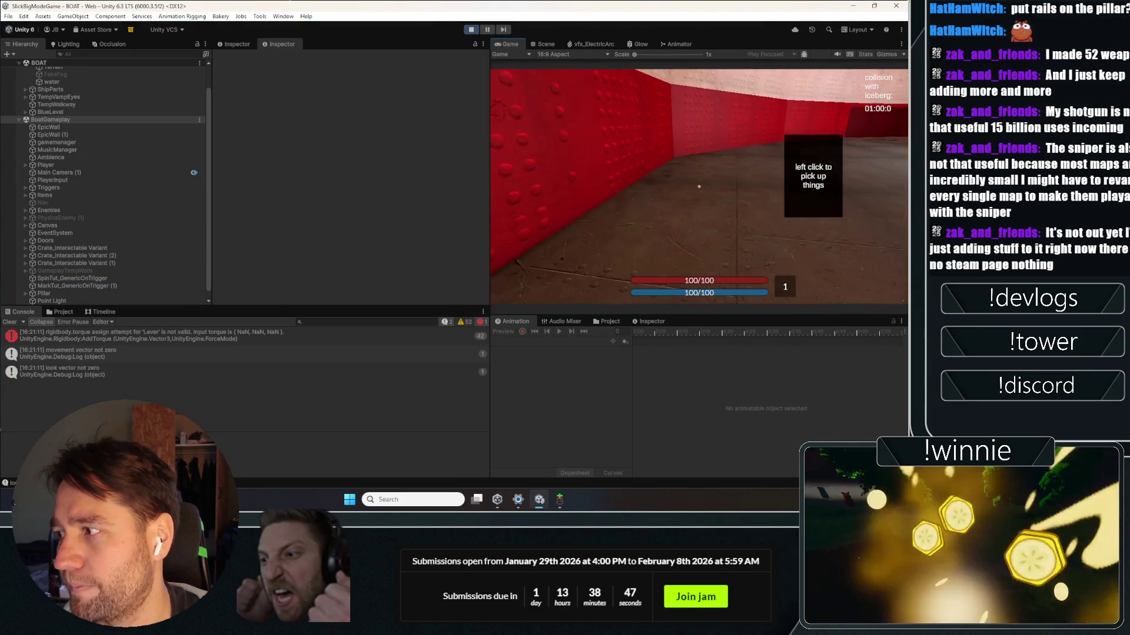
pyautogui.click(699, 186)
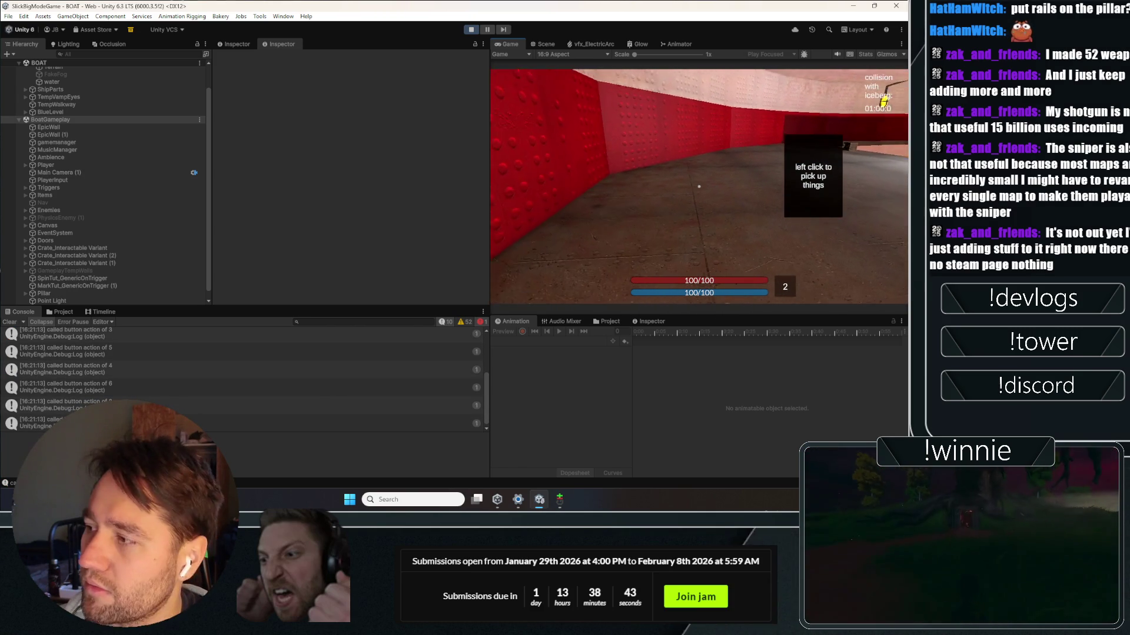
pyautogui.click(699, 186)
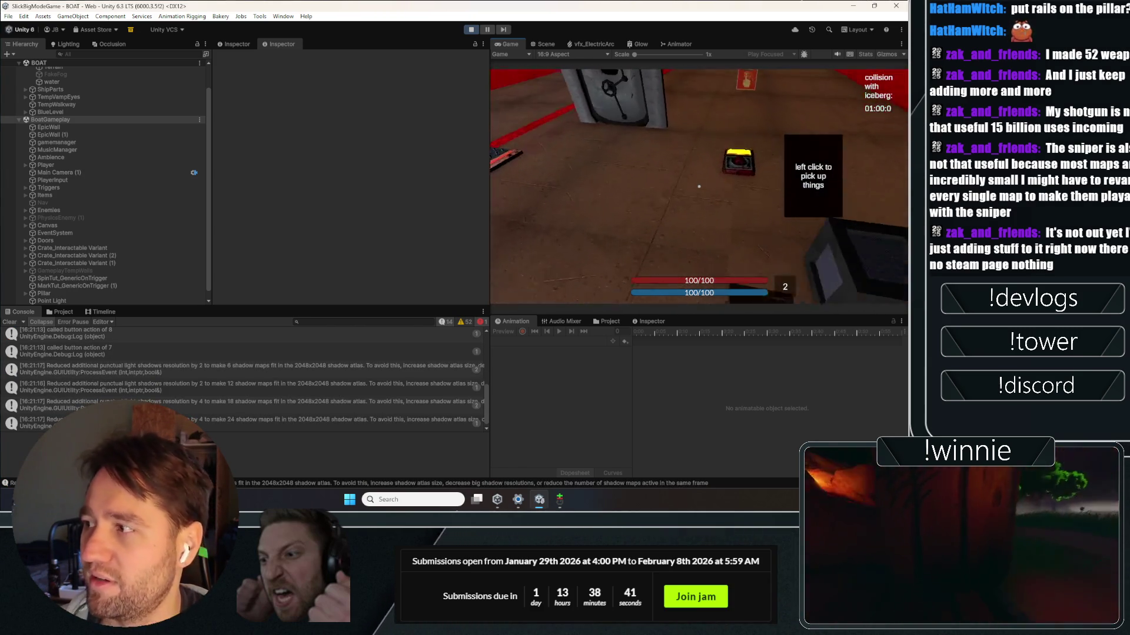
pyautogui.click(698, 186)
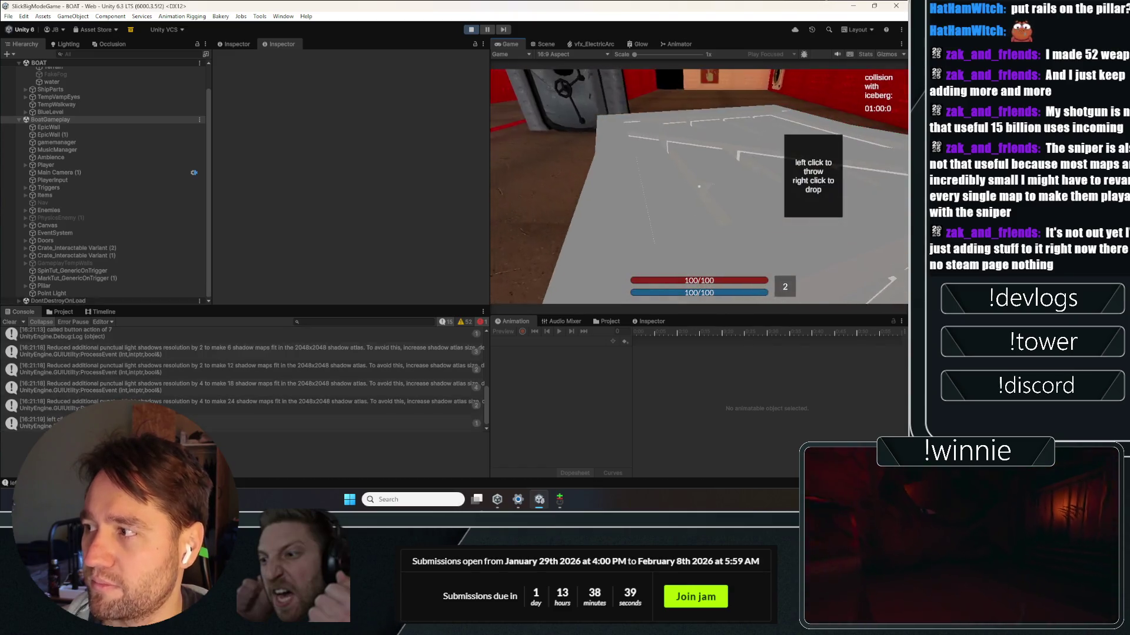
pyautogui.rightClick(699, 186)
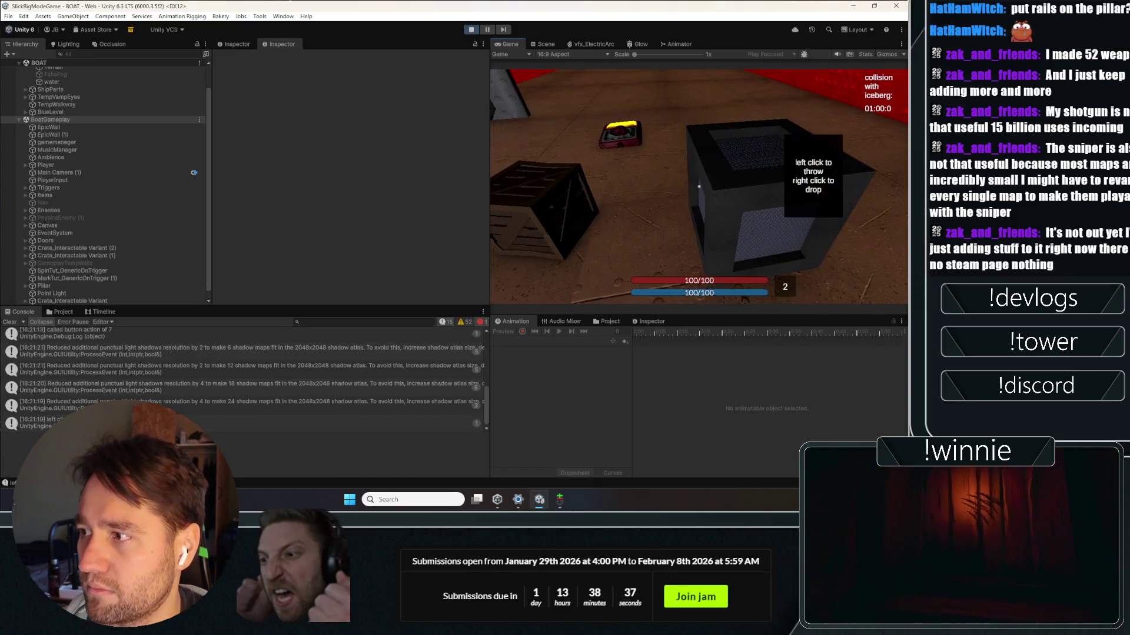
pyautogui.click(699, 187)
pyautogui.rightClick(699, 187)
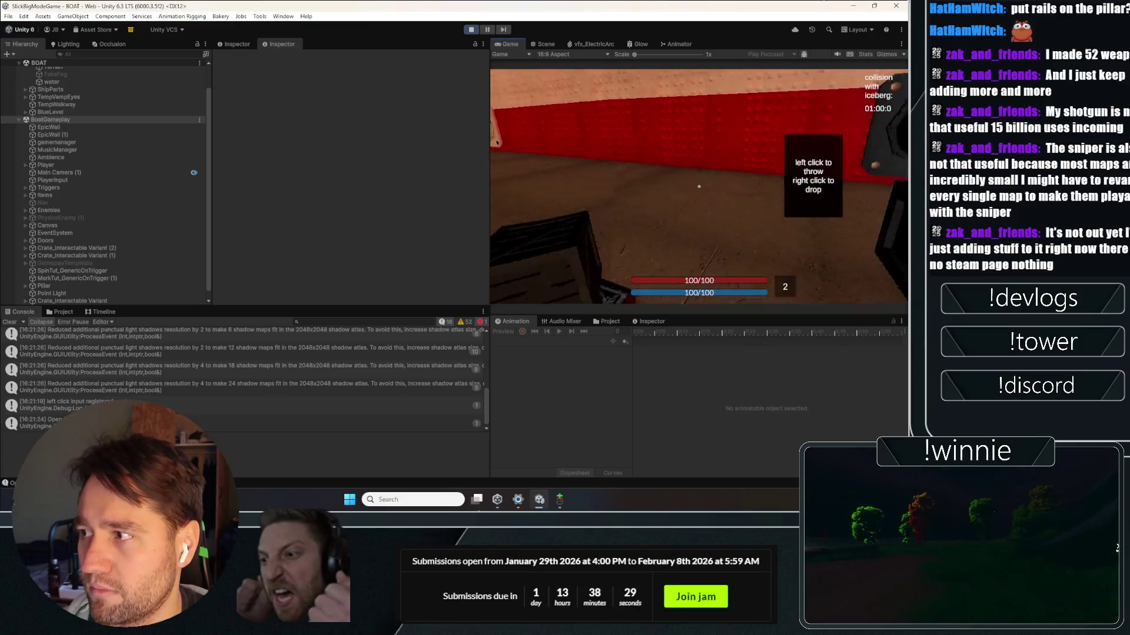
pyautogui.press('w')
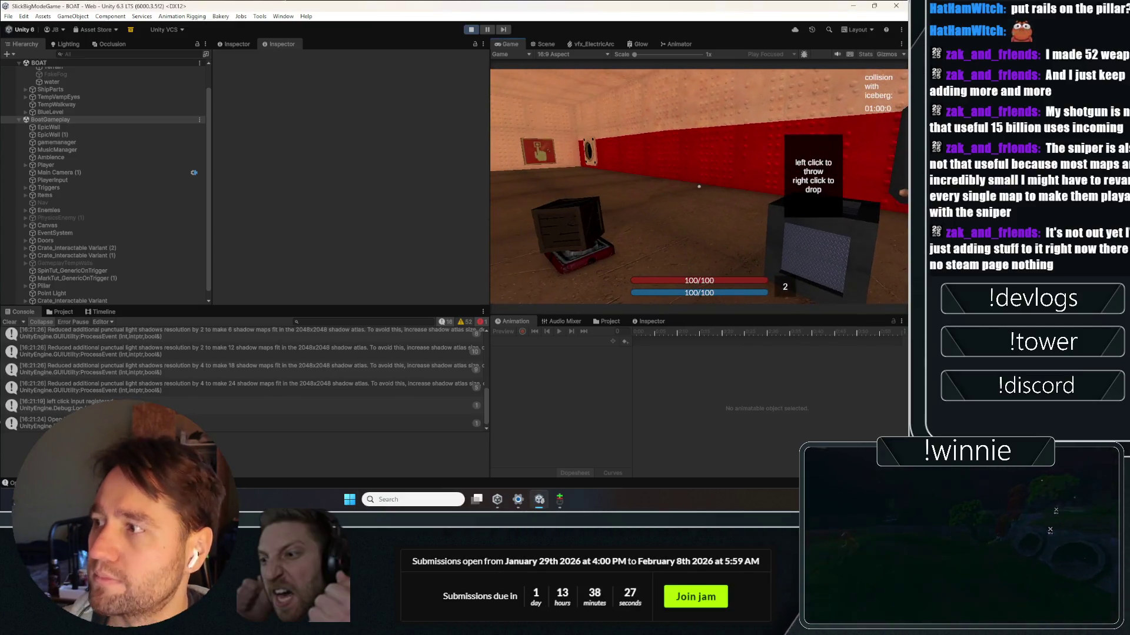
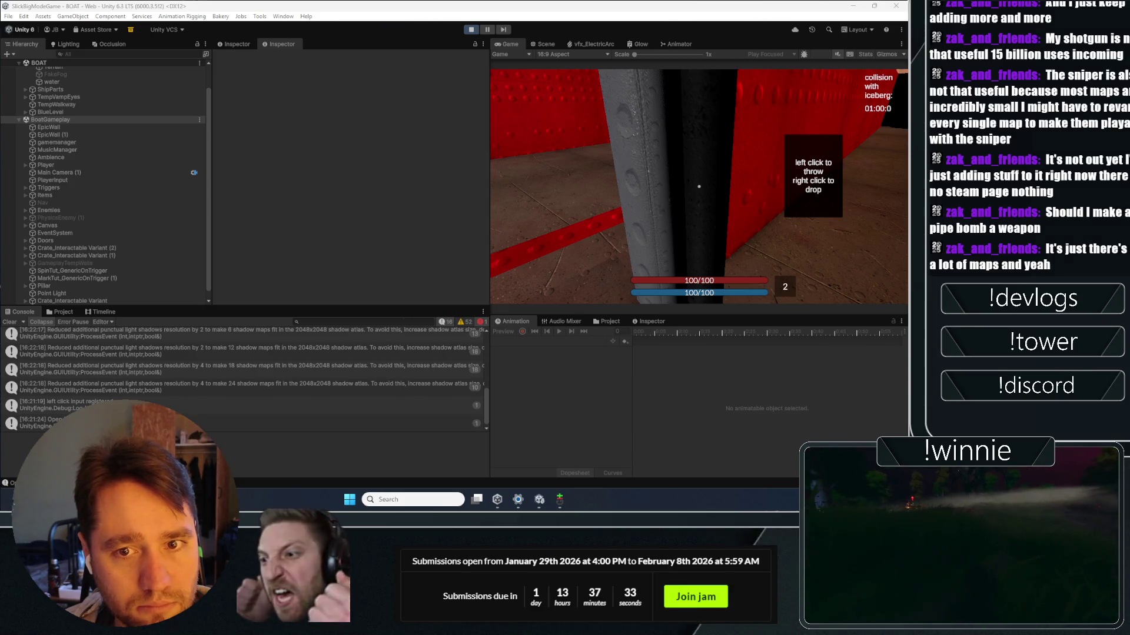
# Step: Stop and restart the BOAT play test, then switch to the Scene view
pyautogui.hotkey('ctrl', 'p')
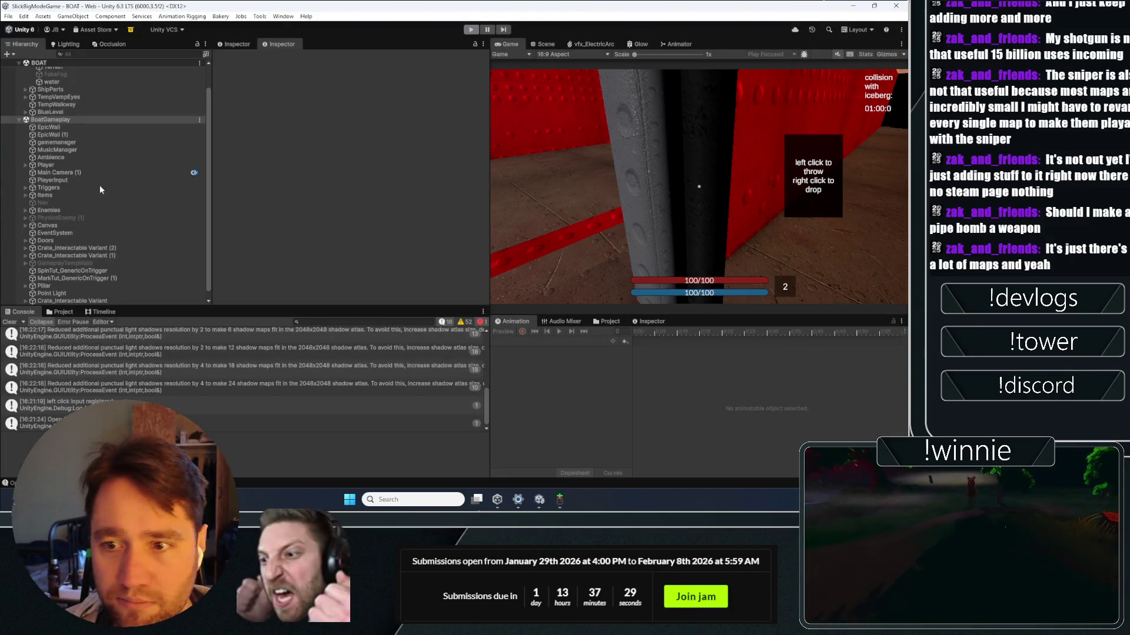
pyautogui.hotkey('ctrl', 'p')
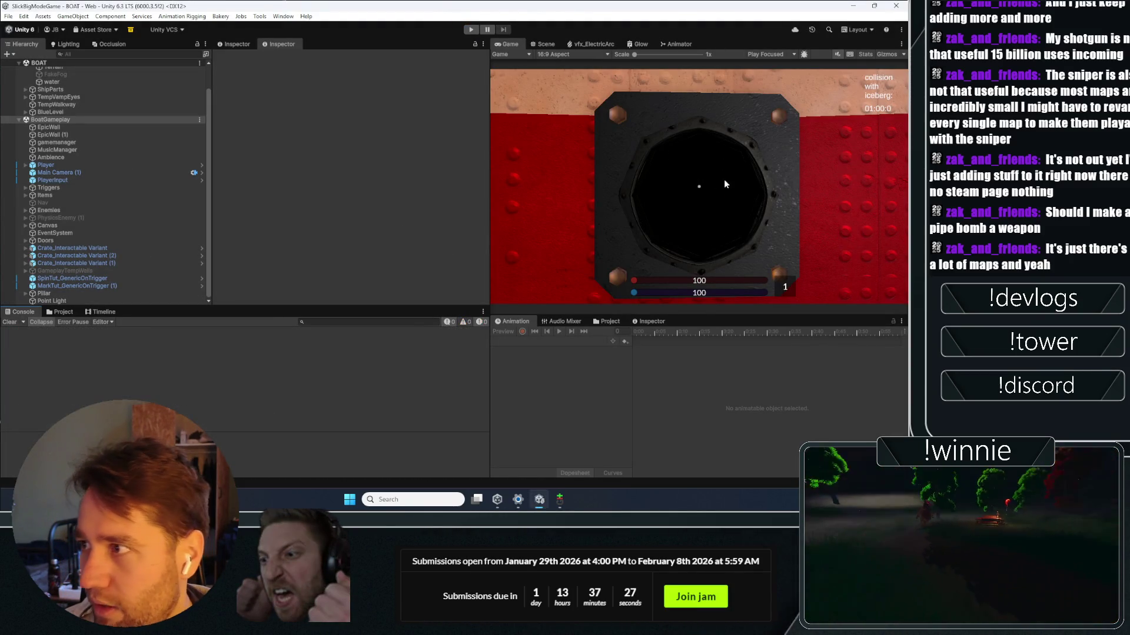
pyautogui.click(545, 44)
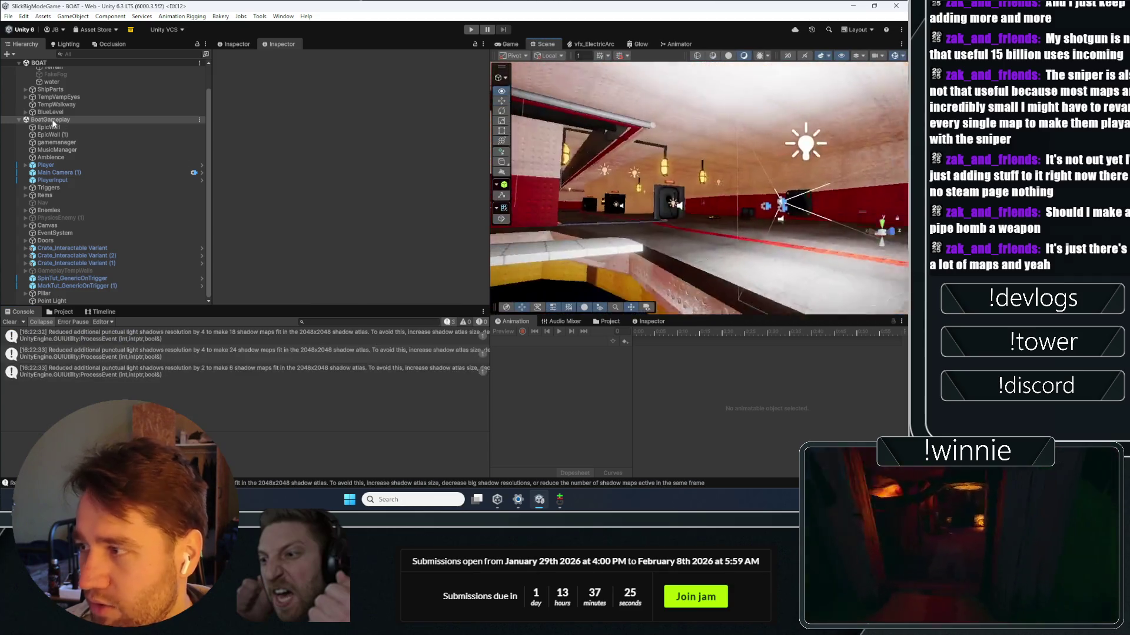
# Step: Fly to the placed crates and briefly open the crate variant prefab before returning to the level
pyautogui.moveTo(186, 149)
pyautogui.mouseDown()
pyautogui.moveTo(96, 133)
pyautogui.moveTo(863, 194)
pyautogui.moveTo(824, 194)
pyautogui.mouseUp()
pyautogui.click(676, 218)
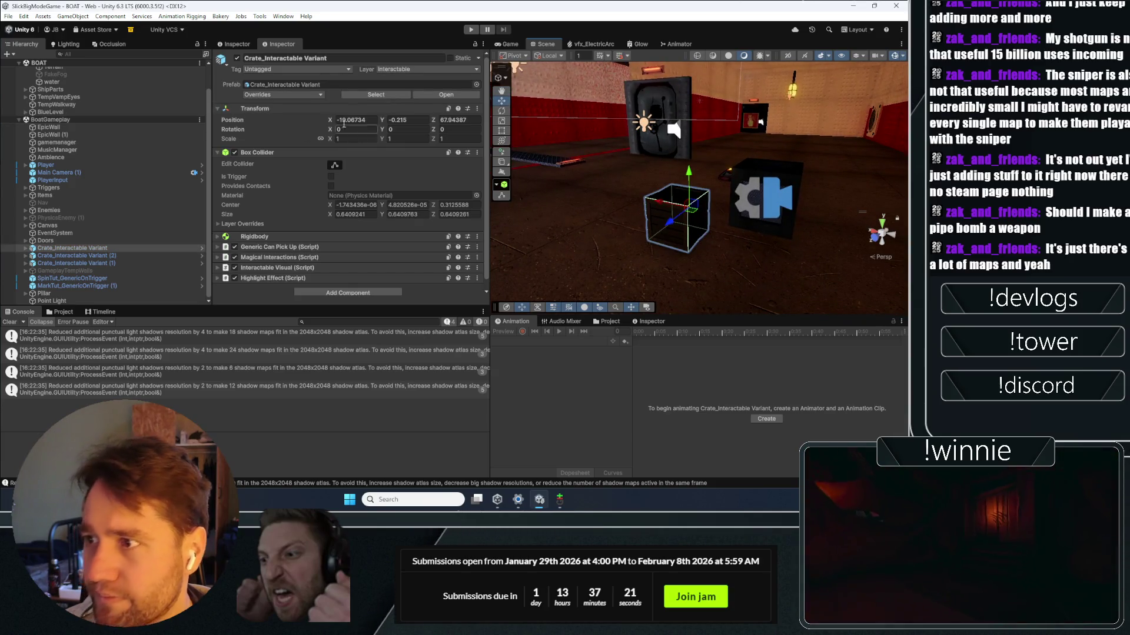
pyautogui.click(453, 93)
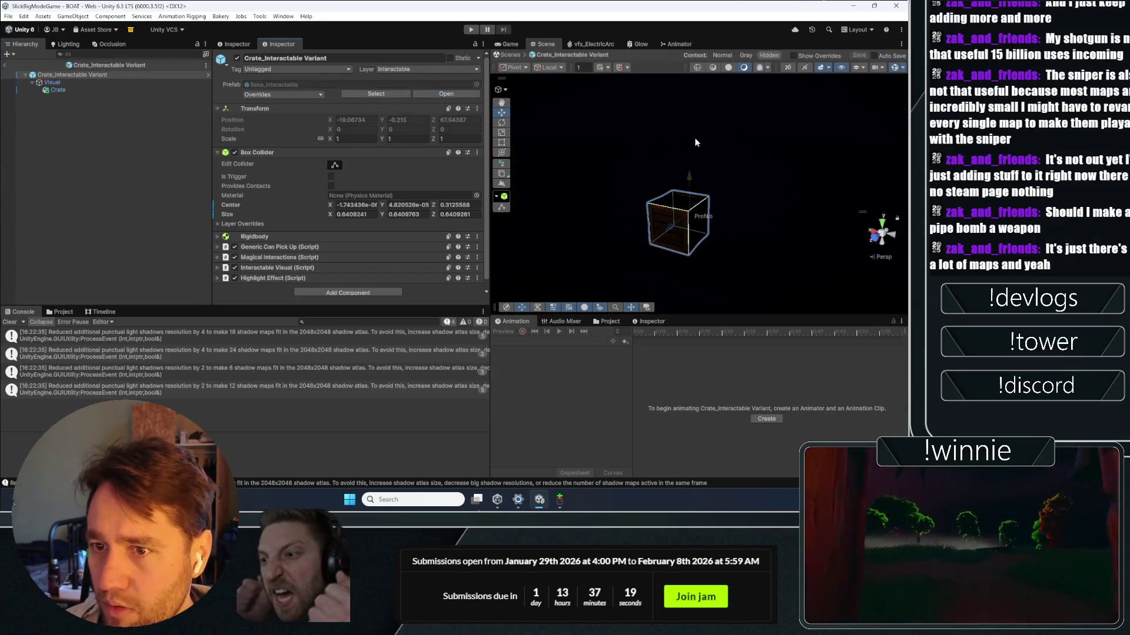
pyautogui.click(5, 65)
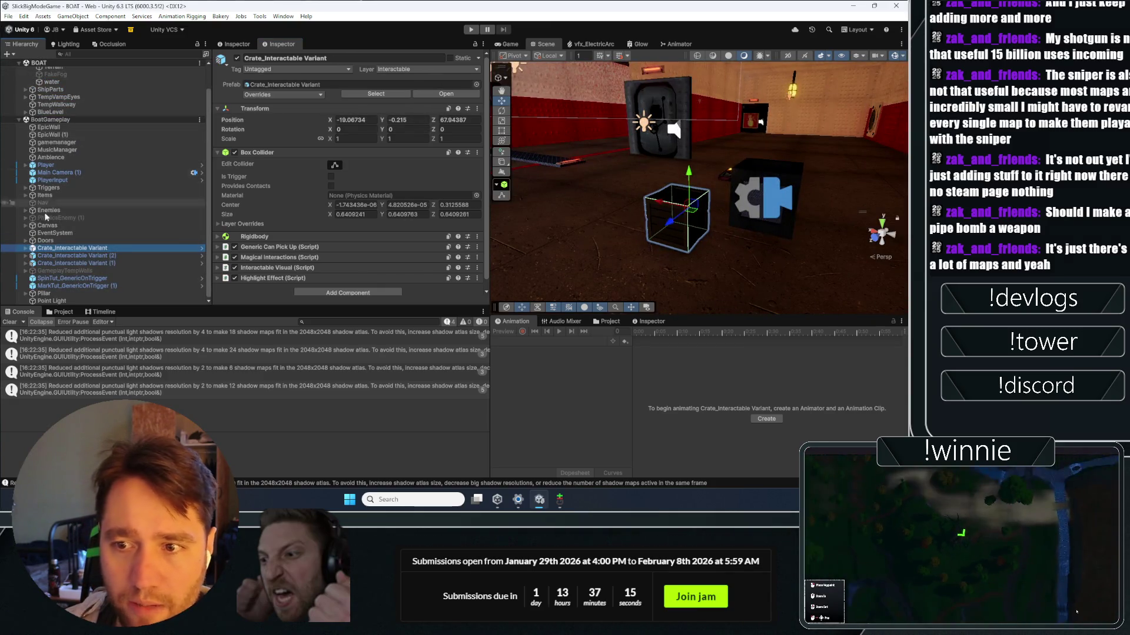
# Step: Expand Crate_Interactable Variant in the Hierarchy and inspect its Visual child
pyautogui.click(26, 249)
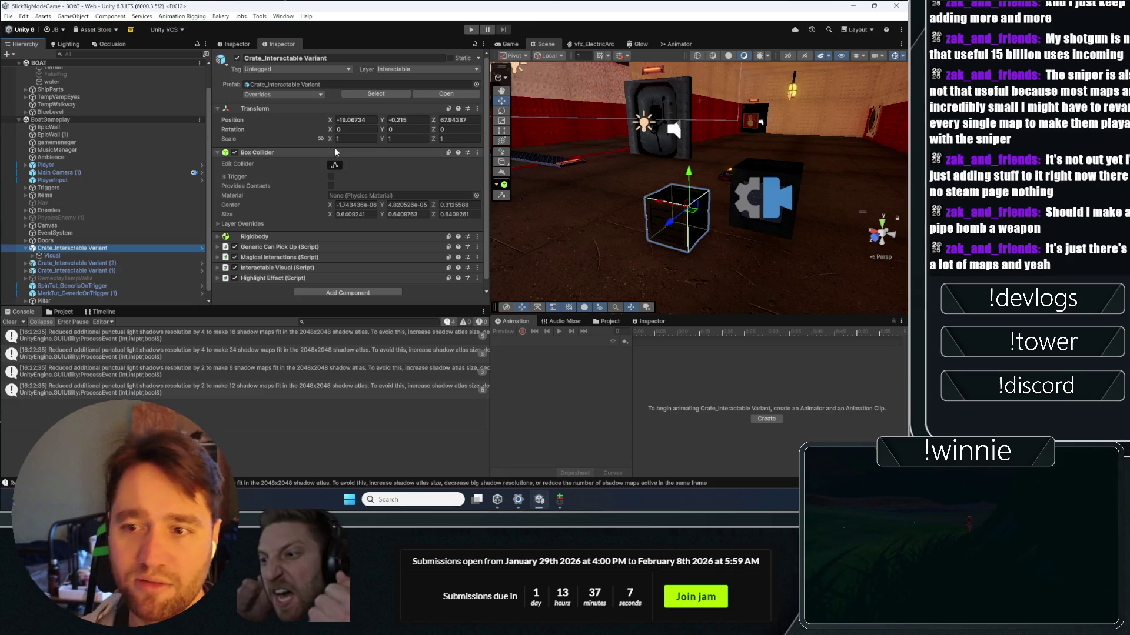
pyautogui.scroll(-1, 53, 235)
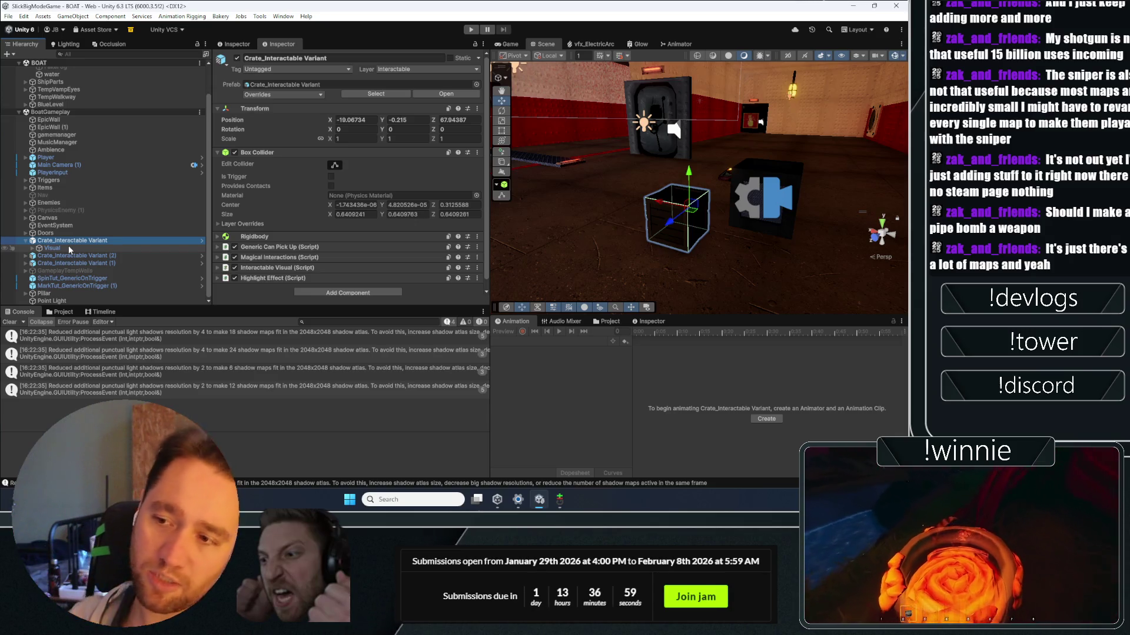
pyautogui.click(69, 248)
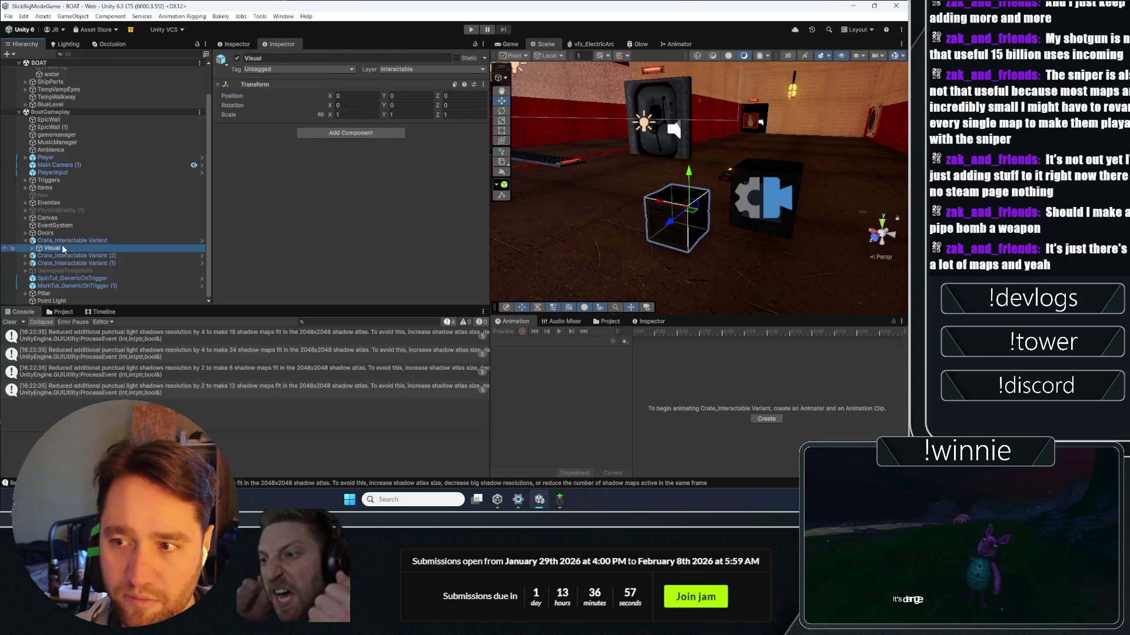
pyautogui.click(73, 243)
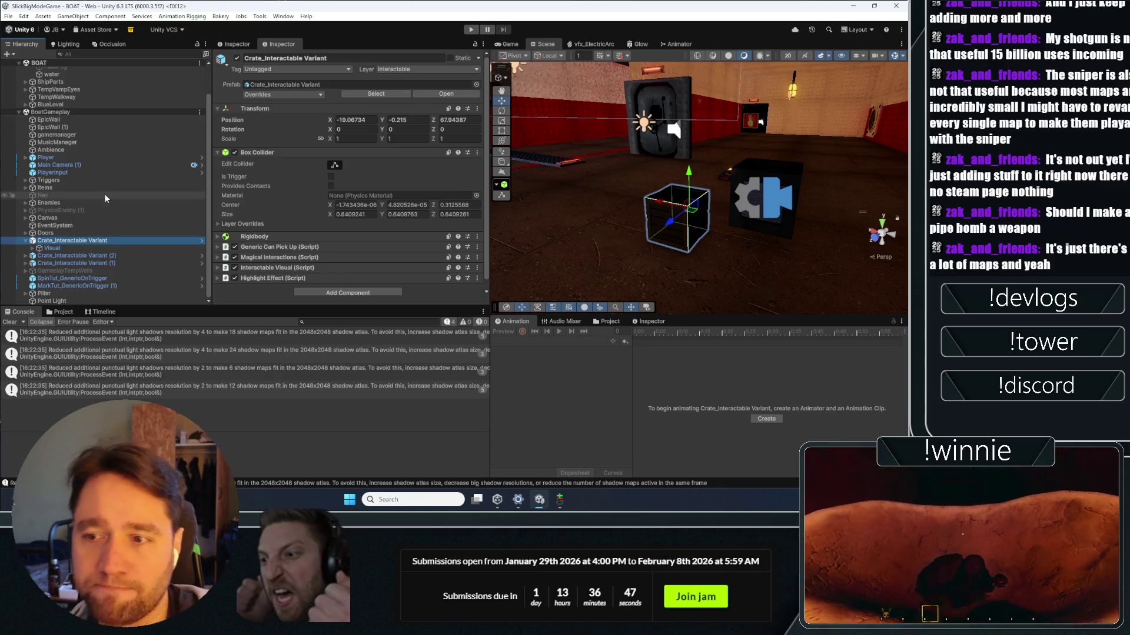
pyautogui.click(49, 248)
pyautogui.click(65, 240)
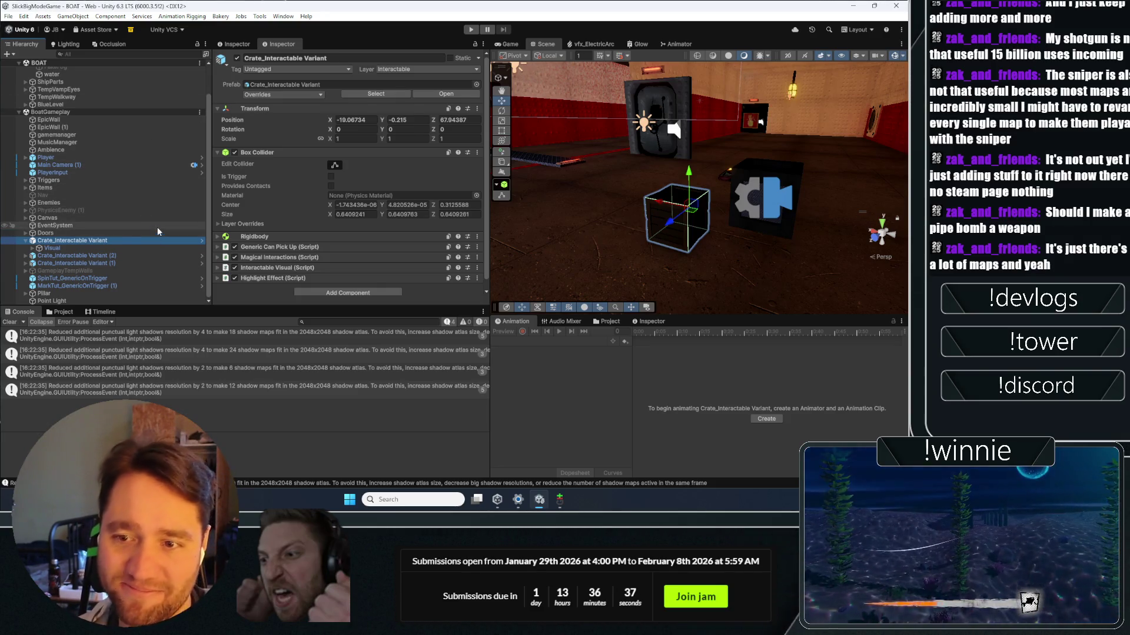
pyautogui.press('Down')
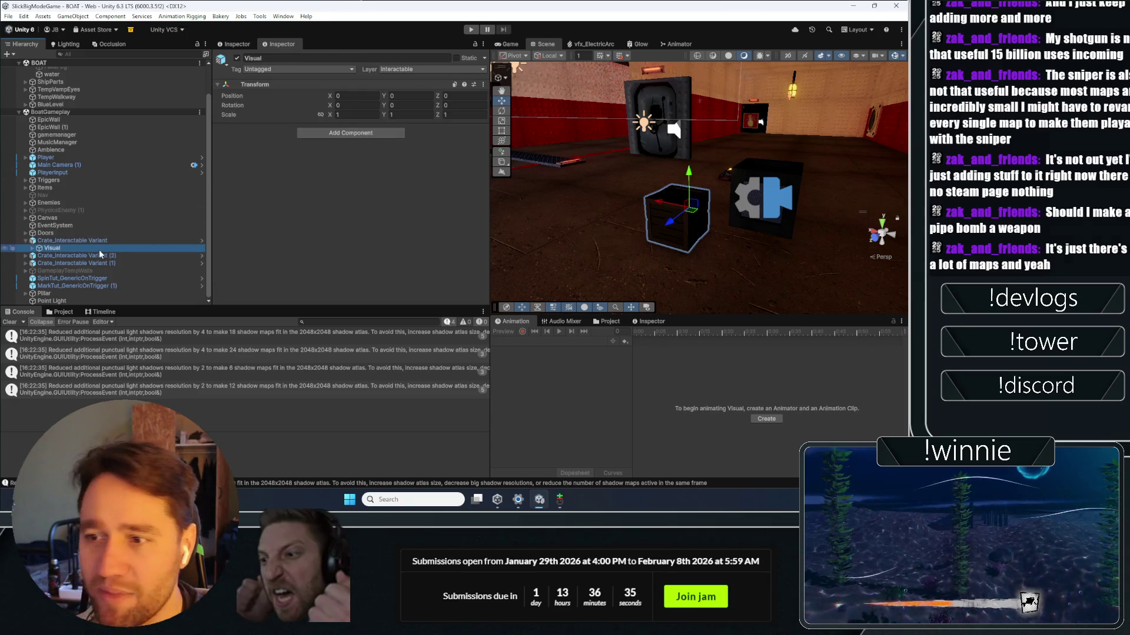
# Step: Check the Doors object and the crate's other children, then select the MetalCube in the level
pyautogui.click(108, 232)
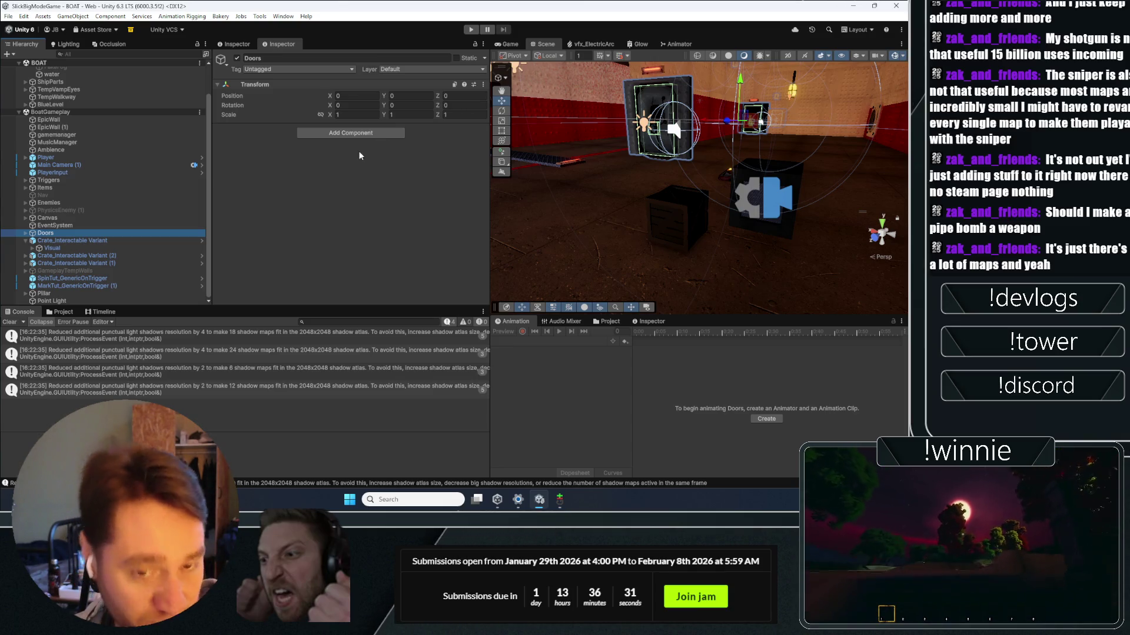
pyautogui.click(63, 241)
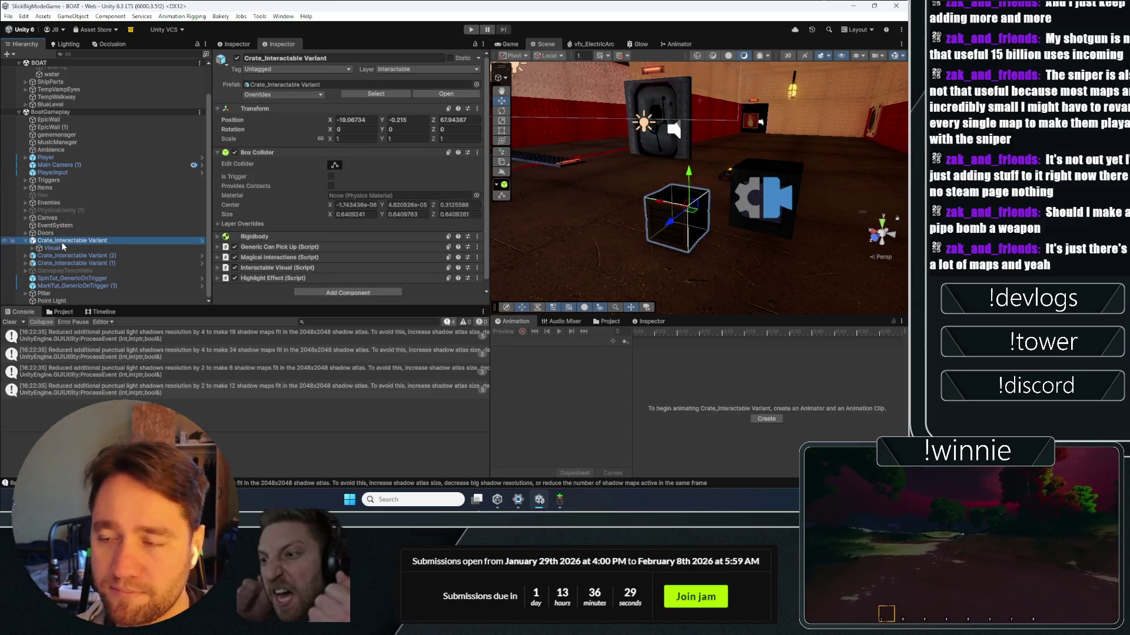
pyautogui.click(55, 247)
pyautogui.click(59, 240)
pyautogui.click(55, 248)
pyautogui.click(60, 240)
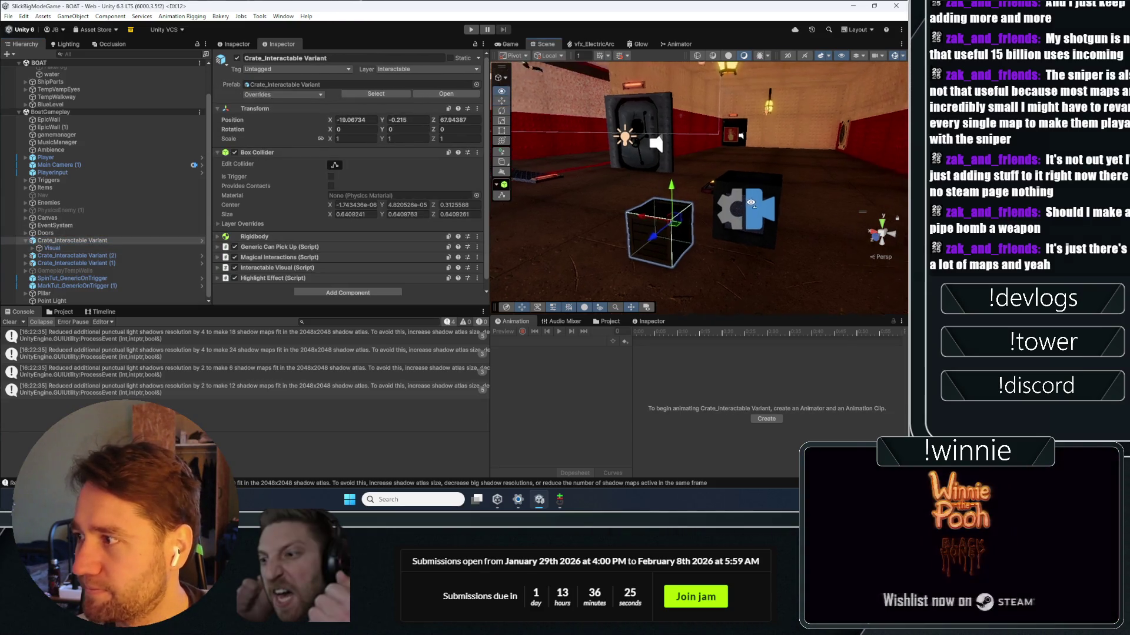
pyautogui.click(713, 186)
pyautogui.scroll(-5, 100, 211)
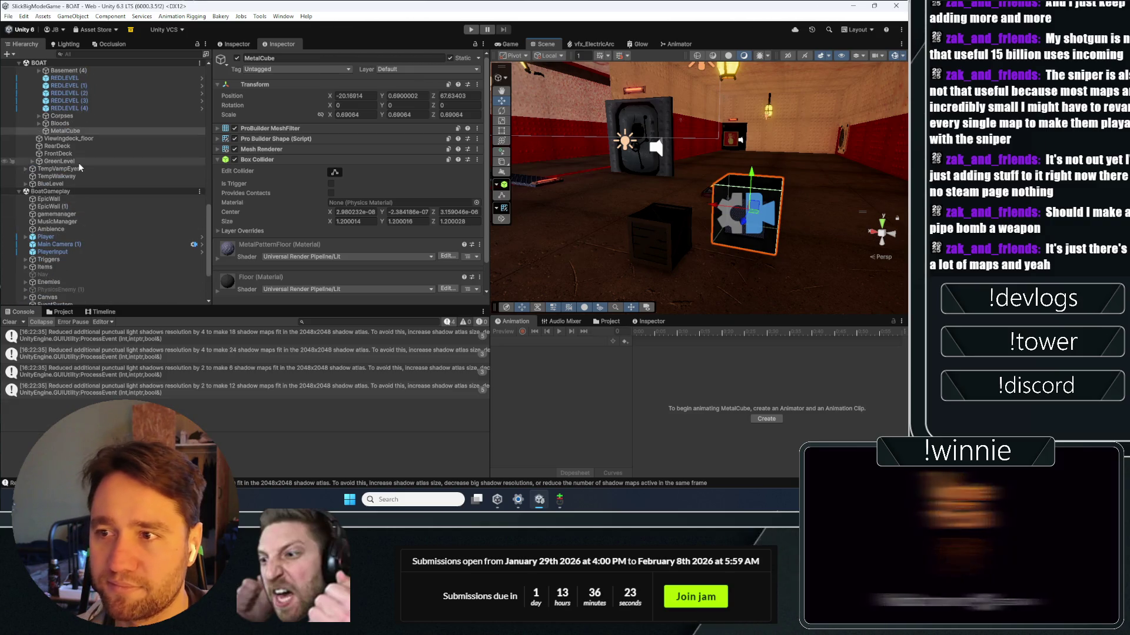
# Step: Open the crate variant prefab, paste MetalCube under Visual, and zero its position
pyautogui.scroll(-3, 103, 234)
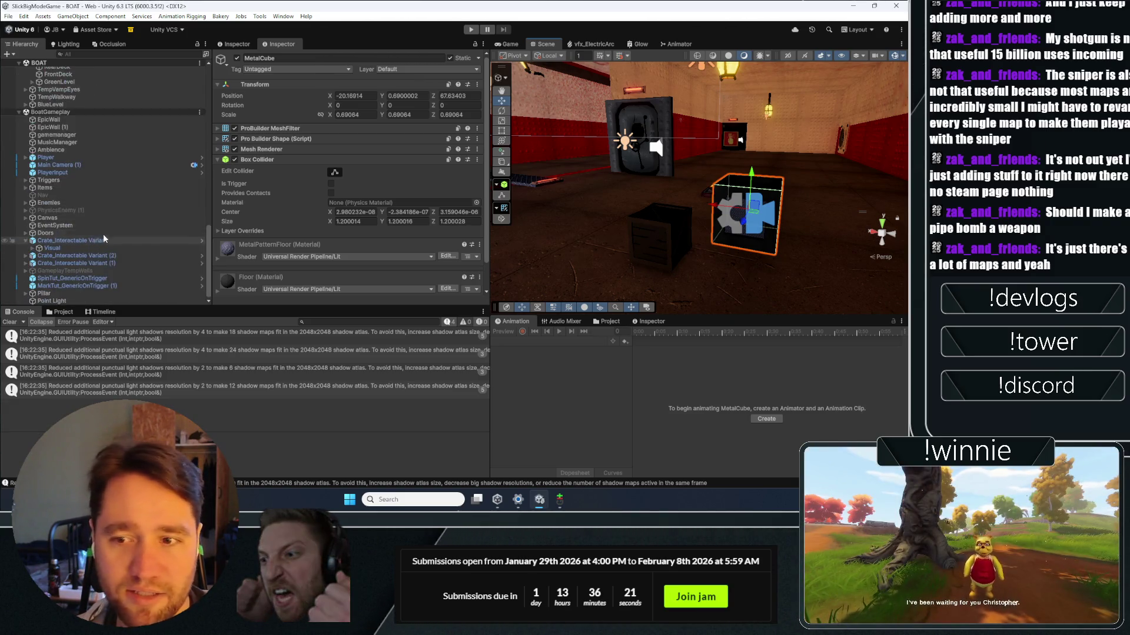
pyautogui.click(73, 254)
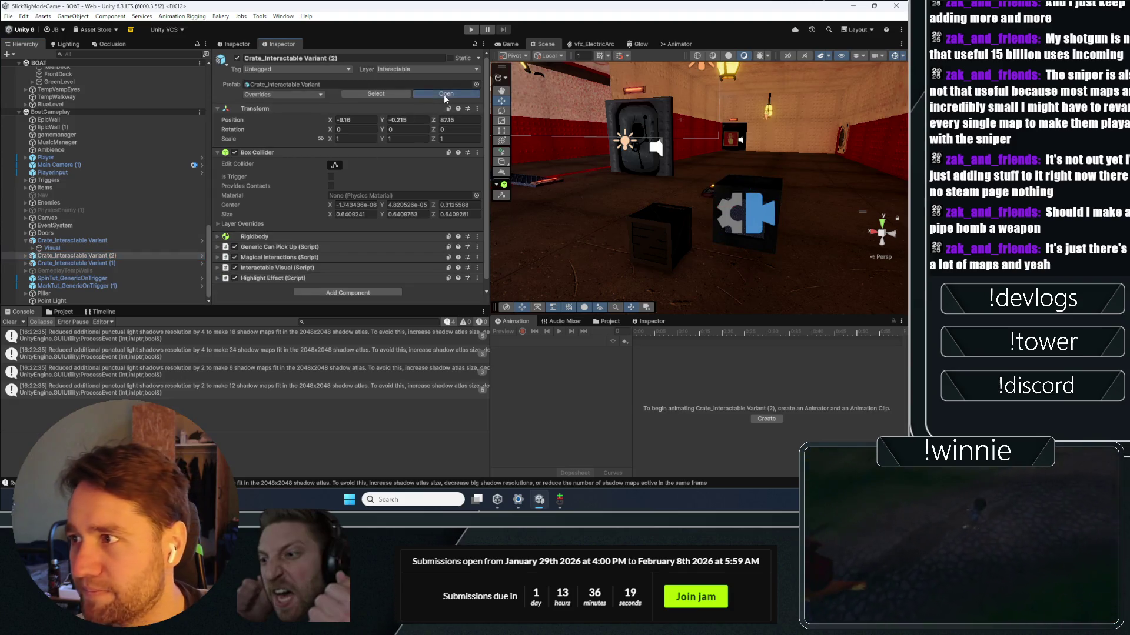
pyautogui.click(444, 95)
pyautogui.click(101, 82)
pyautogui.hotkey('ctrl', 'shift', 'v')
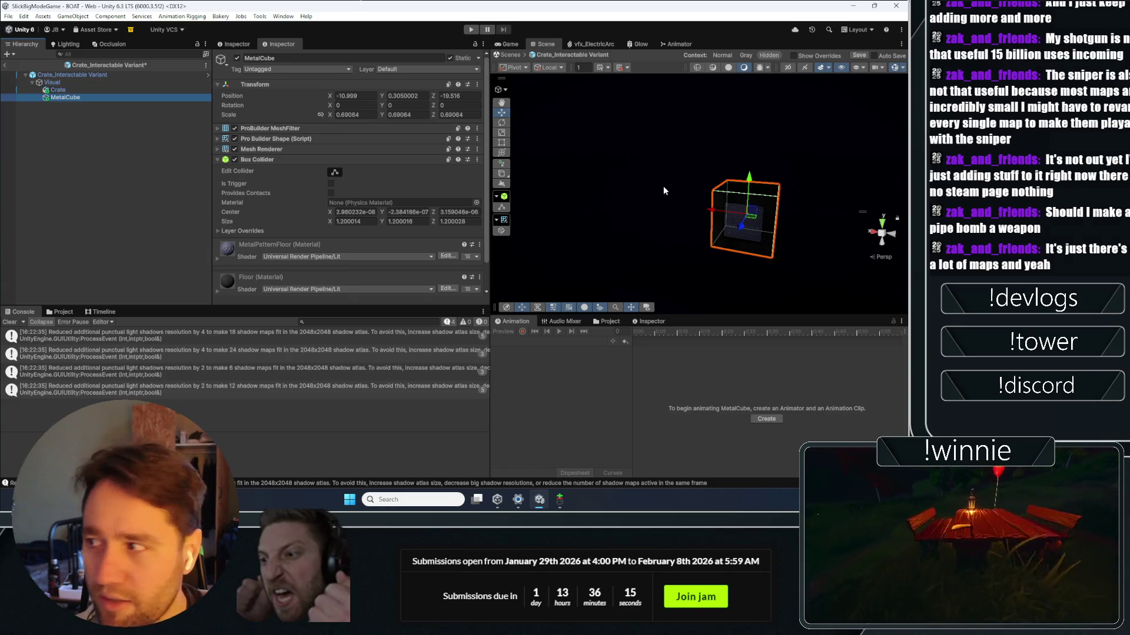
pyautogui.press('f')
pyautogui.click(355, 95)
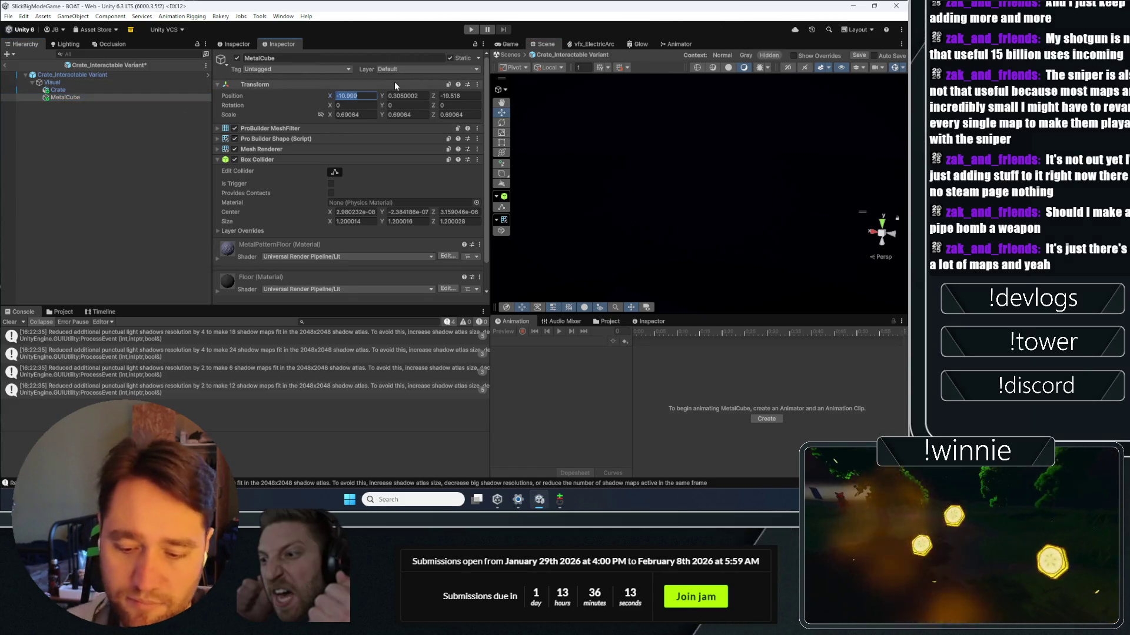
pyautogui.write('0')
pyautogui.press('Tab')
pyautogui.write('0')
pyautogui.press('Tab')
pyautogui.write('0')
pyautogui.press('Tab')
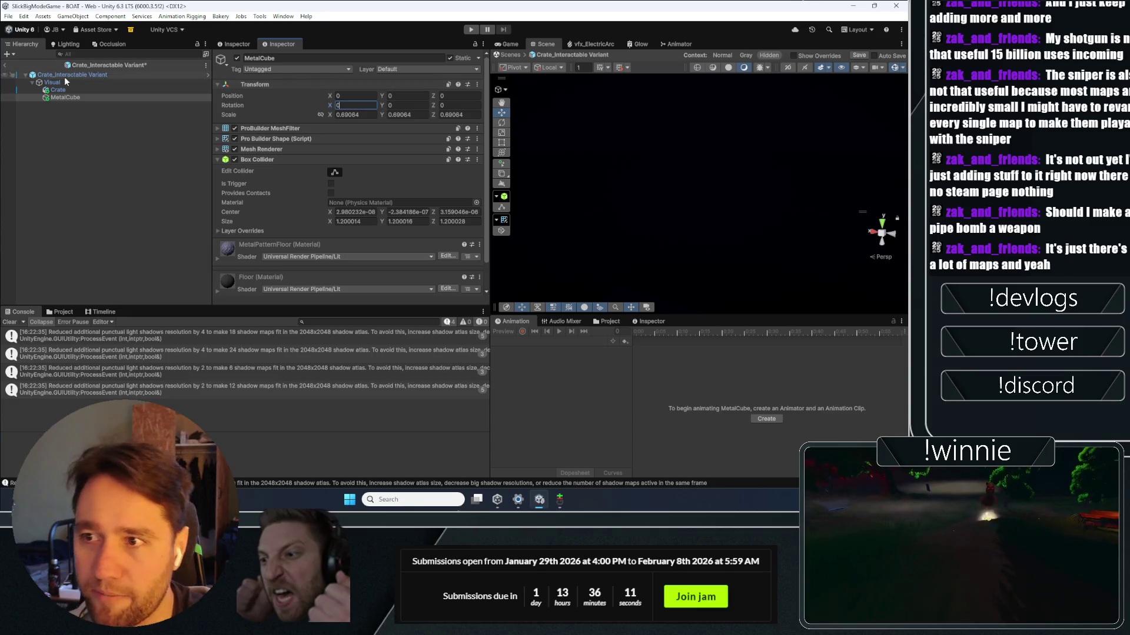
# Step: Orbit around the crate, toggle the Scene draw mode, and compare the Crate and MetalCube meshes
pyautogui.doubleClick(59, 89)
pyautogui.moveTo(677, 188)
pyautogui.mouseDown()
pyautogui.moveTo(575, 171)
pyautogui.moveTo(588, 171)
pyautogui.mouseUp()
pyautogui.click(712, 67)
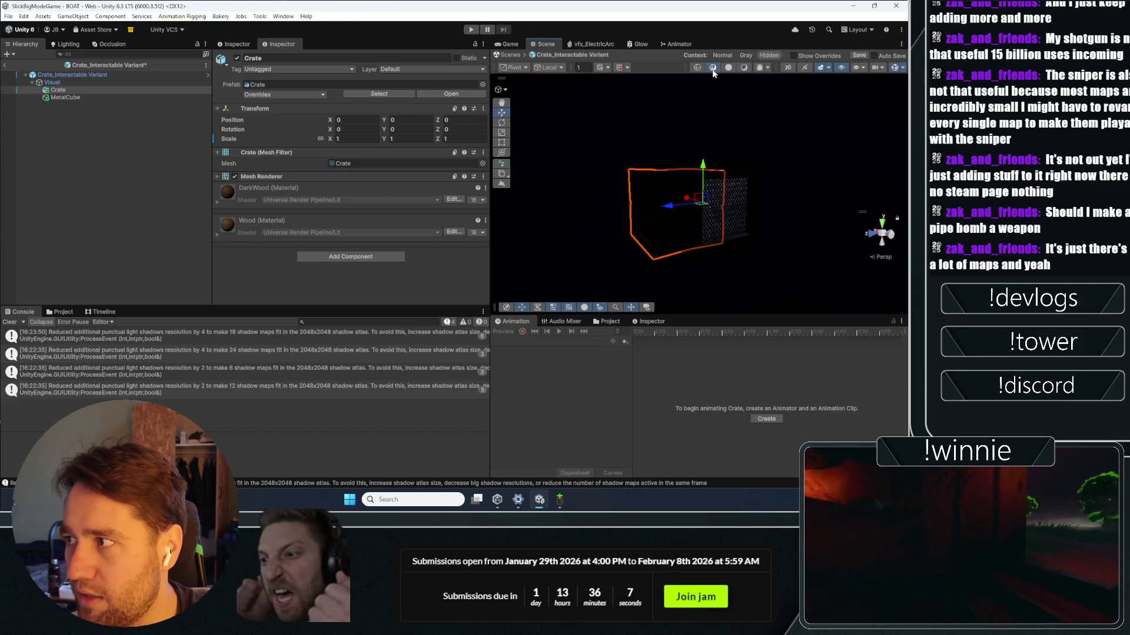
pyautogui.click(727, 67)
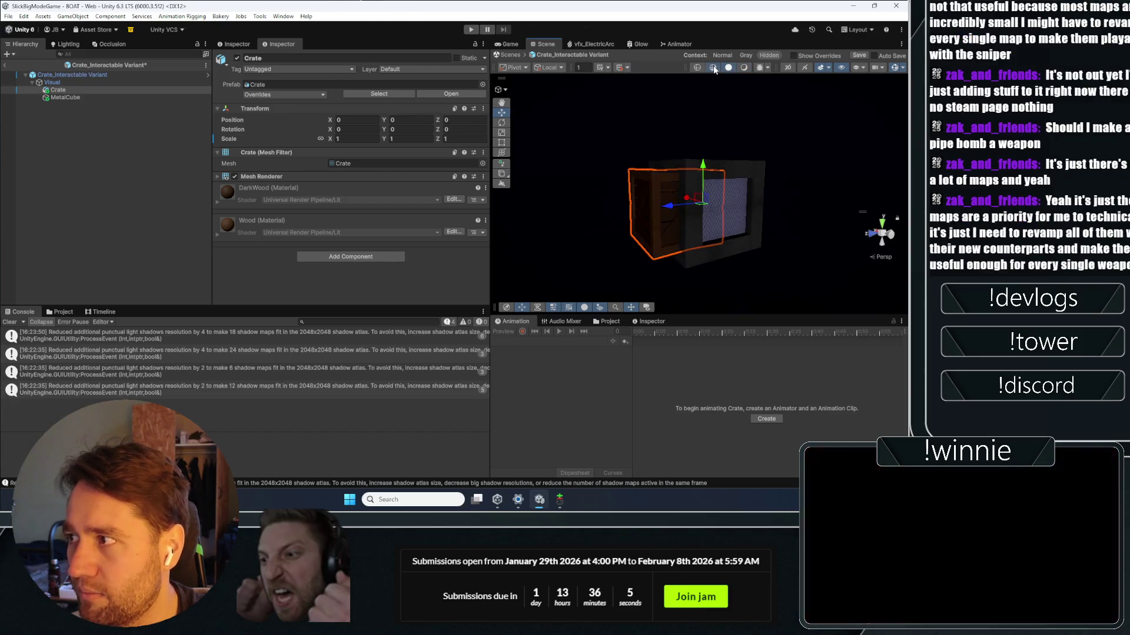
pyautogui.moveTo(721, 79); pyautogui.dragTo(705, 131)
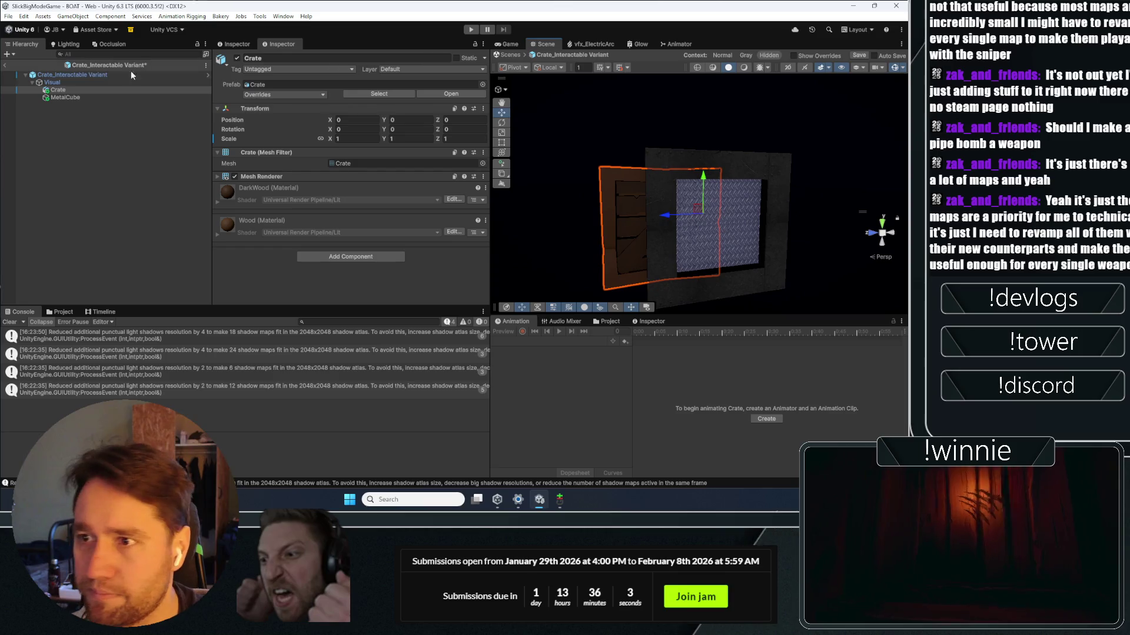
pyautogui.click(68, 97)
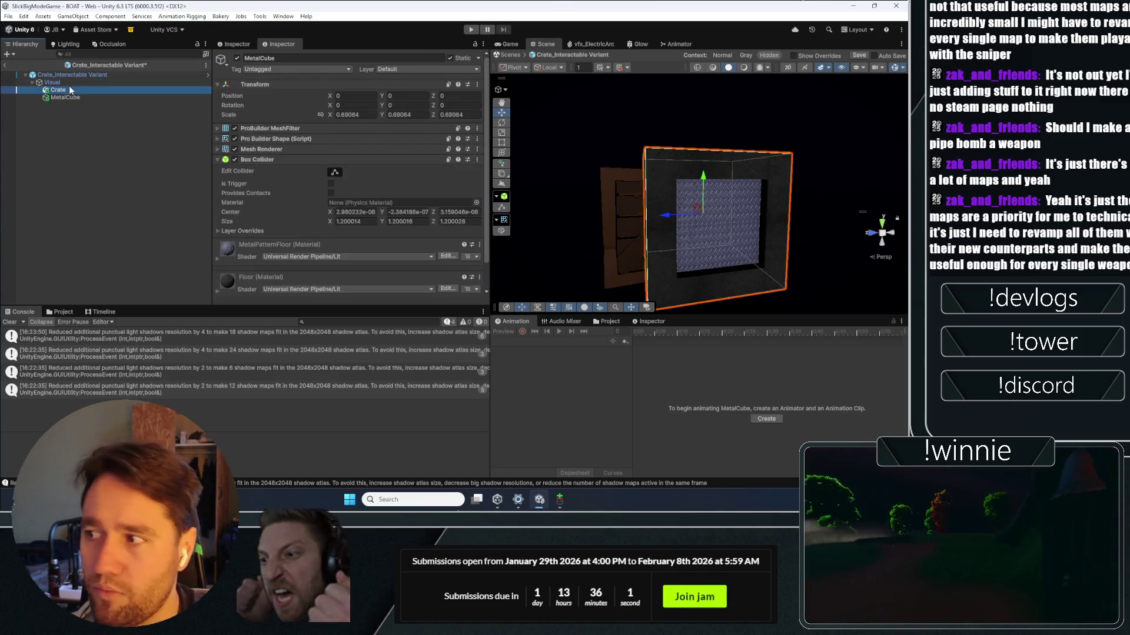
pyautogui.click(69, 87)
pyautogui.click(66, 97)
pyautogui.moveTo(655, 202); pyautogui.dragTo(317, 156)
pyautogui.click(58, 90)
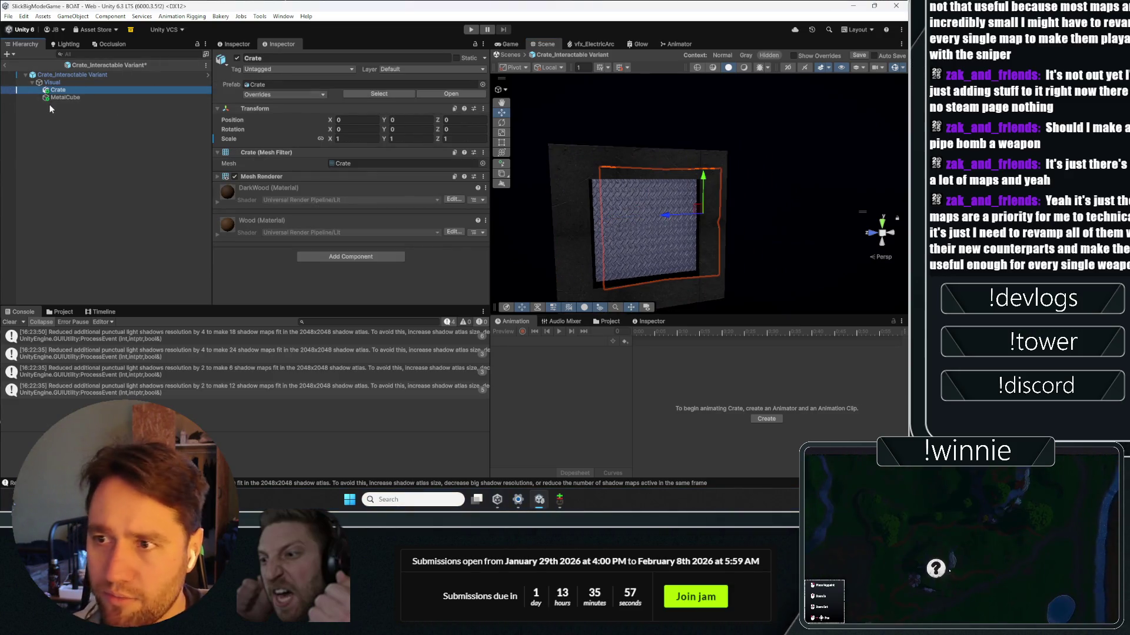
pyautogui.click(61, 97)
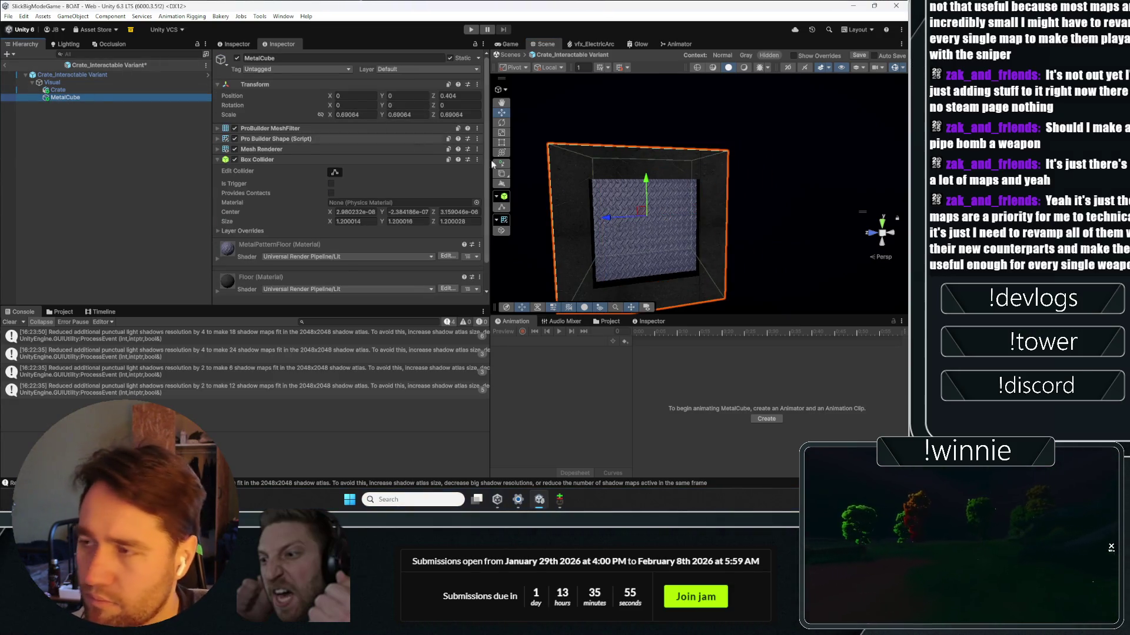
# Step: Set MetalCube's scale to 0.5 on every axis and frame it in the Scene view
pyautogui.moveTo(506, 159); pyautogui.dragTo(558, 144)
pyautogui.click(378, 115)
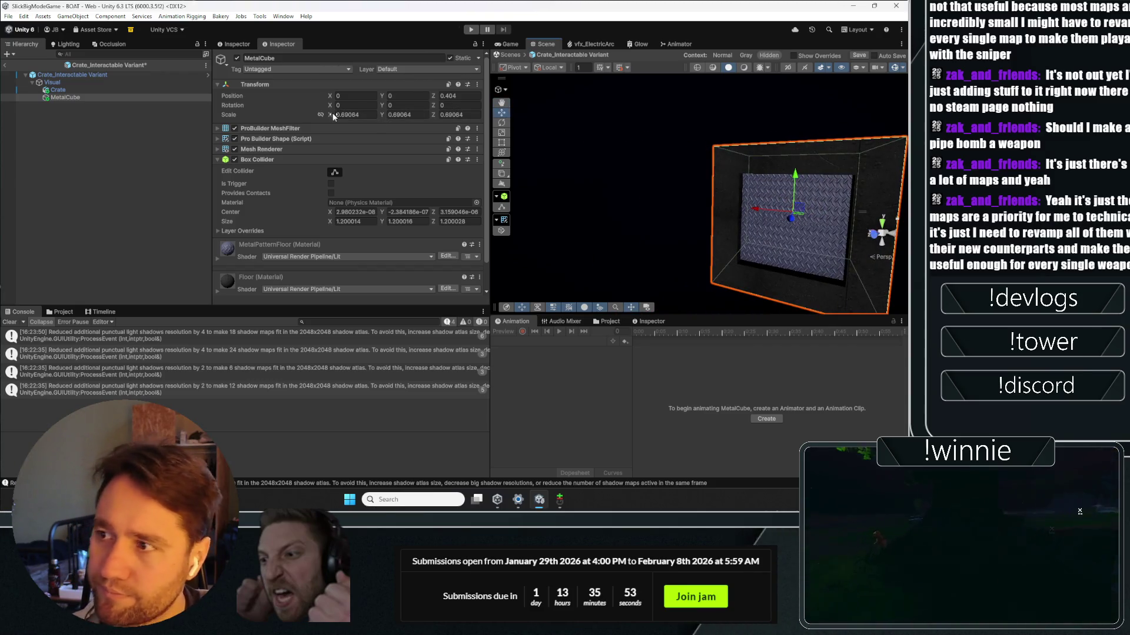
pyautogui.write('0.350.5')
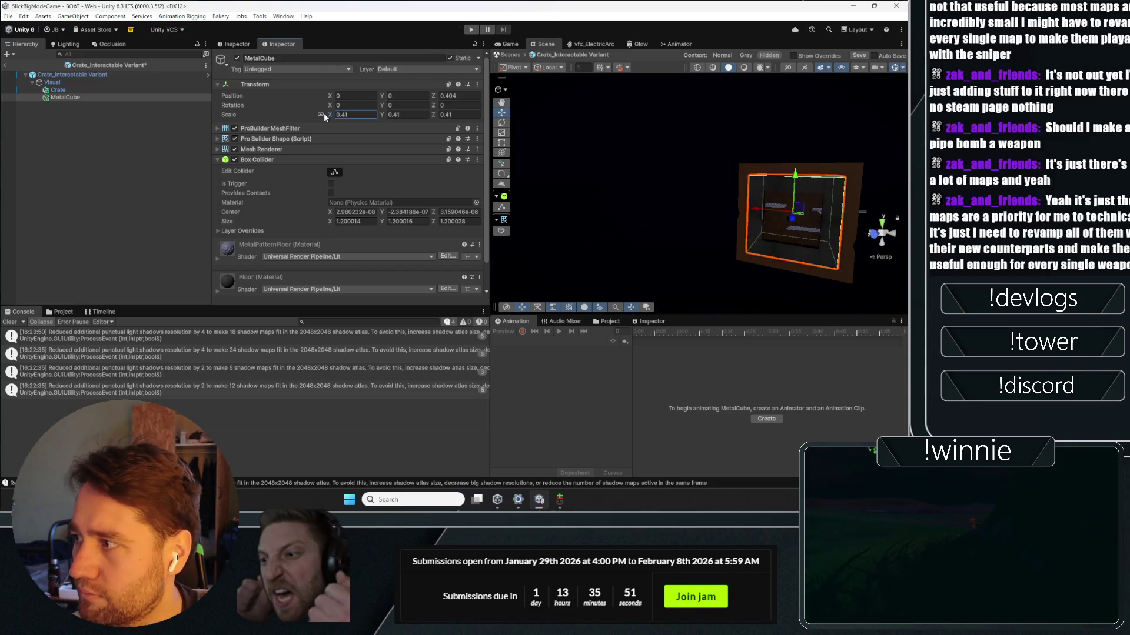
pyautogui.write('0.5')
pyautogui.moveTo(691, 136)
pyautogui.mouseDown()
pyautogui.moveTo(557, 126)
pyautogui.moveTo(529, 118)
pyautogui.moveTo(509, 91)
pyautogui.moveTo(536, 286)
pyautogui.moveTo(639, 226)
pyautogui.moveTo(732, 244)
pyautogui.moveTo(776, 141)
pyautogui.moveTo(722, 206)
pyautogui.moveTo(706, 177)
pyautogui.moveTo(721, 142)
pyautogui.mouseUp()
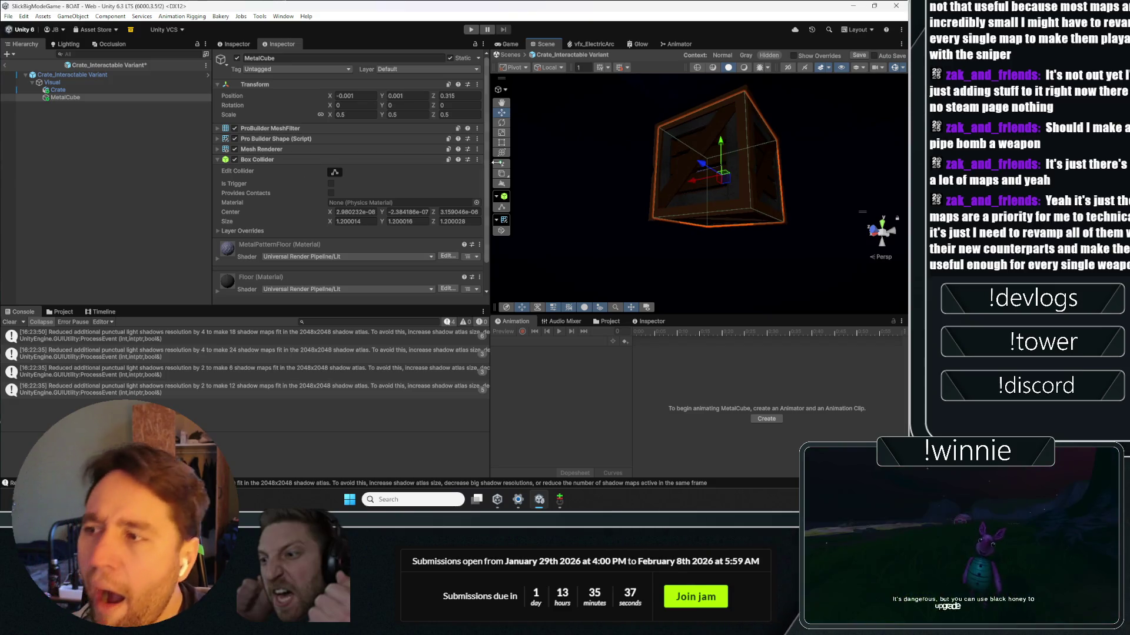
pyautogui.moveTo(506, 147); pyautogui.dragTo(519, 140)
pyautogui.press('f')
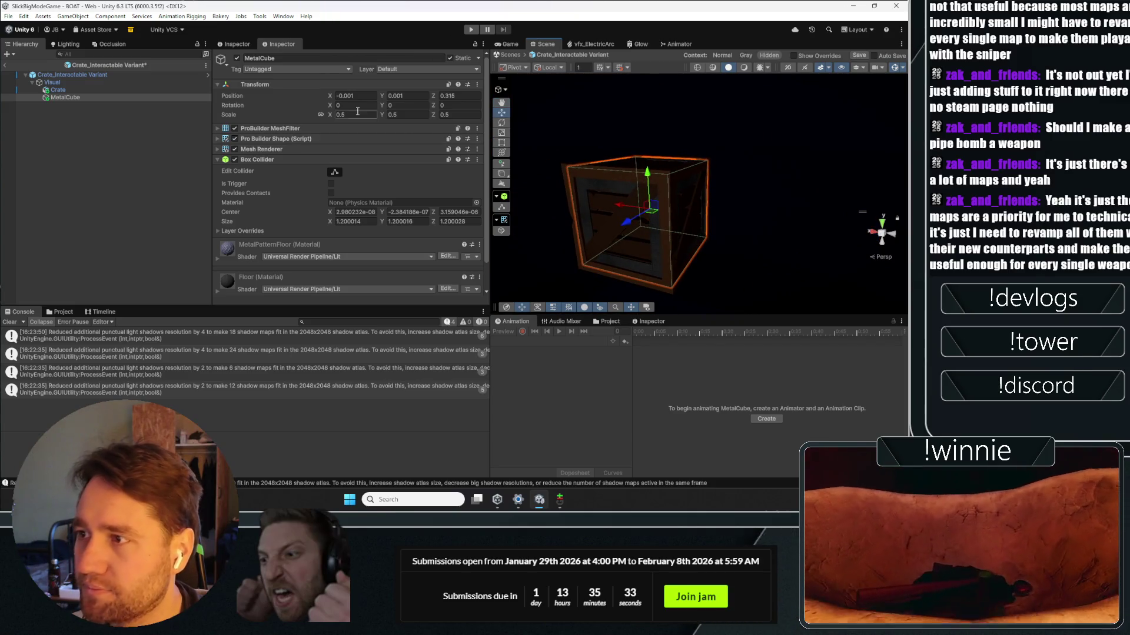
# Step: Select the Crate object in the prefab, then switch over to Spotify
pyautogui.click(122, 89)
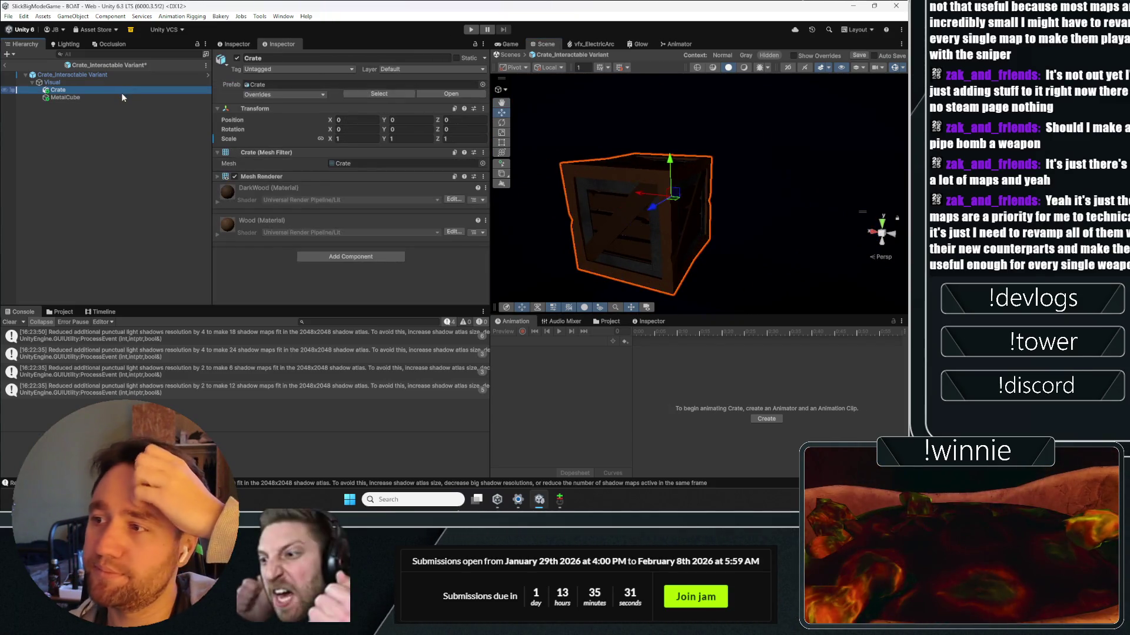
pyautogui.click(110, 90)
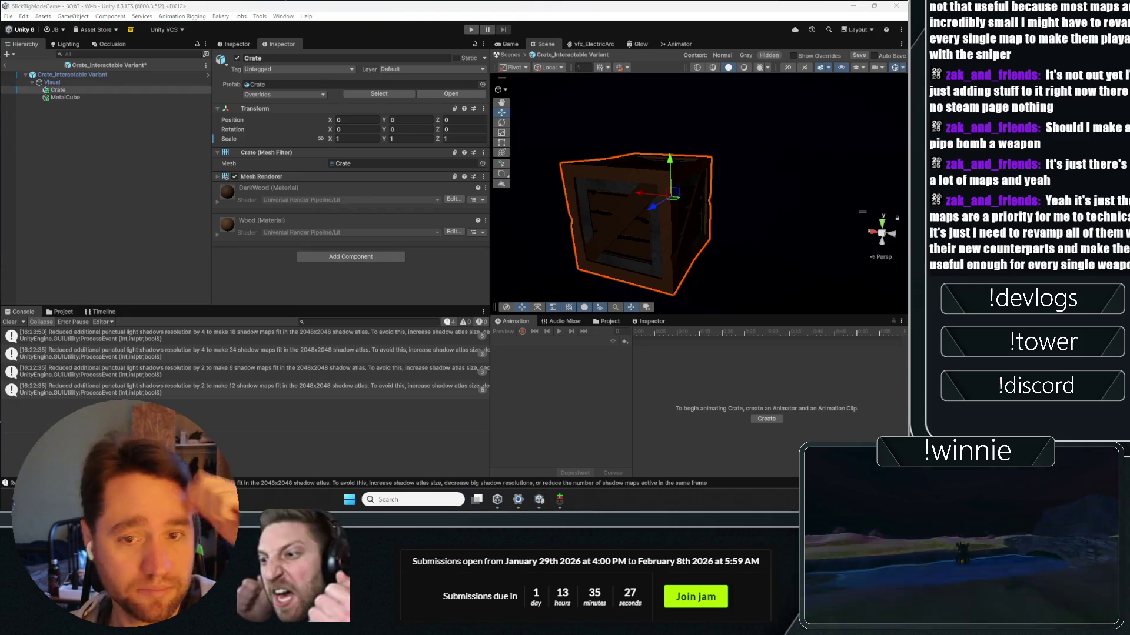
pyautogui.hotkey('alt', 'Tab')
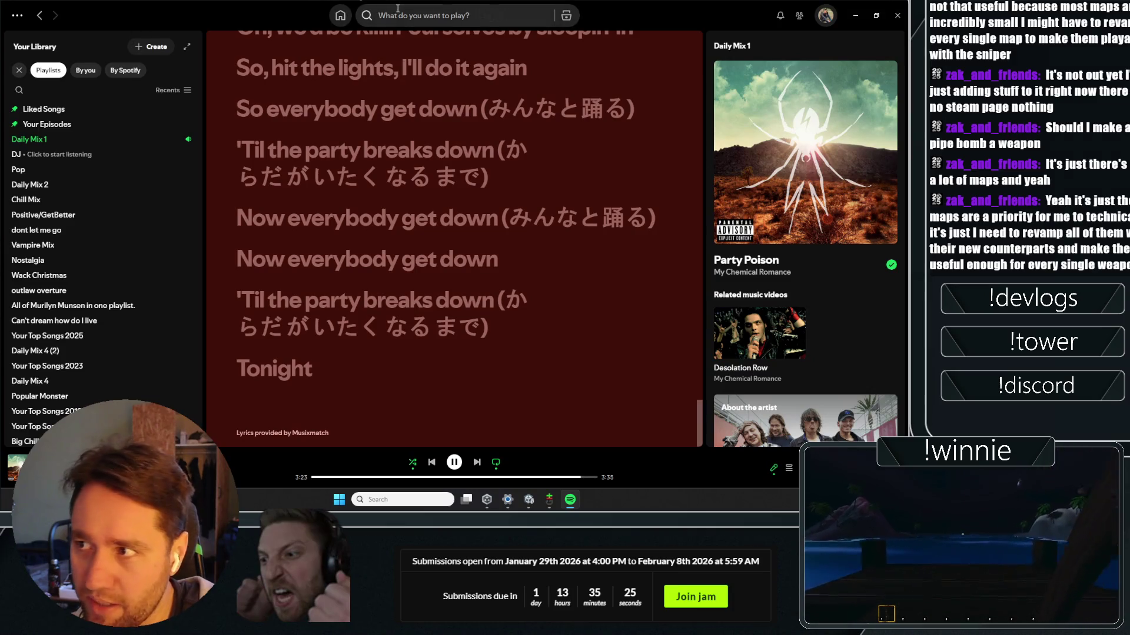
# Step: Filter Your Library by 'spider' and open the Spiderverse playlist
pyautogui.click(398, 14)
pyautogui.write('spider')
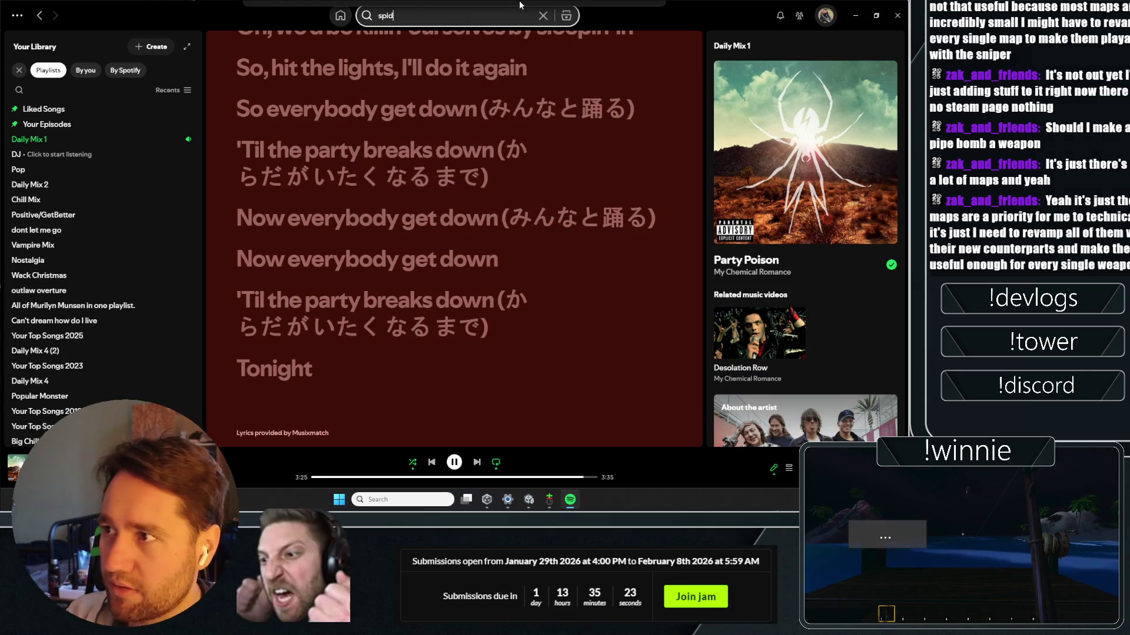
pyautogui.scroll(-5, 112, 214)
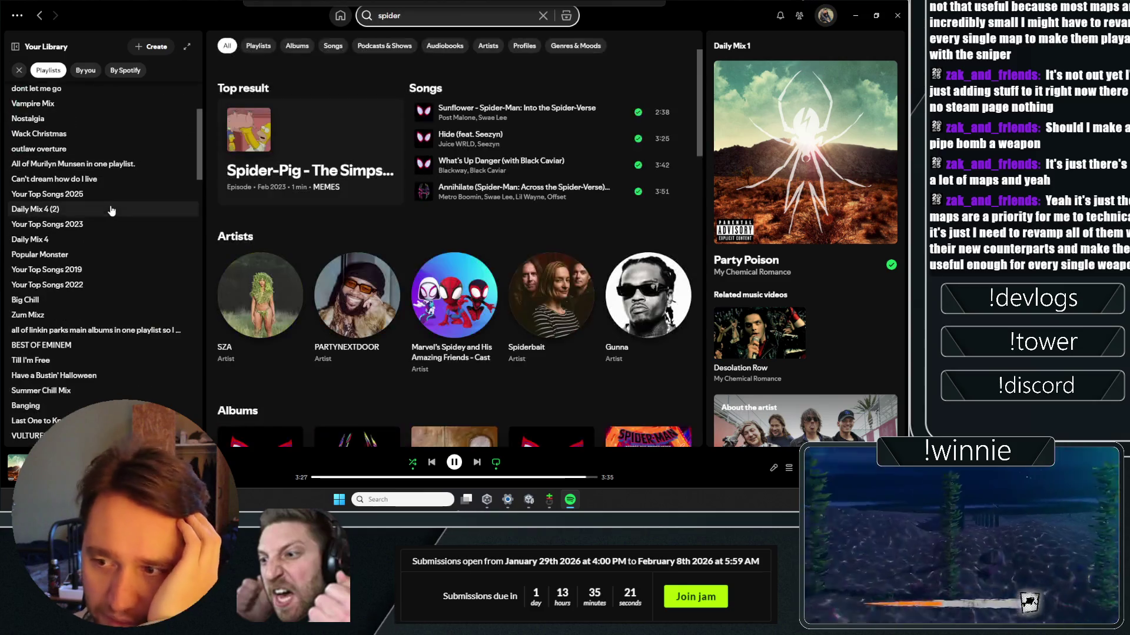
pyautogui.scroll(5, 113, 202)
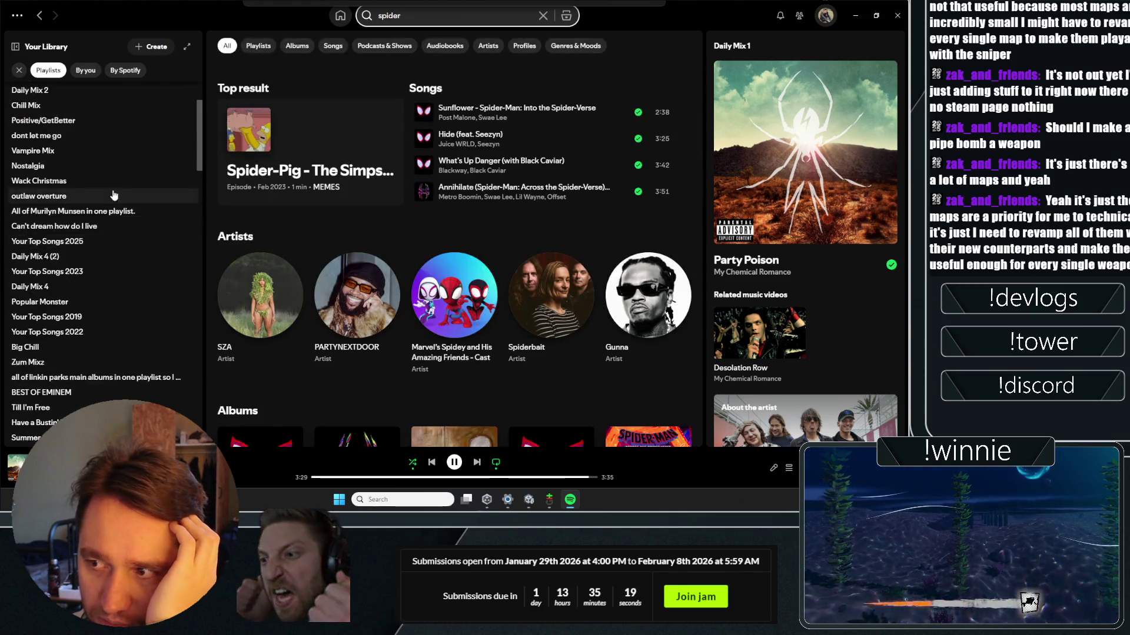
pyautogui.click(20, 90)
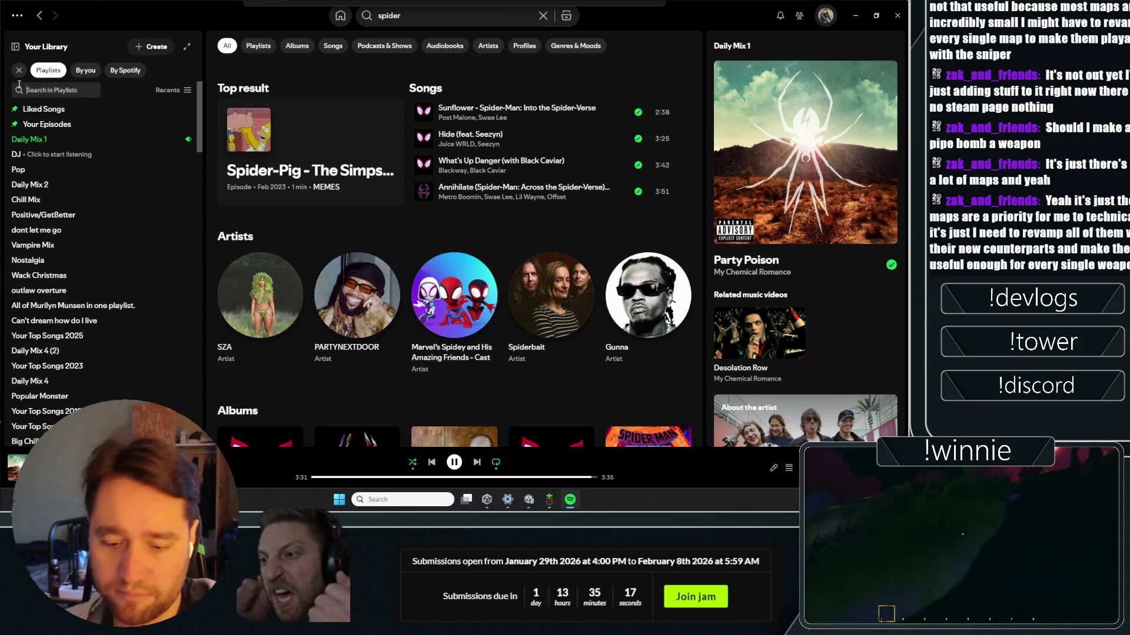
pyautogui.write('spider')
pyautogui.click(32, 109)
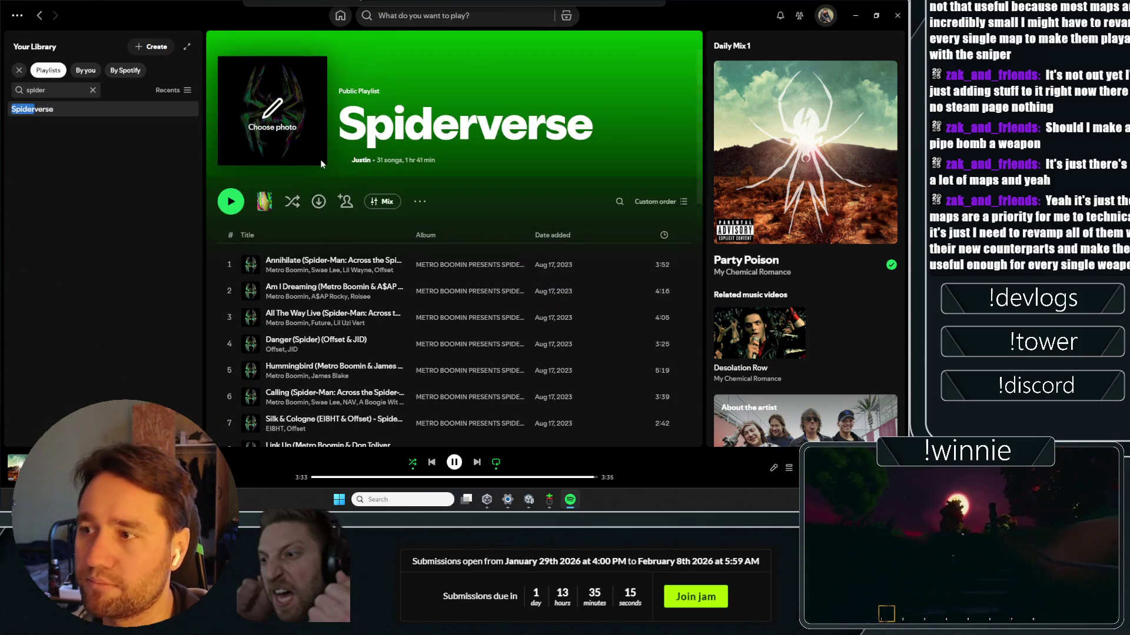
# Step: Play the Spiderverse playlist and minimize Spotify to return to Unity
pyautogui.scroll(-15, 404, 250)
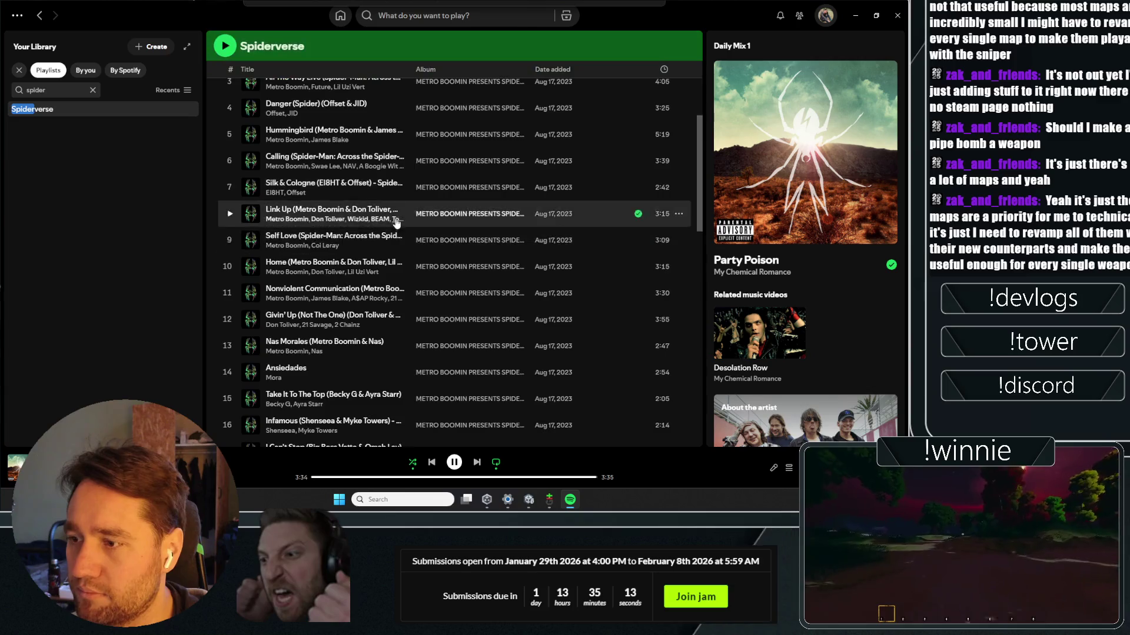
pyautogui.scroll(14, 310, 259)
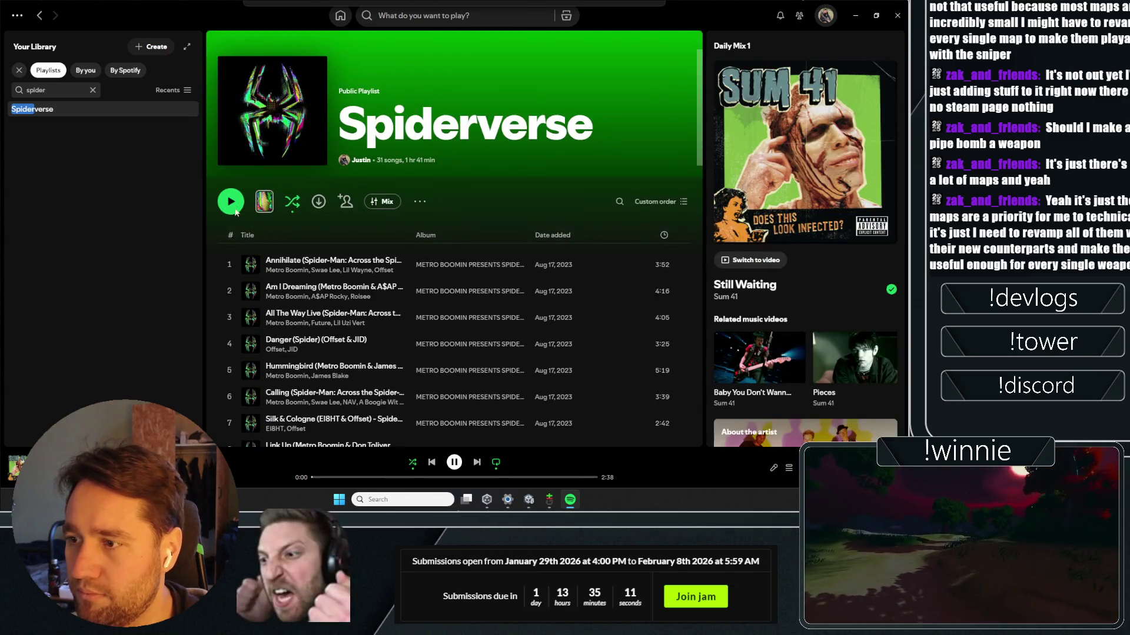
pyautogui.click(230, 201)
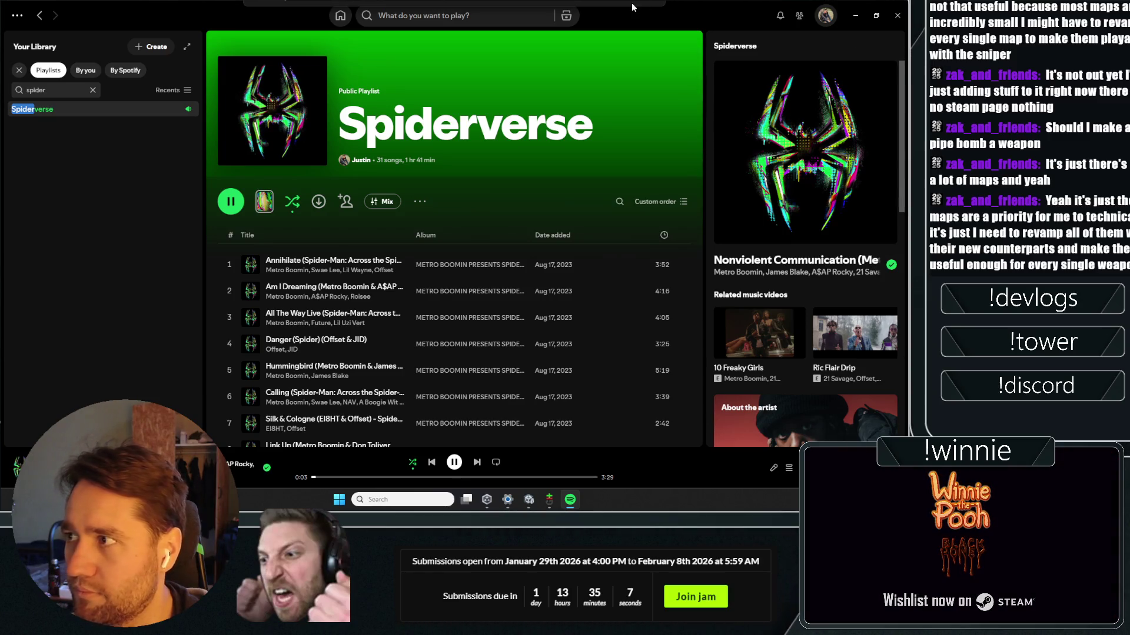
pyautogui.click(897, 15)
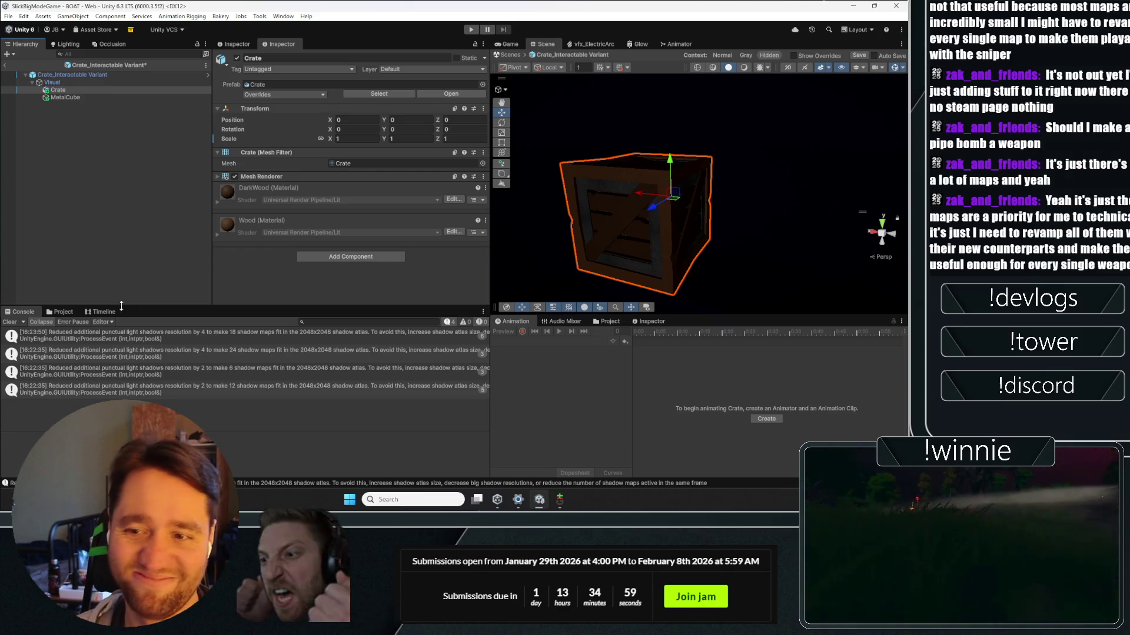
# Step: Clear the console, then paste MetalCube's Box Collider values onto the root crate's Box Collider
pyautogui.click(13, 323)
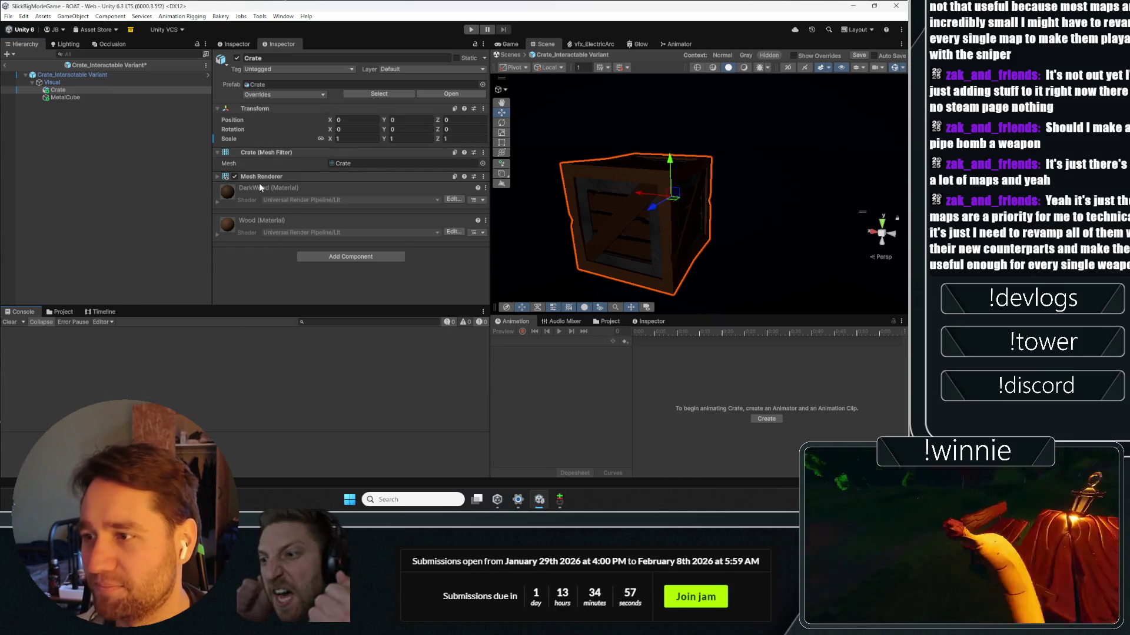
pyautogui.click(59, 97)
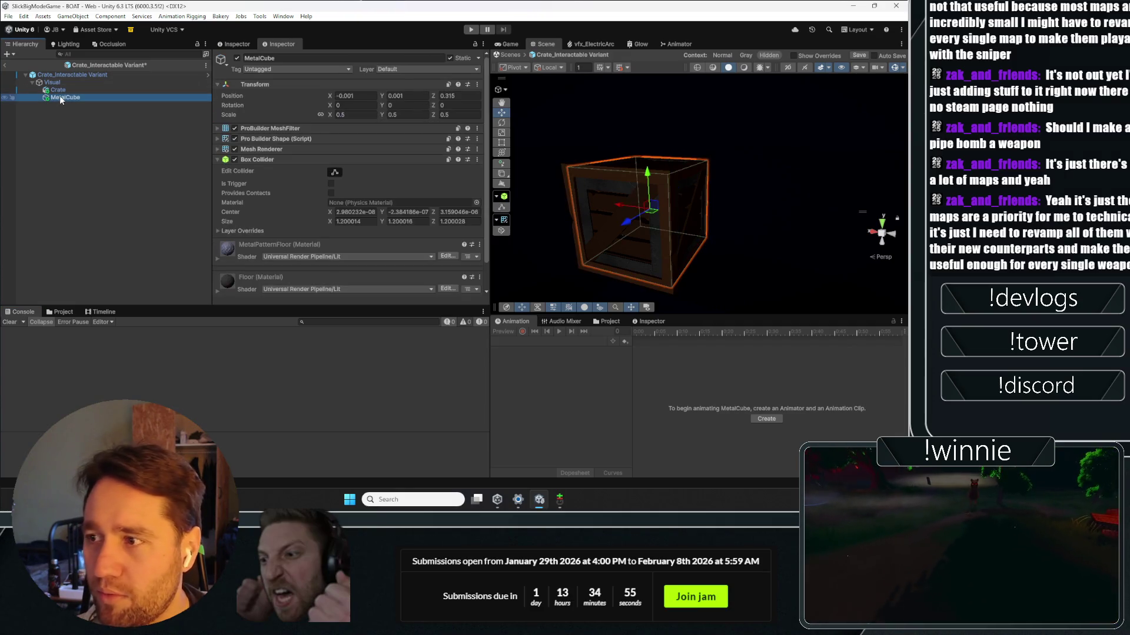
pyautogui.click(476, 160)
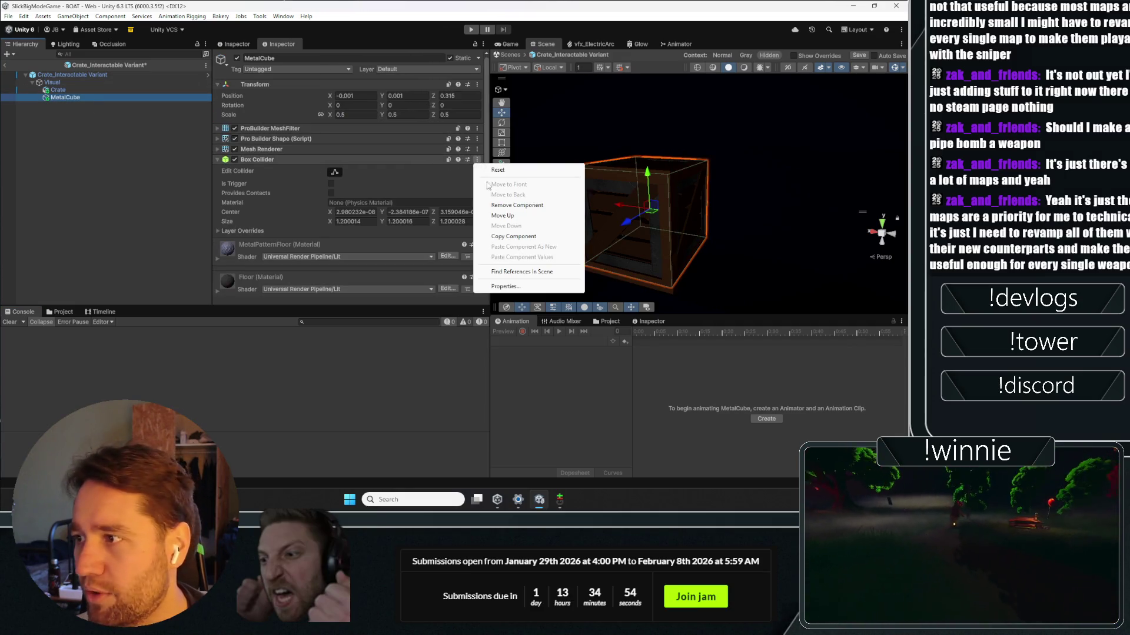
pyautogui.click(513, 236)
pyautogui.click(72, 75)
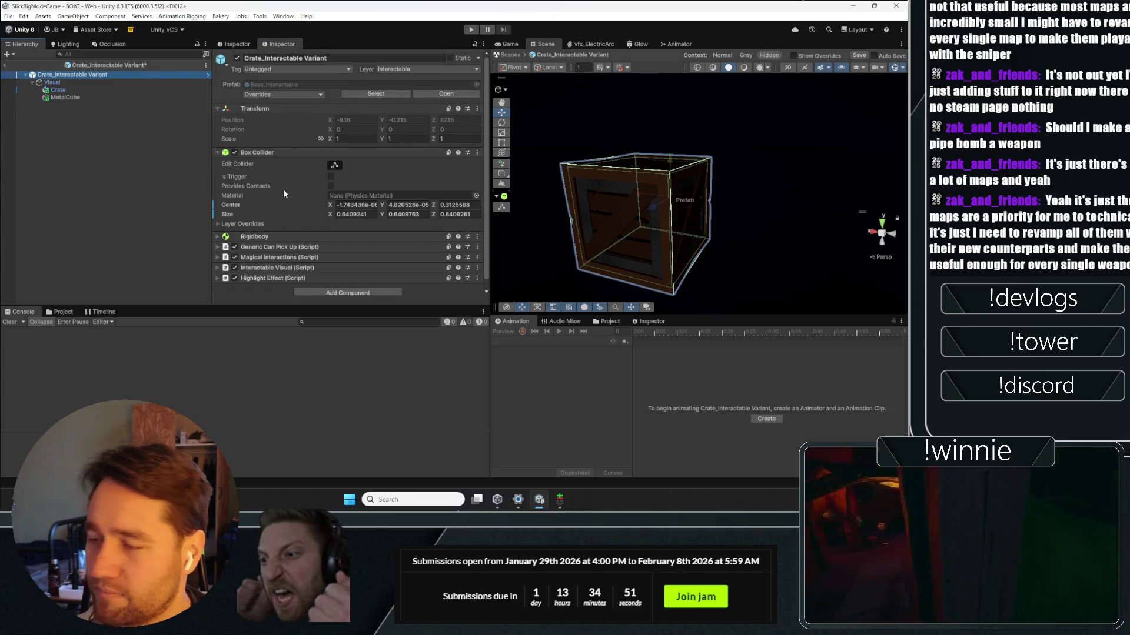
pyautogui.click(476, 152)
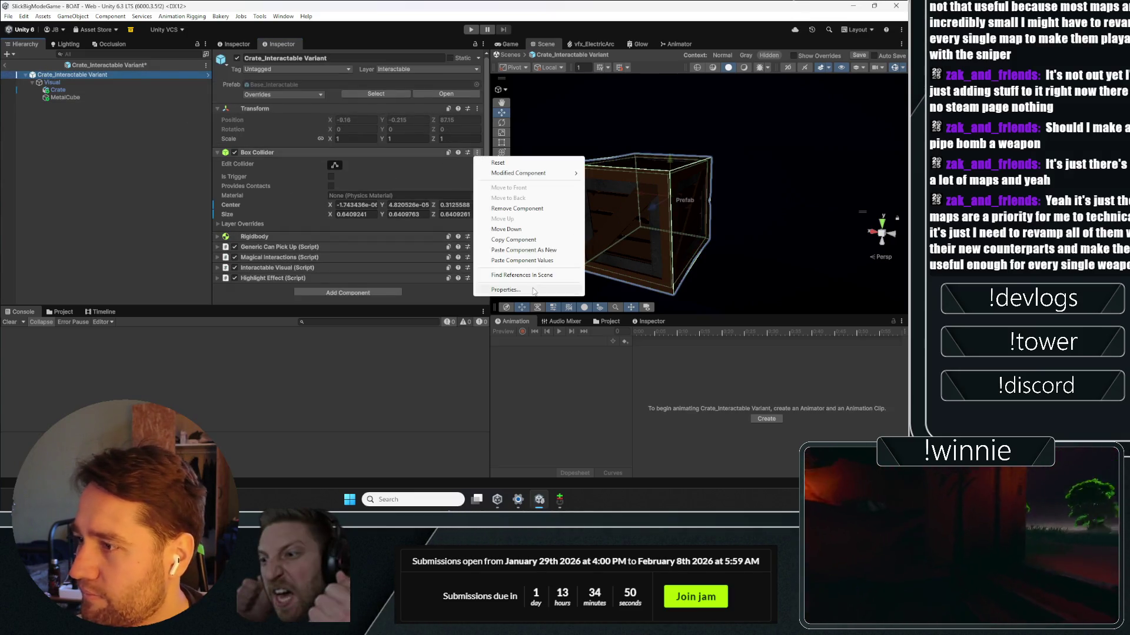
pyautogui.click(520, 260)
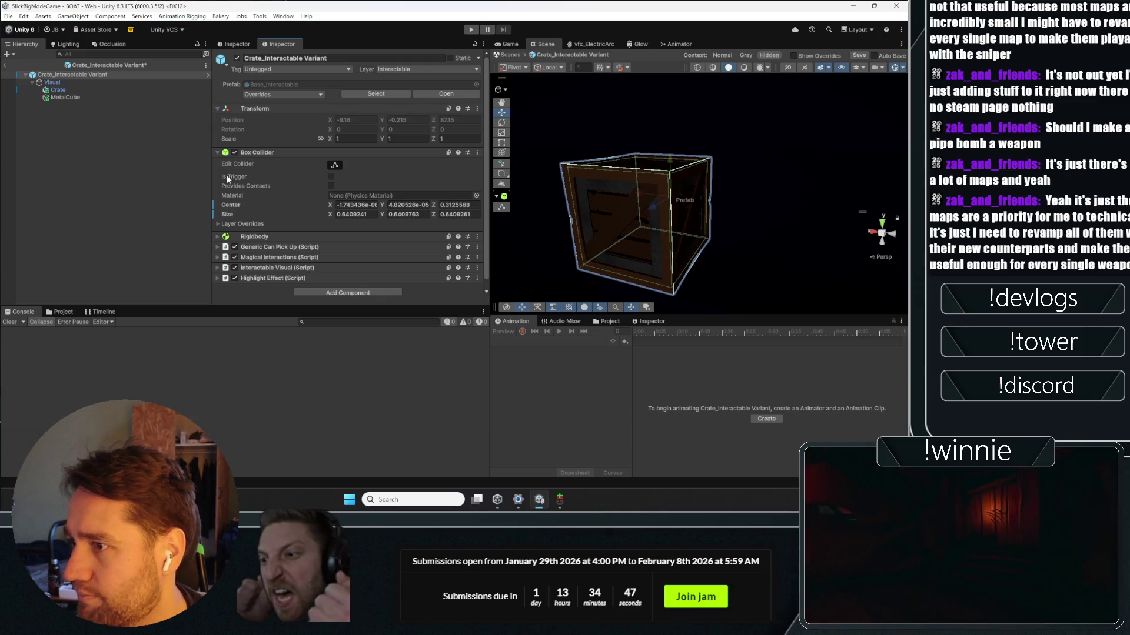
# Step: Compare the MetalCube, Crate, Visual and root objects in the prefab Hierarchy
pyautogui.click(70, 97)
pyautogui.click(72, 90)
pyautogui.click(69, 82)
pyautogui.click(70, 75)
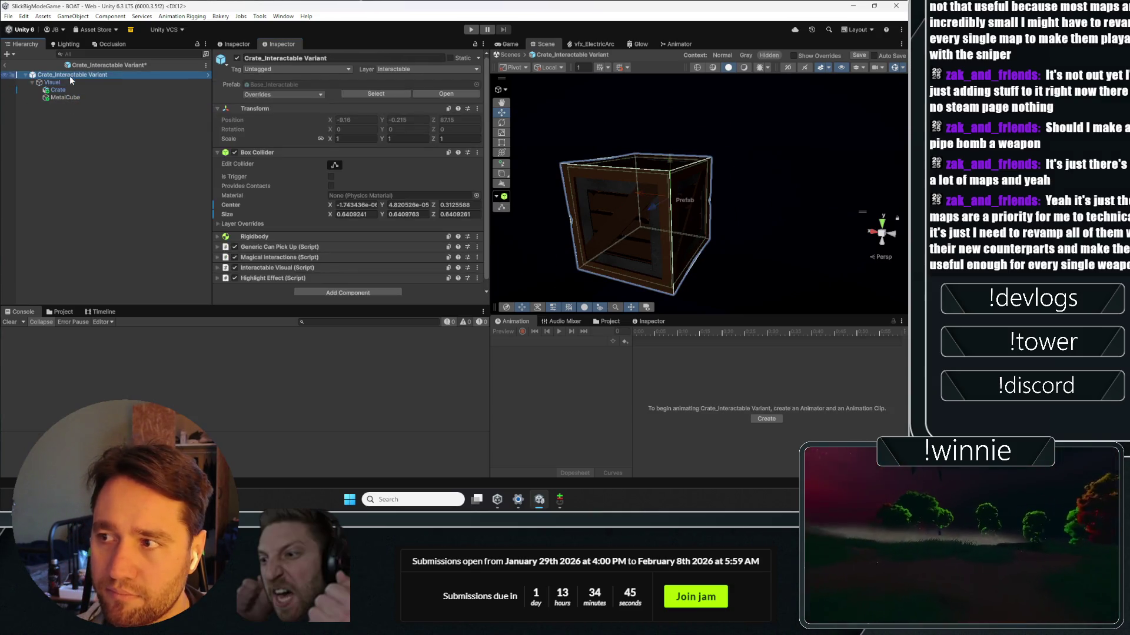
pyautogui.click(59, 90)
pyautogui.click(61, 97)
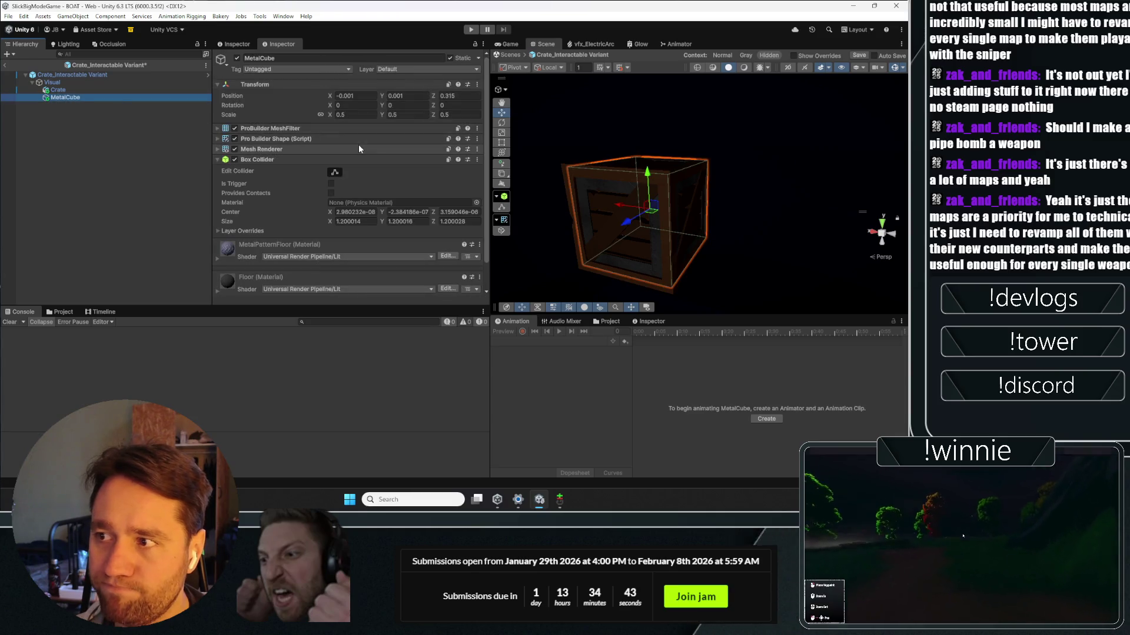
pyautogui.click(70, 90)
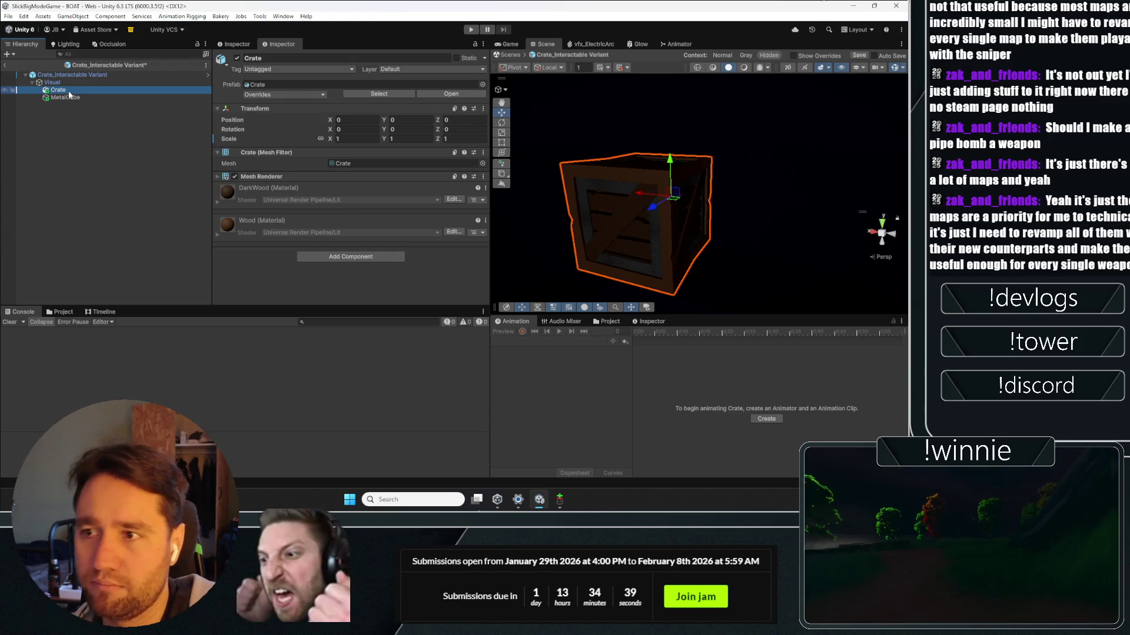
# Step: Delete the Crate object, set MetalCube's scale back to 1, and frame the crate
pyautogui.press('Delete')
pyautogui.click(353, 114)
pyautogui.write('1')
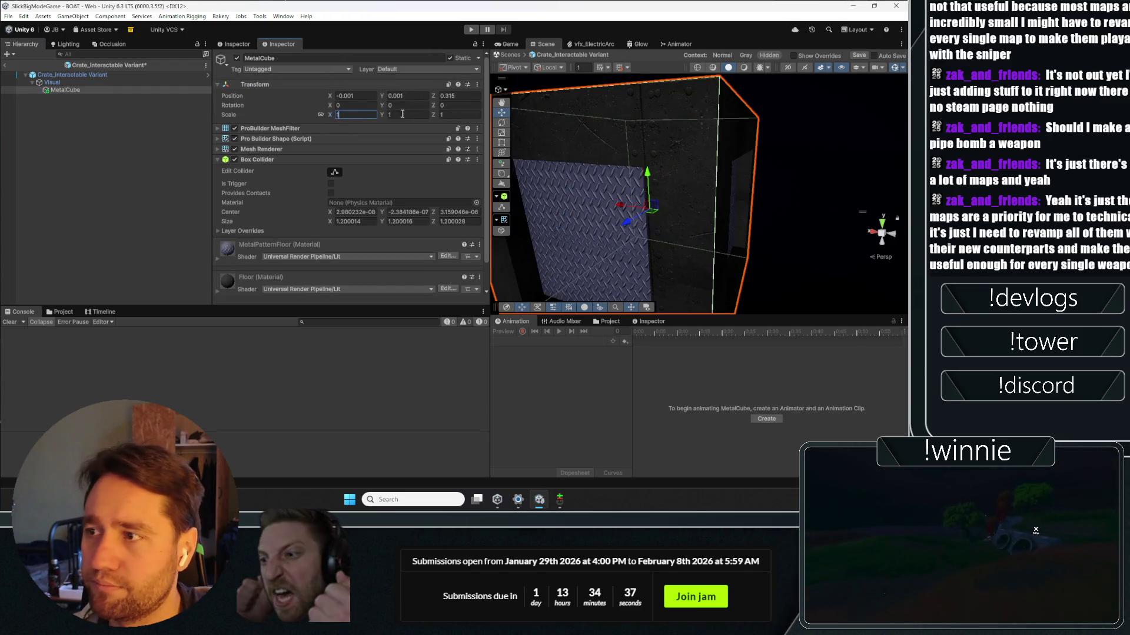
pyautogui.click(86, 76)
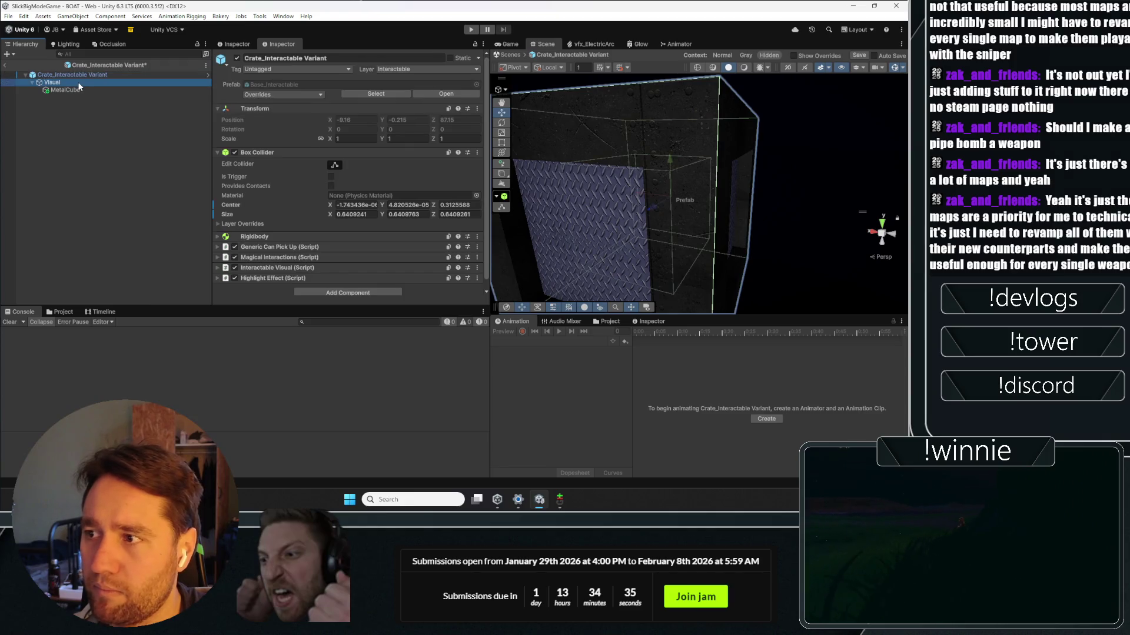
pyautogui.click(87, 77)
pyautogui.click(82, 85)
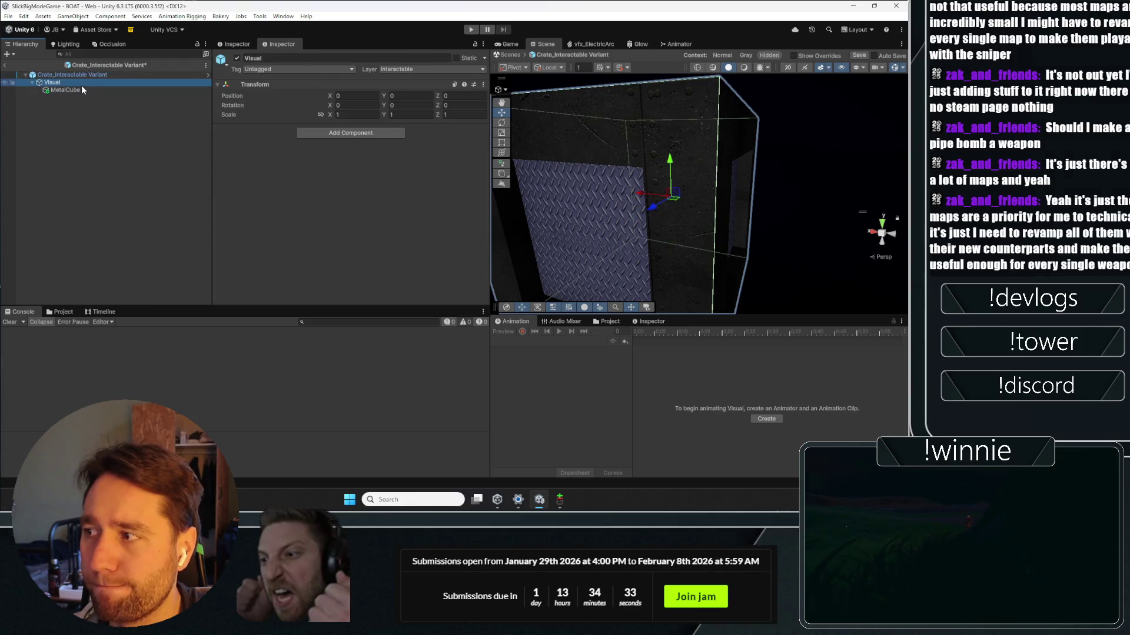
pyautogui.doubleClick(81, 83)
pyautogui.click(75, 90)
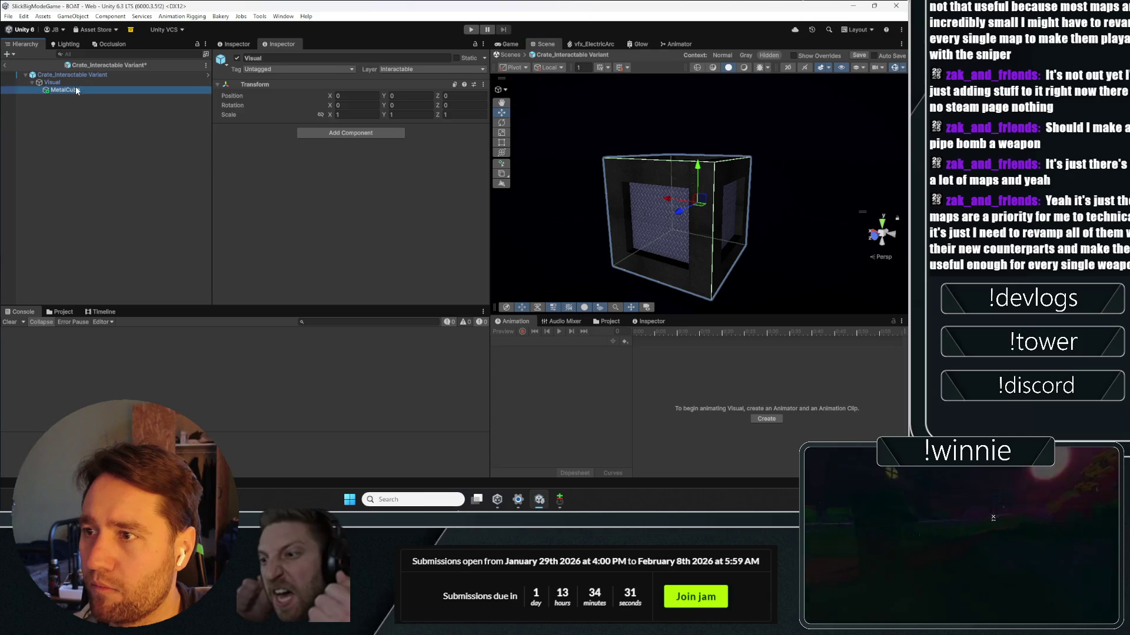
# Step: Reset the root crate's Box Collider so it fits the MetalCube at size 1.2
pyautogui.rightClick(468, 161)
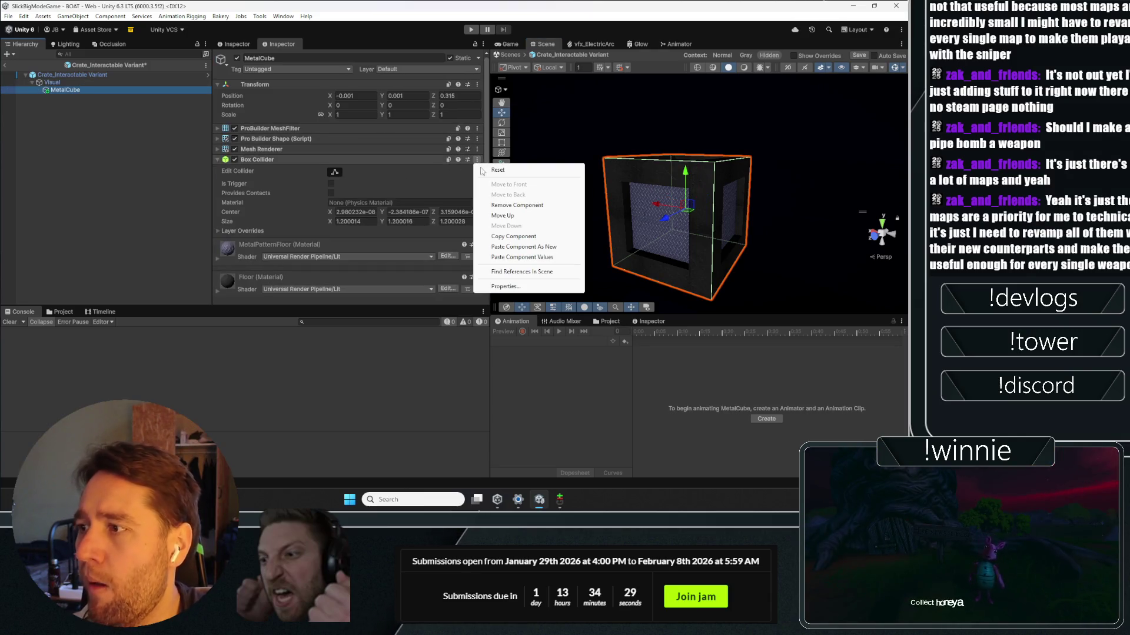
pyautogui.press('Escape')
pyautogui.click(75, 76)
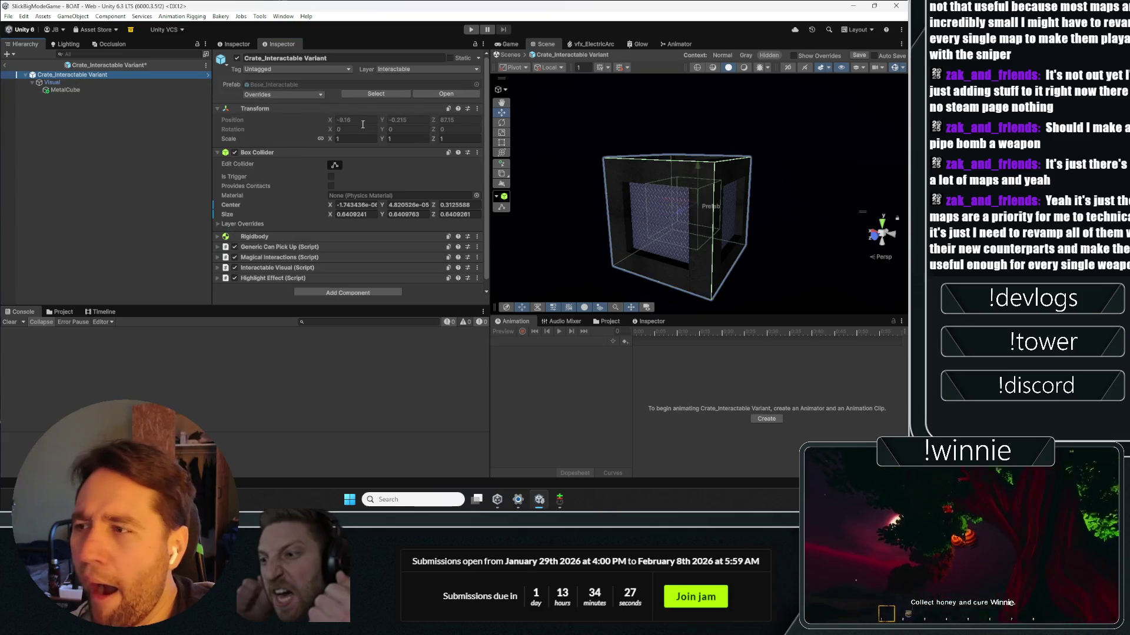
pyautogui.rightClick(471, 152)
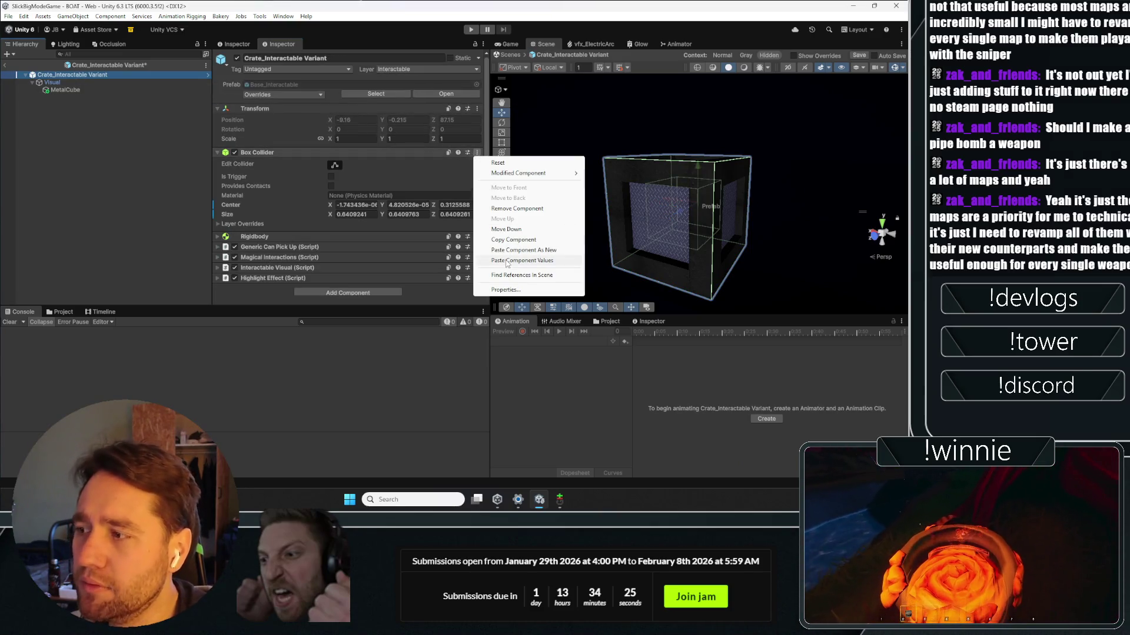
pyautogui.click(488, 157)
# Step: Set MetalCube's position to 0, 0, 0 and check the root object's components
pyautogui.click(65, 90)
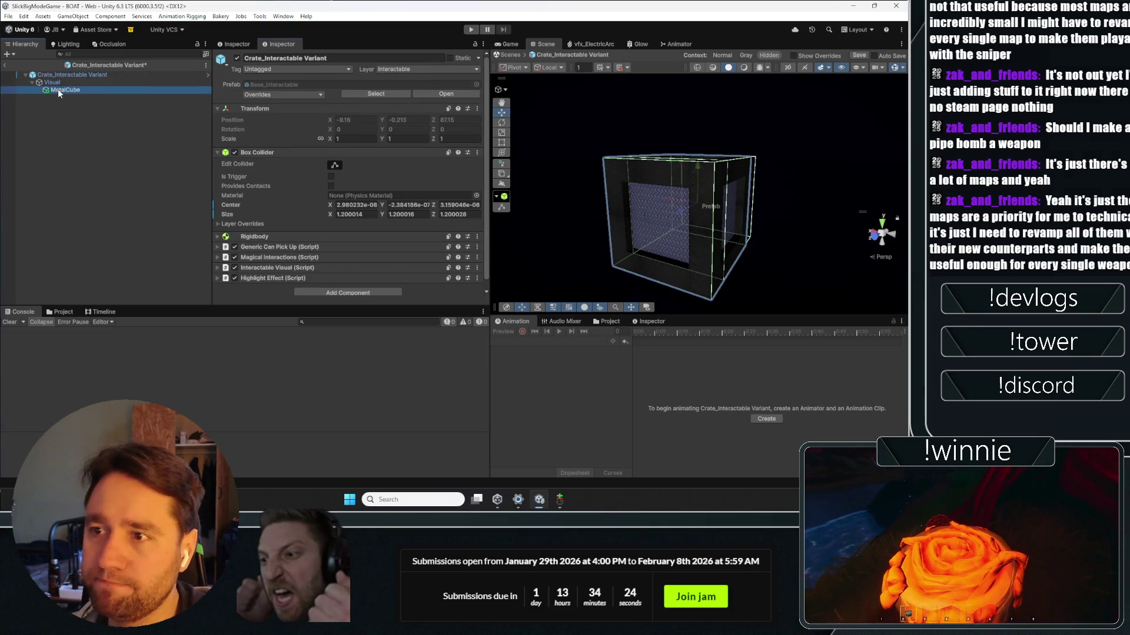
pyautogui.click(351, 96)
pyautogui.write('0')
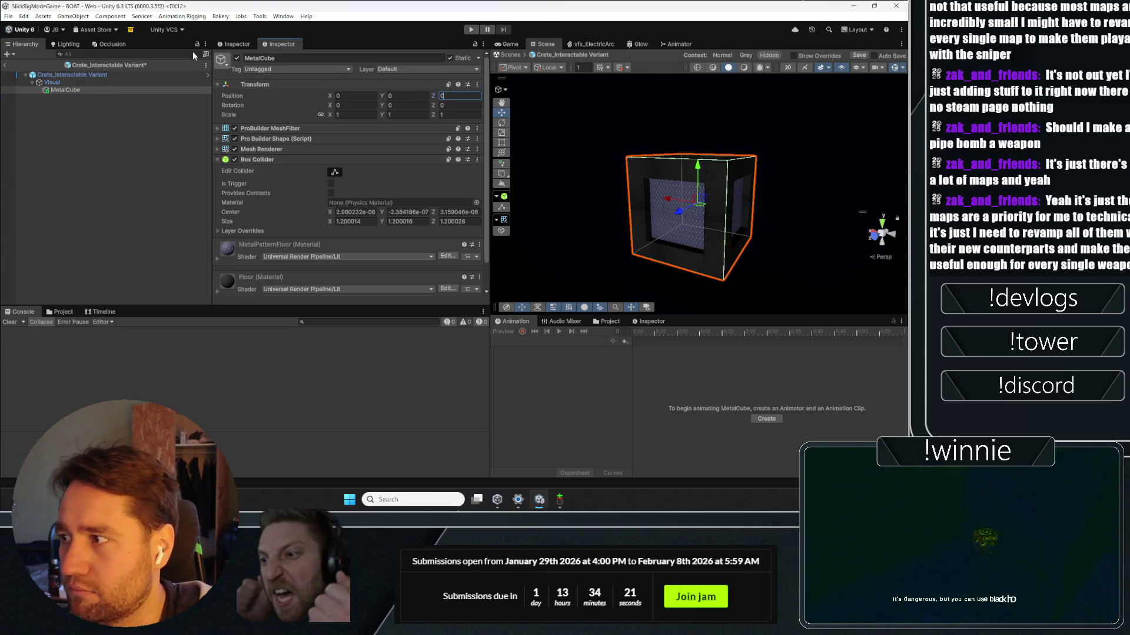
pyautogui.click(77, 84)
pyautogui.click(97, 75)
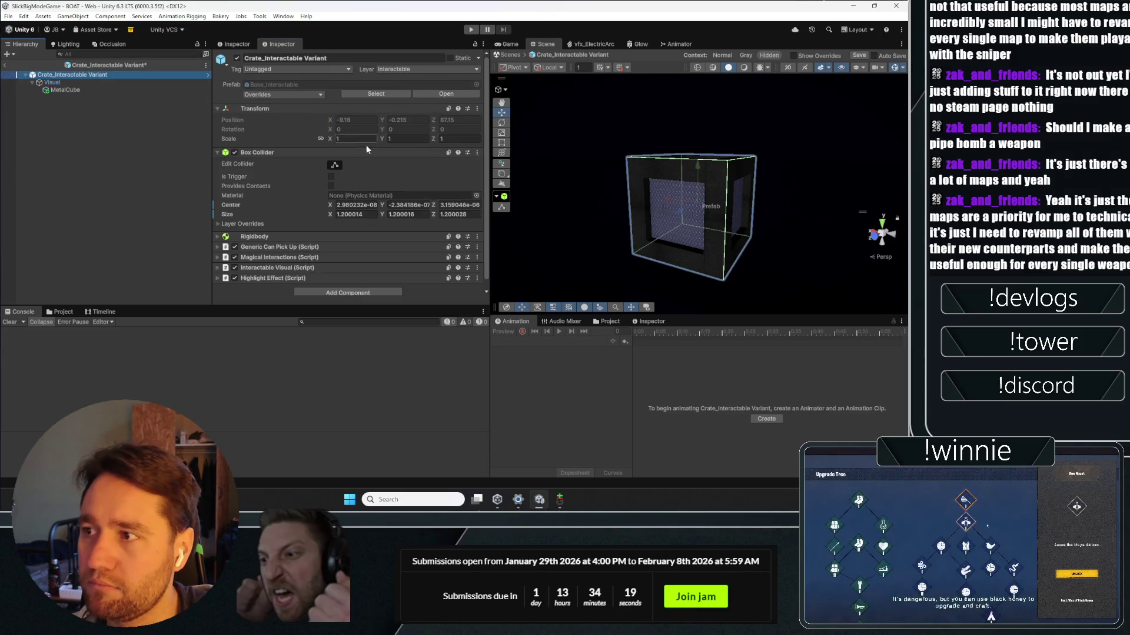
pyautogui.click(68, 89)
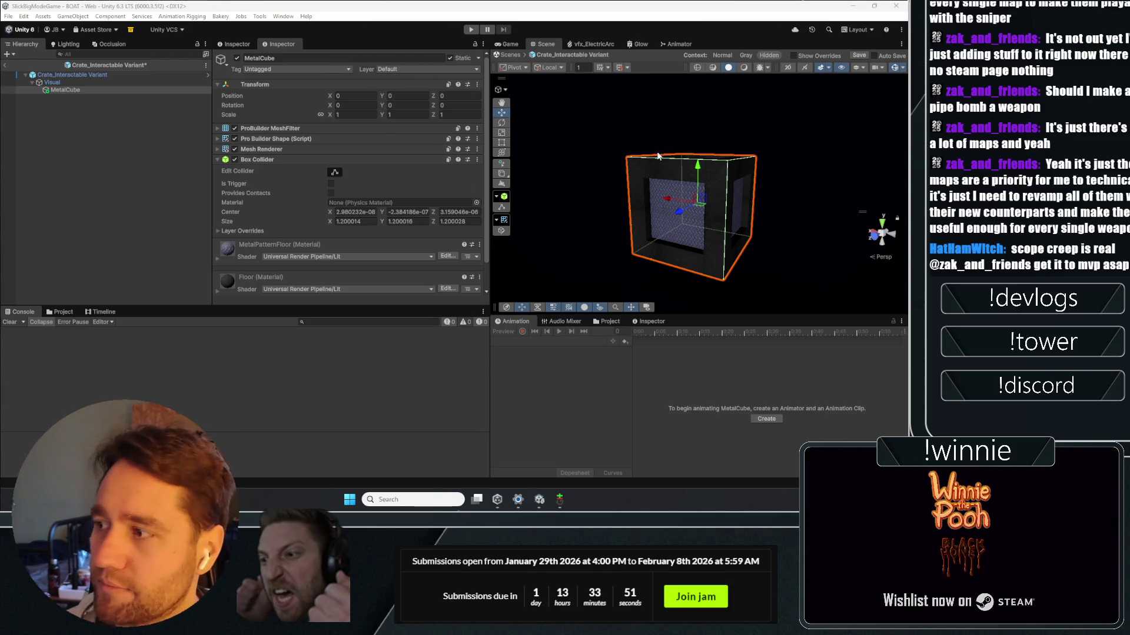
pyautogui.scroll(-2, 320, 189)
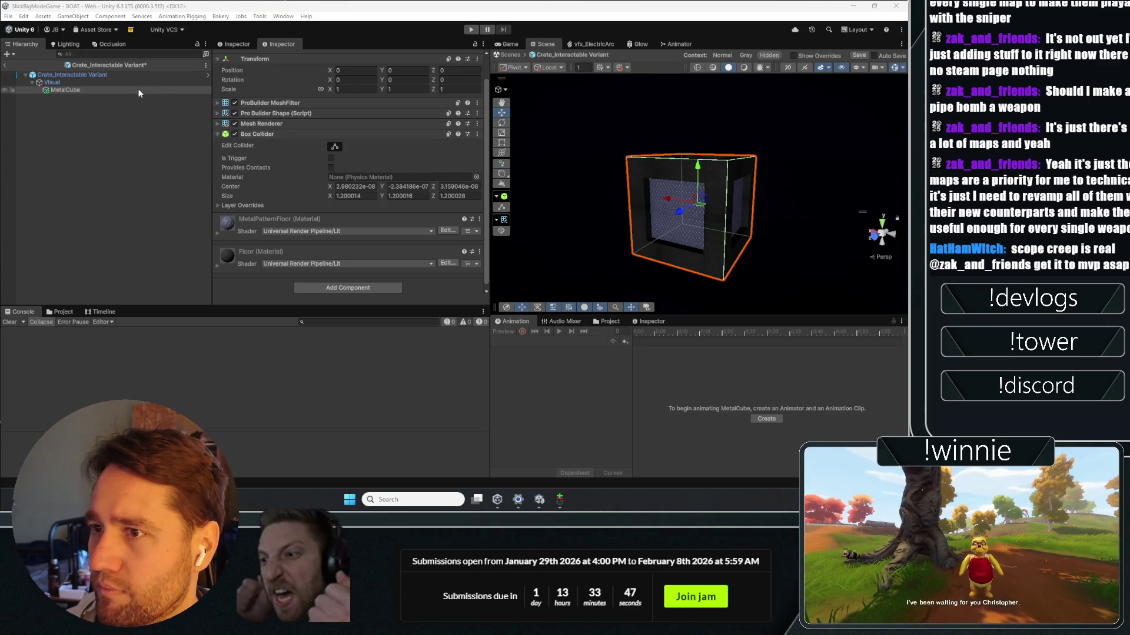
# Step: Set the crate root's scale to 0.5 and save the prefab when leaving Prefab Mode
pyautogui.click(95, 75)
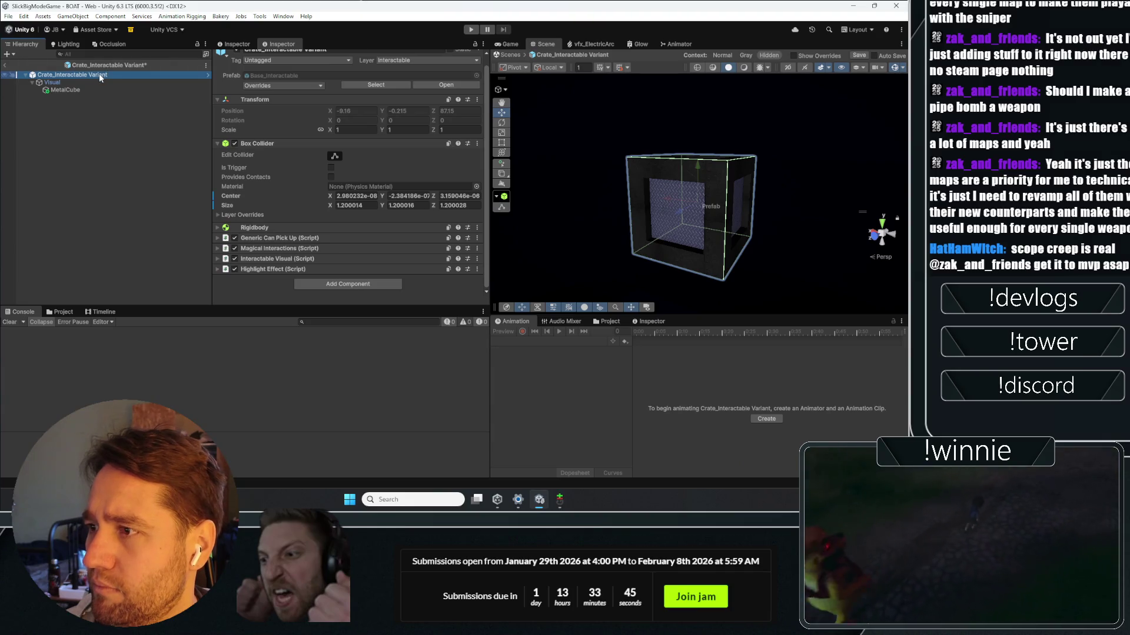
pyautogui.click(79, 88)
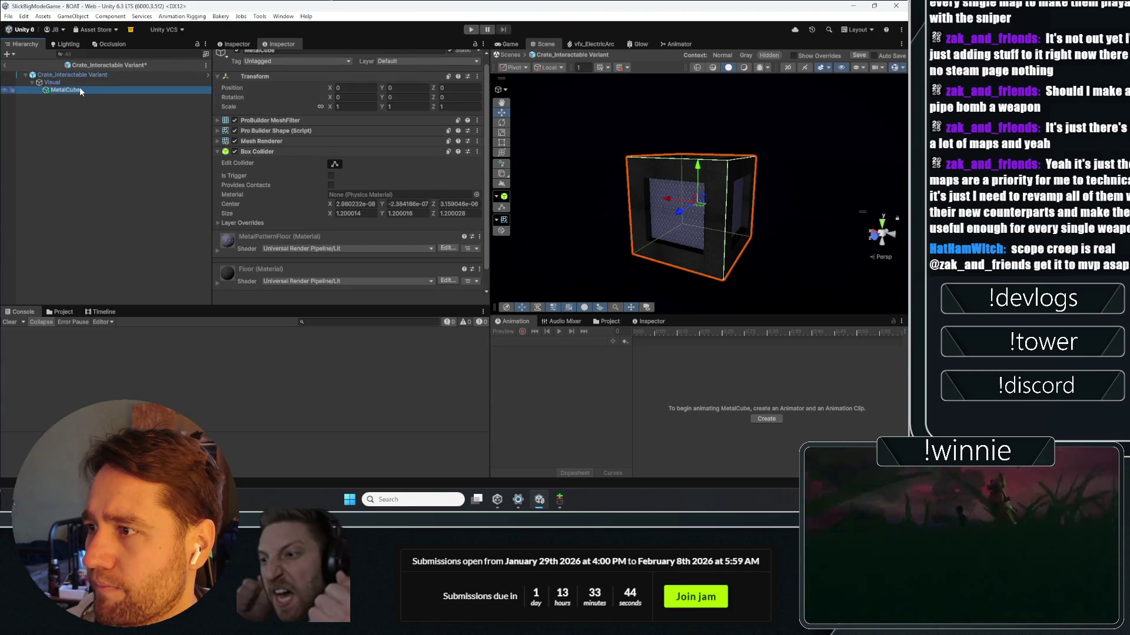
pyautogui.click(134, 75)
pyautogui.click(360, 131)
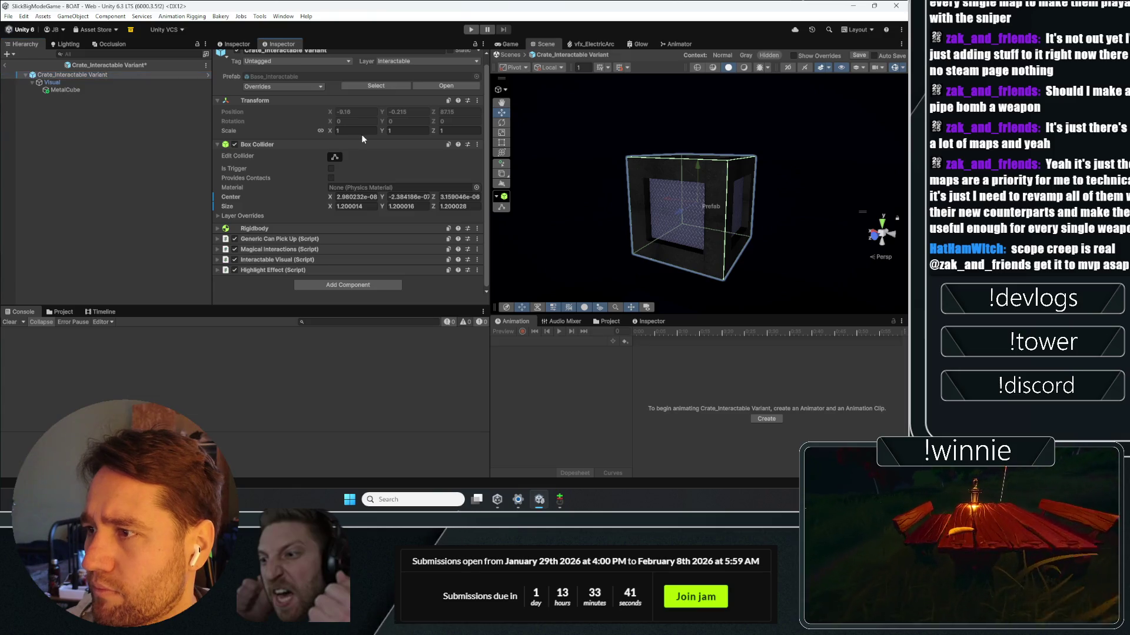
pyautogui.write('.5')
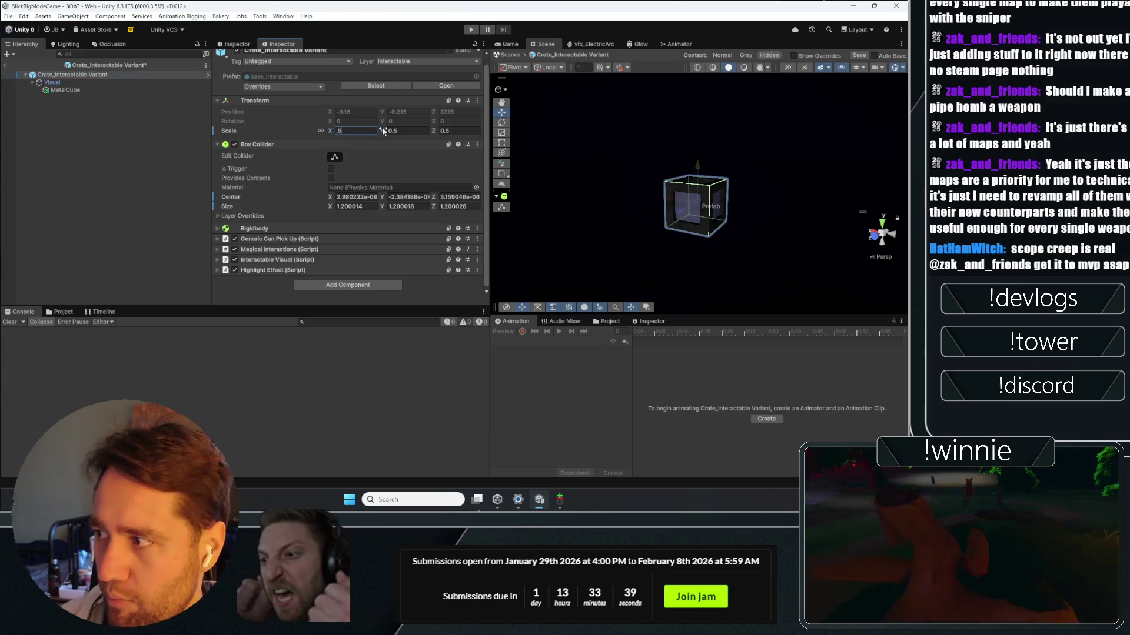
pyautogui.click(5, 65)
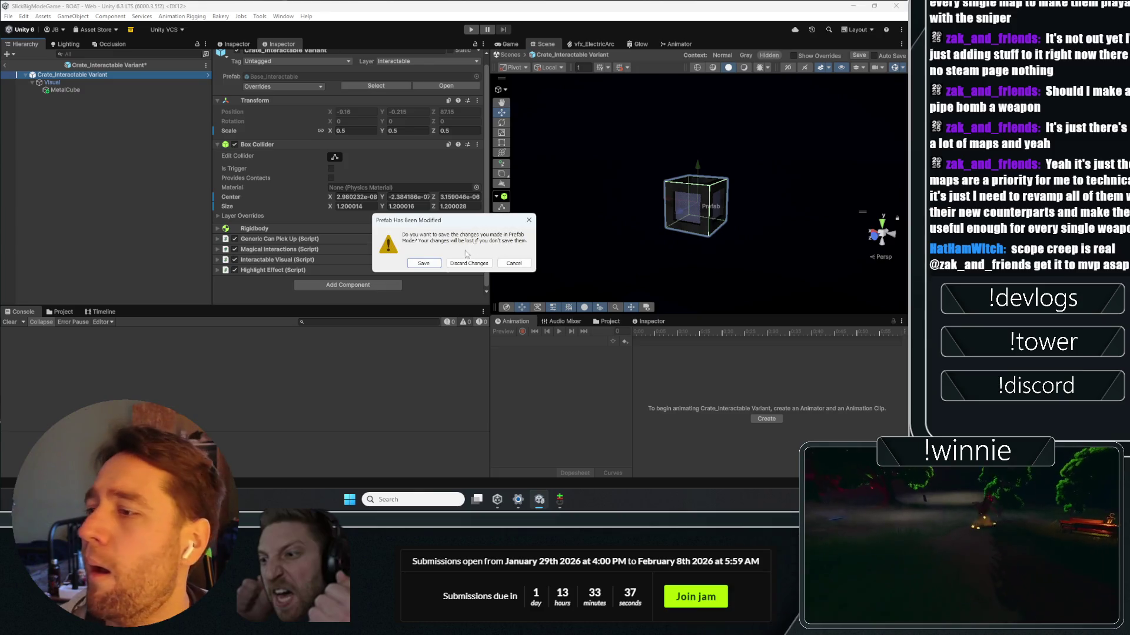
pyautogui.click(433, 263)
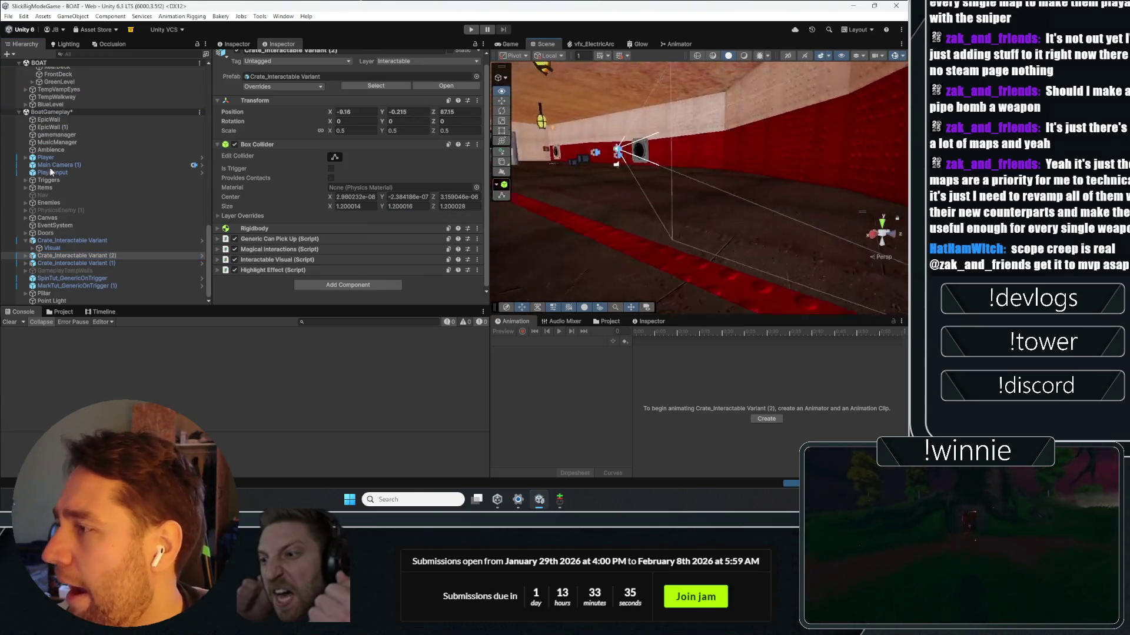
# Step: Deactivate the old MetalCube in the boat room and start a play test
pyautogui.moveTo(887, 141); pyautogui.dragTo(718, 206)
pyautogui.click(718, 206)
pyautogui.scroll(5, 169, 144)
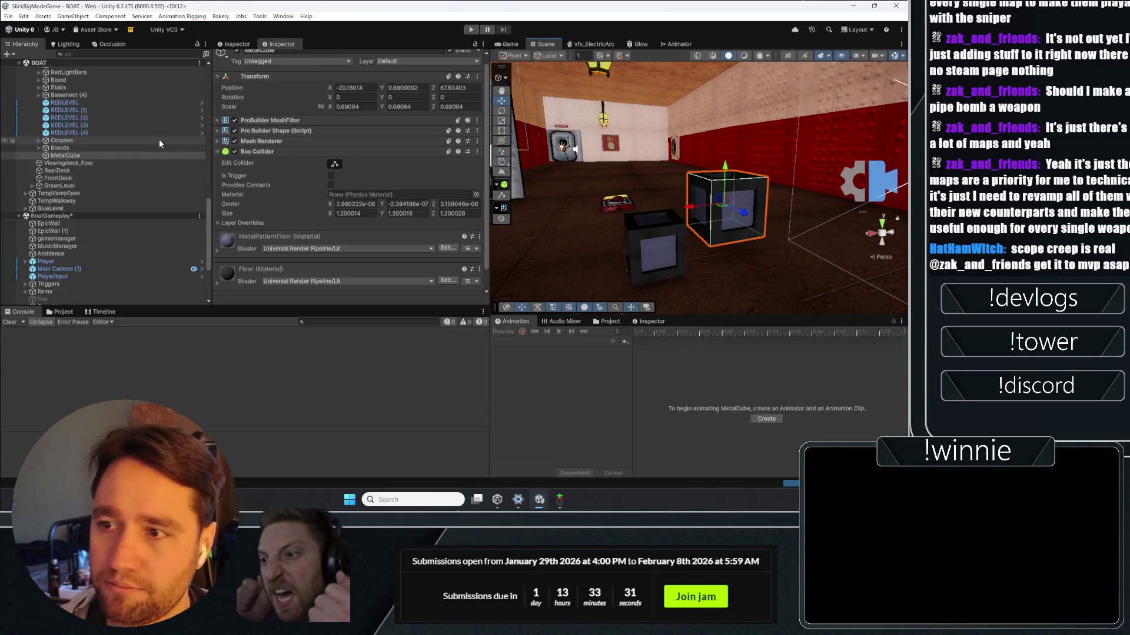
pyautogui.click(228, 51)
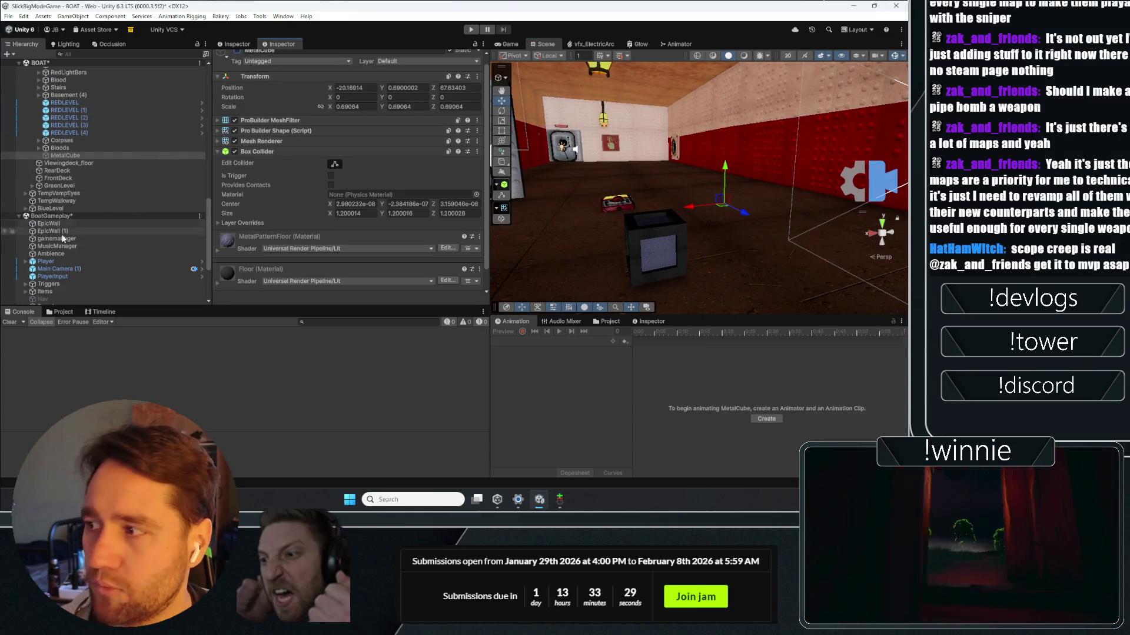
pyautogui.click(478, 33)
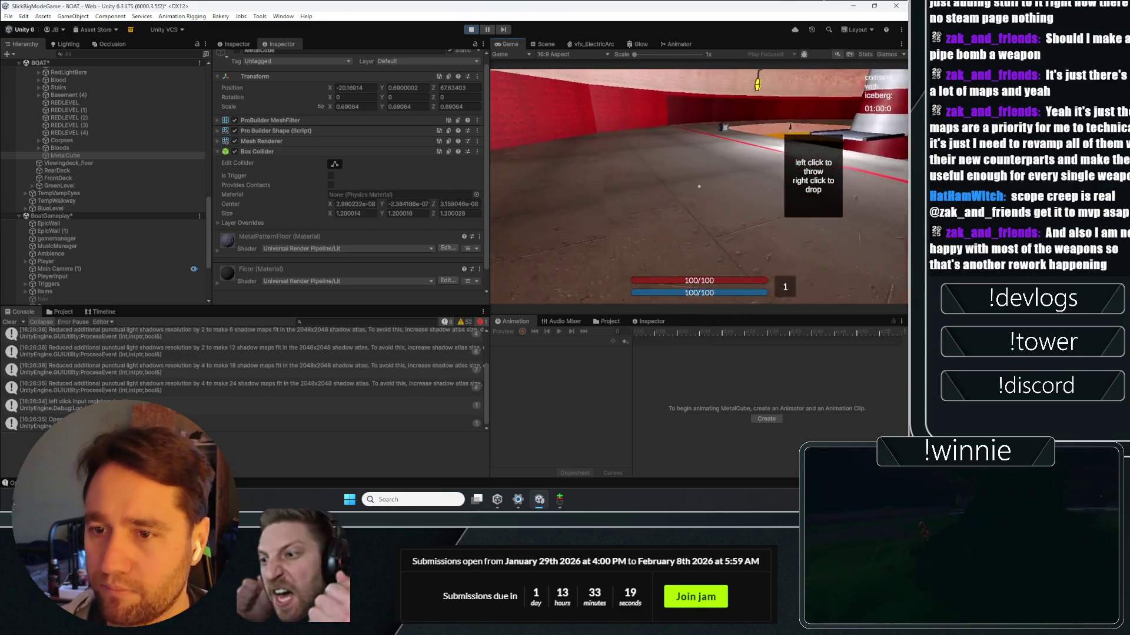
# Step: Walk the player into the red-and-white and black pillars, then stop play mode
pyautogui.press('w')
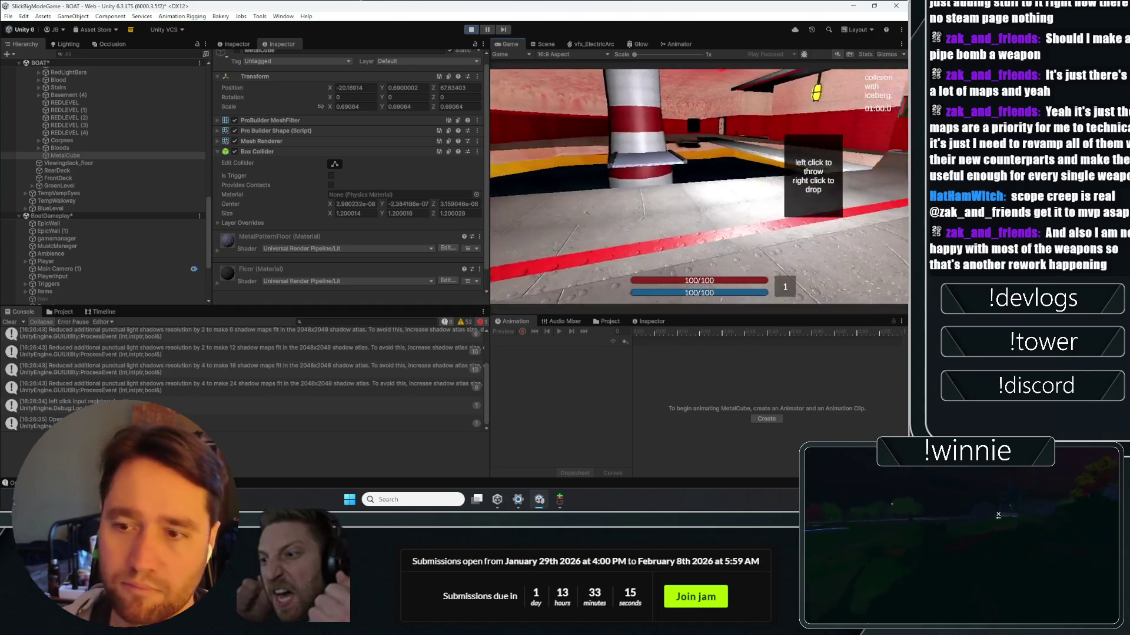
pyautogui.press('w')
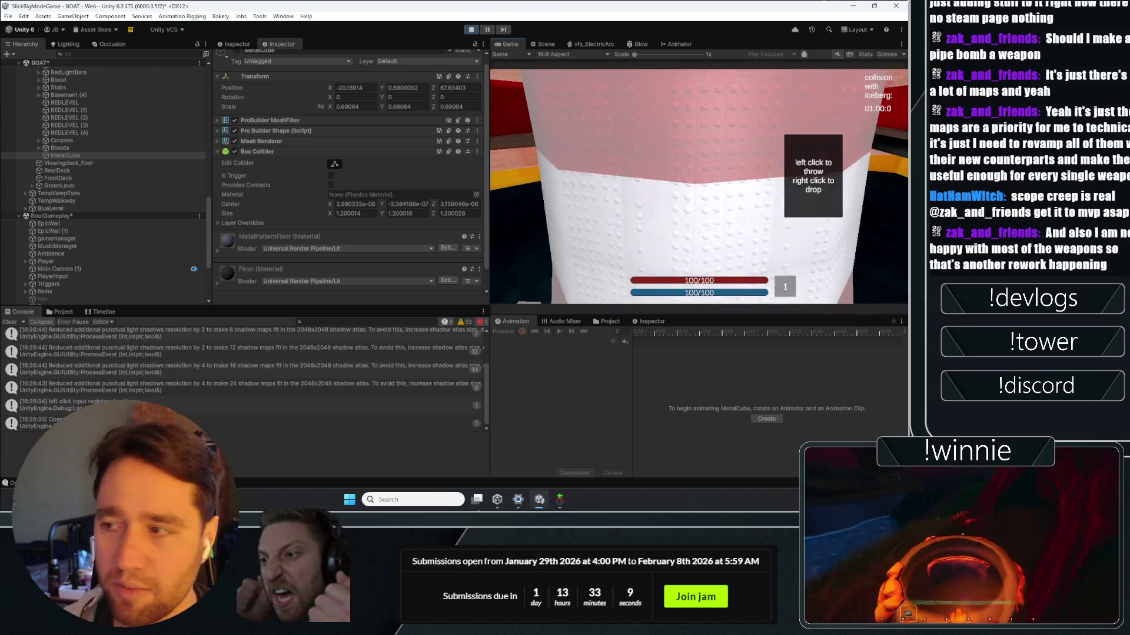
pyautogui.press('w')
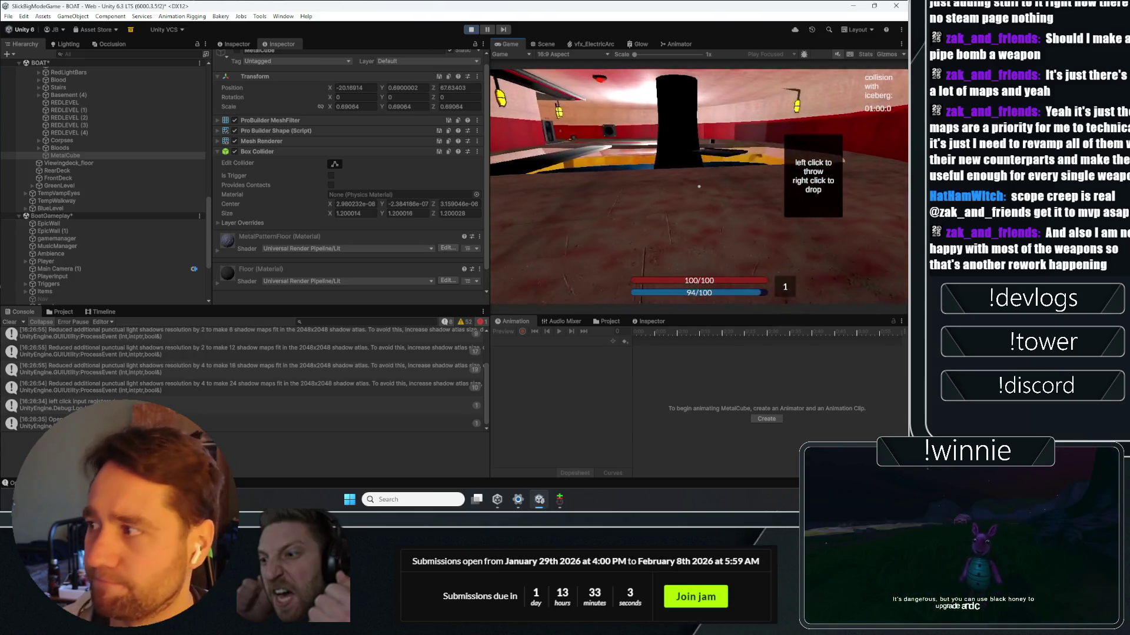
pyautogui.press('w')
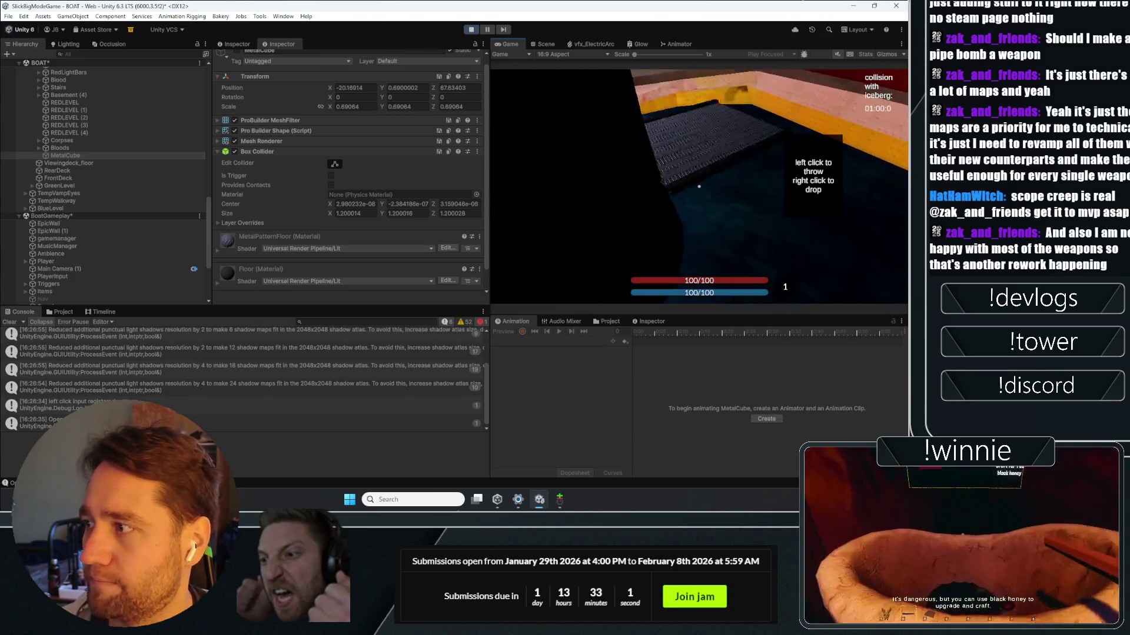
pyautogui.click(471, 30)
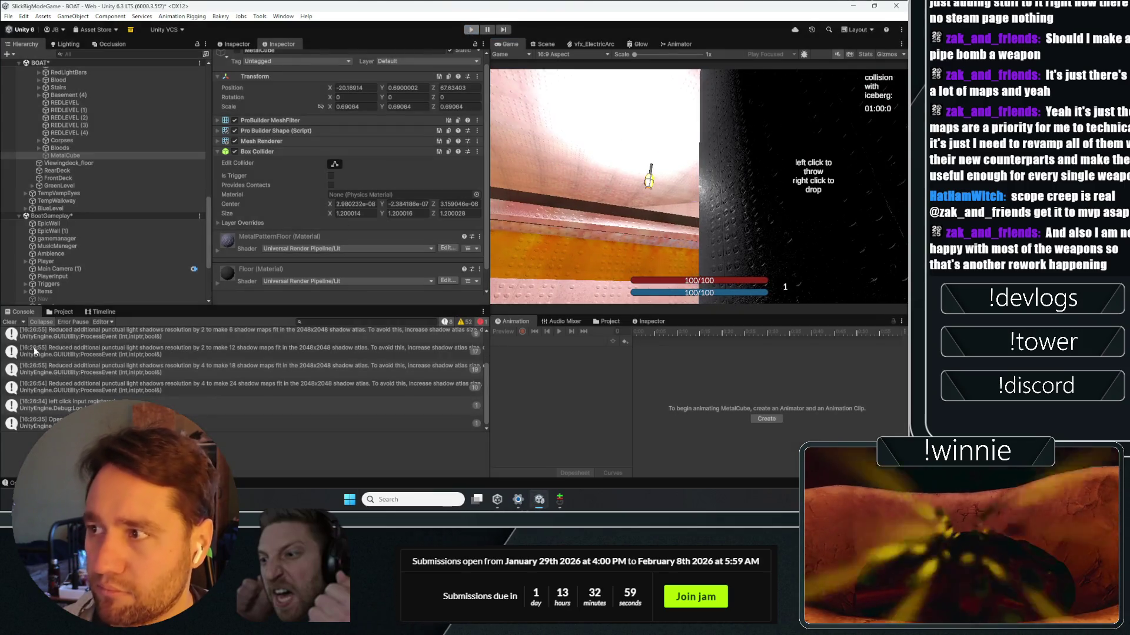
# Step: Clear the console, swing the Scene camera toward the pillar, and switch to the Game view
pyautogui.click(9, 322)
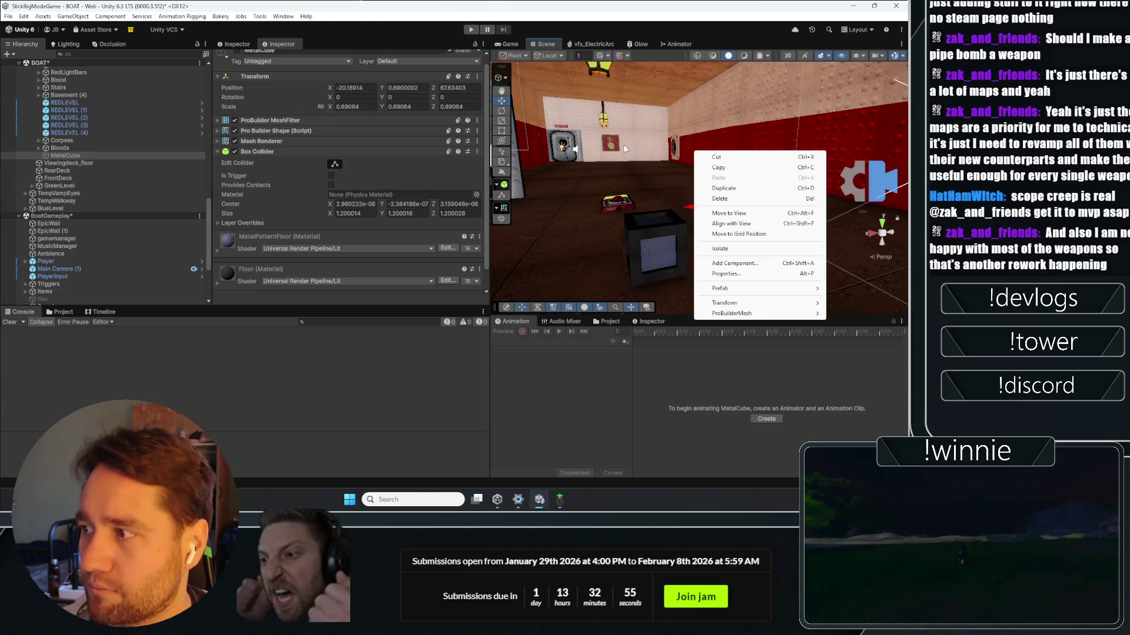
pyautogui.moveTo(625, 149); pyautogui.dragTo(160, 118)
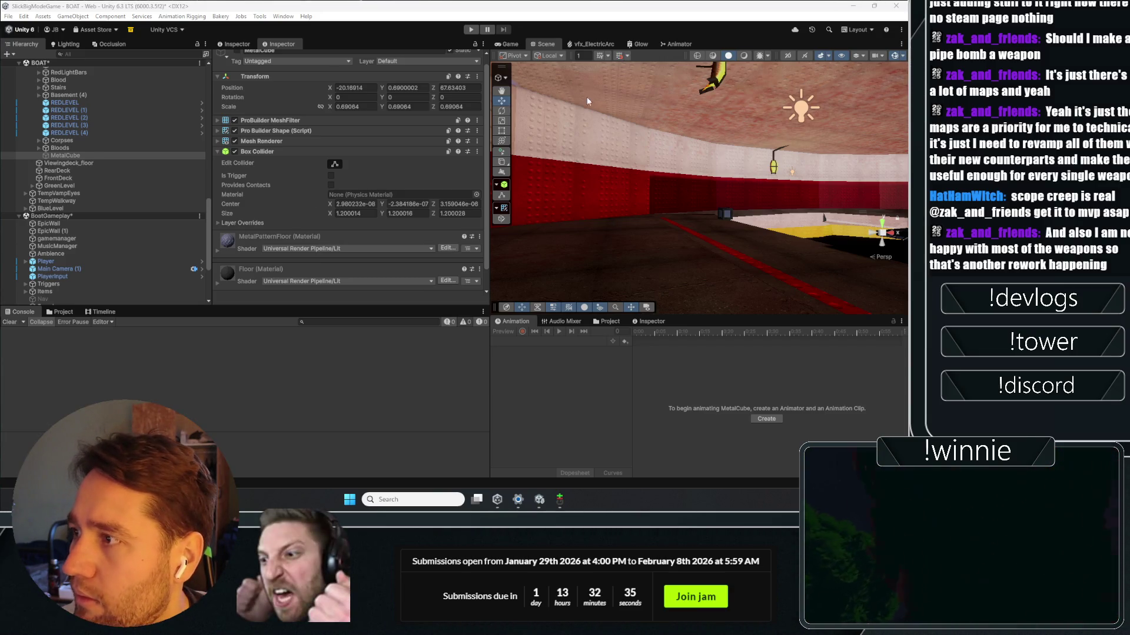
pyautogui.click(510, 44)
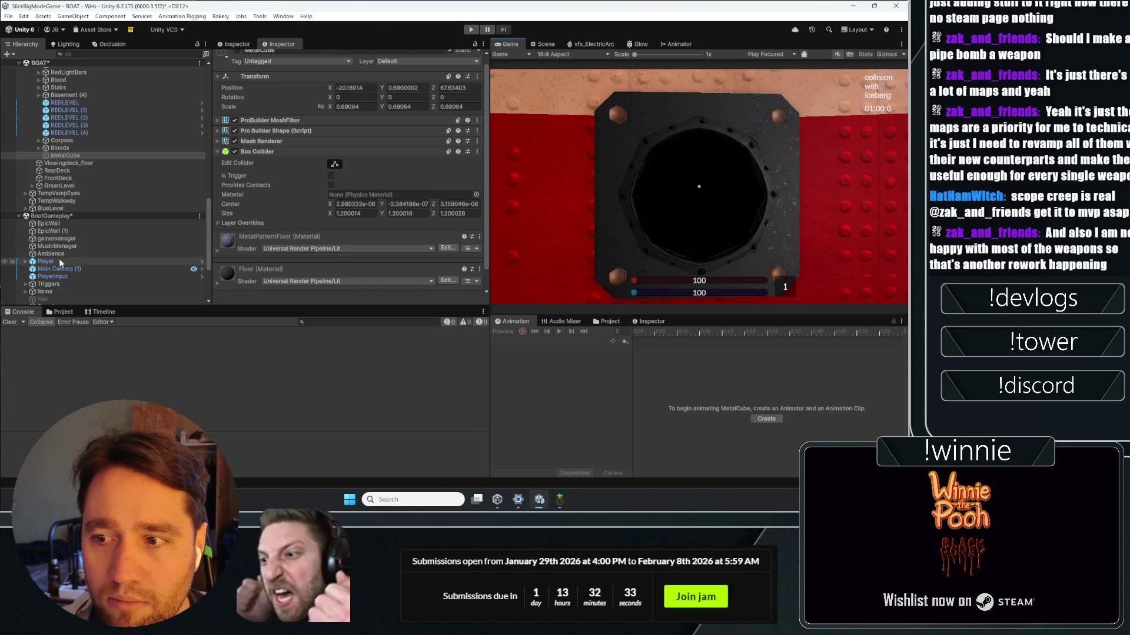
# Step: Fold away the box collider and material settings in the Inspector
pyautogui.click(261, 151)
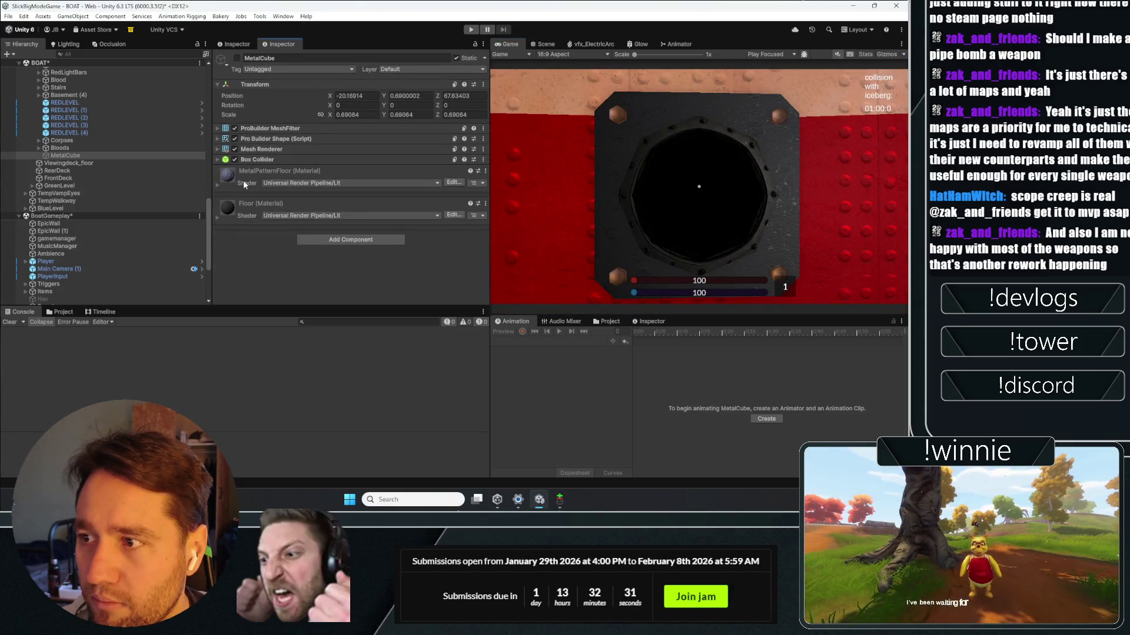
pyautogui.click(242, 180)
pyautogui.click(243, 181)
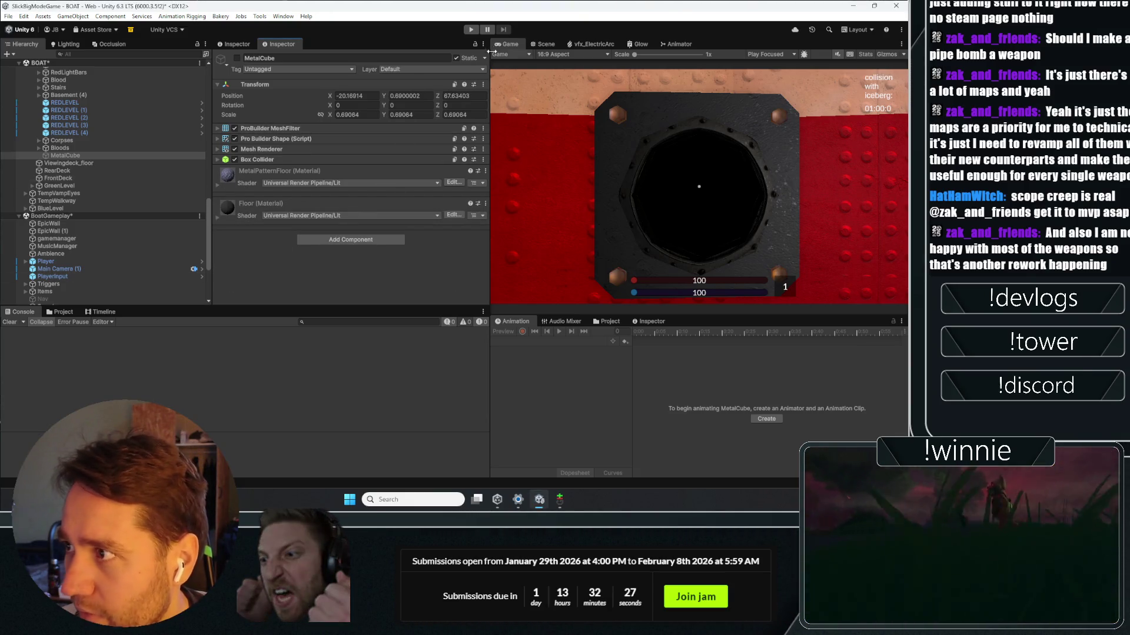
# Step: Start a play test, walk the player forward, and enlarge the game view panel
pyautogui.click(471, 29)
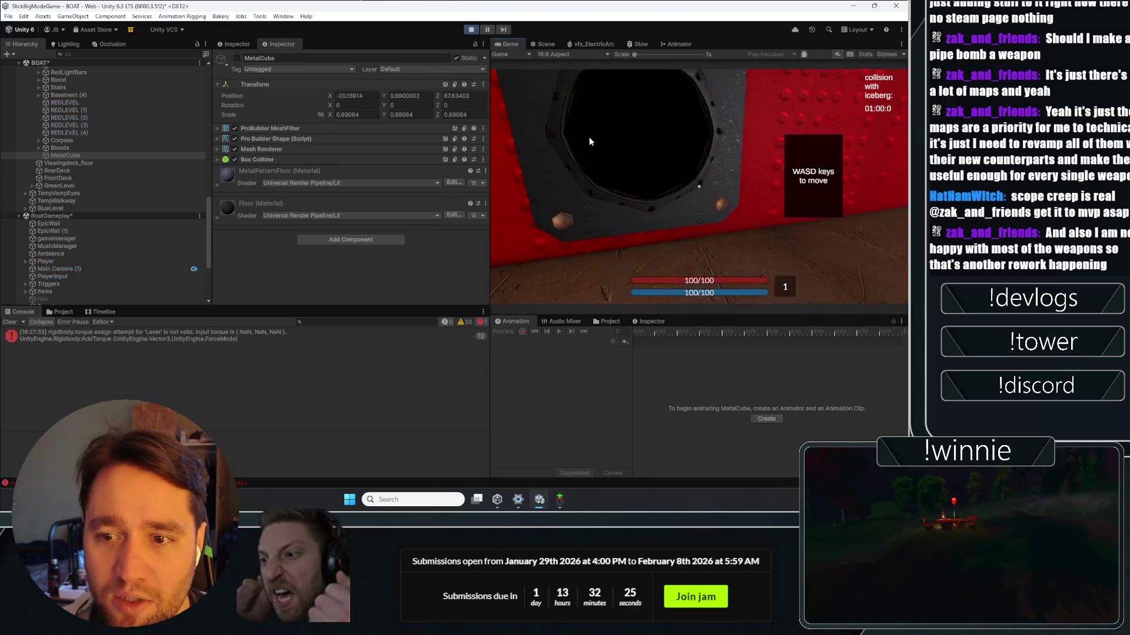
pyautogui.click(590, 142)
pyautogui.press('w')
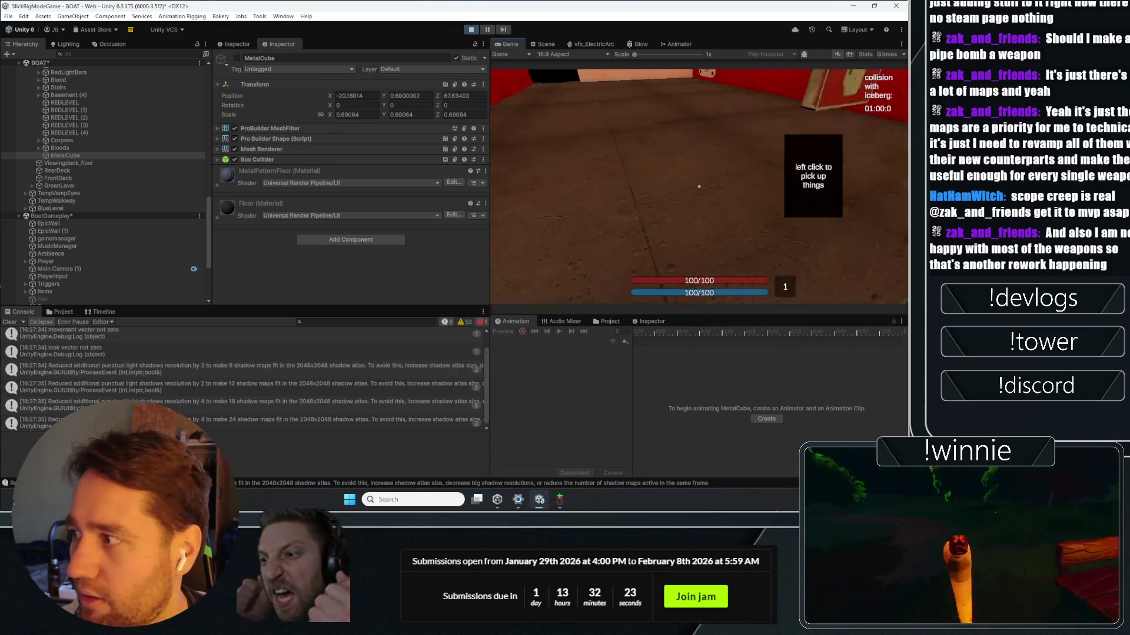
pyautogui.moveTo(698, 186)
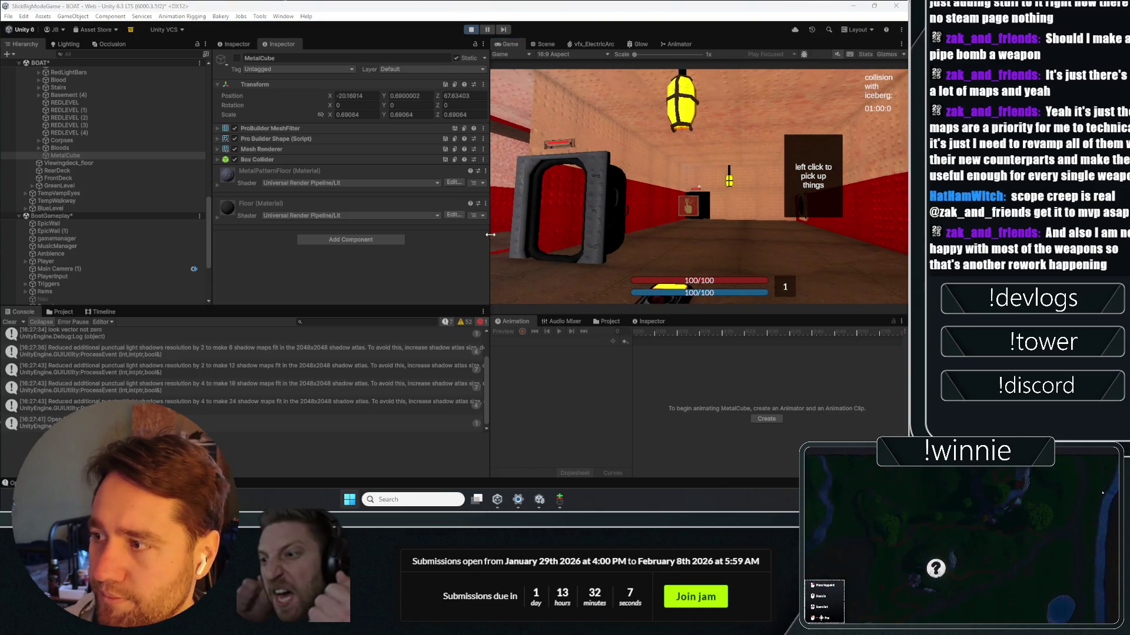
pyautogui.moveTo(490, 235); pyautogui.dragTo(341, 235)
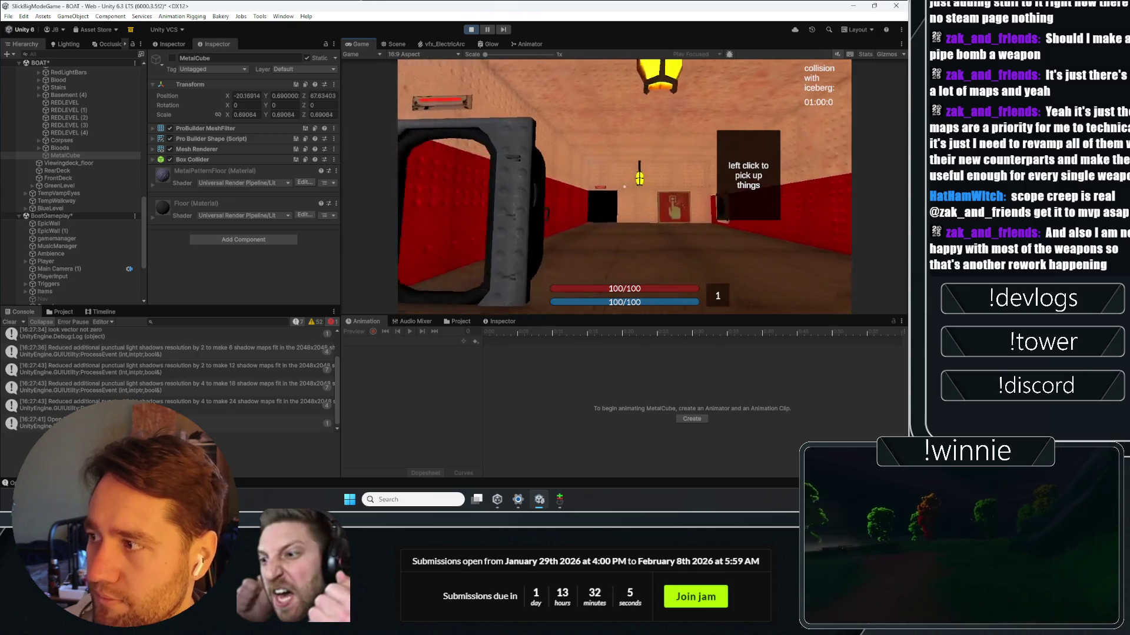
pyautogui.moveTo(624, 186)
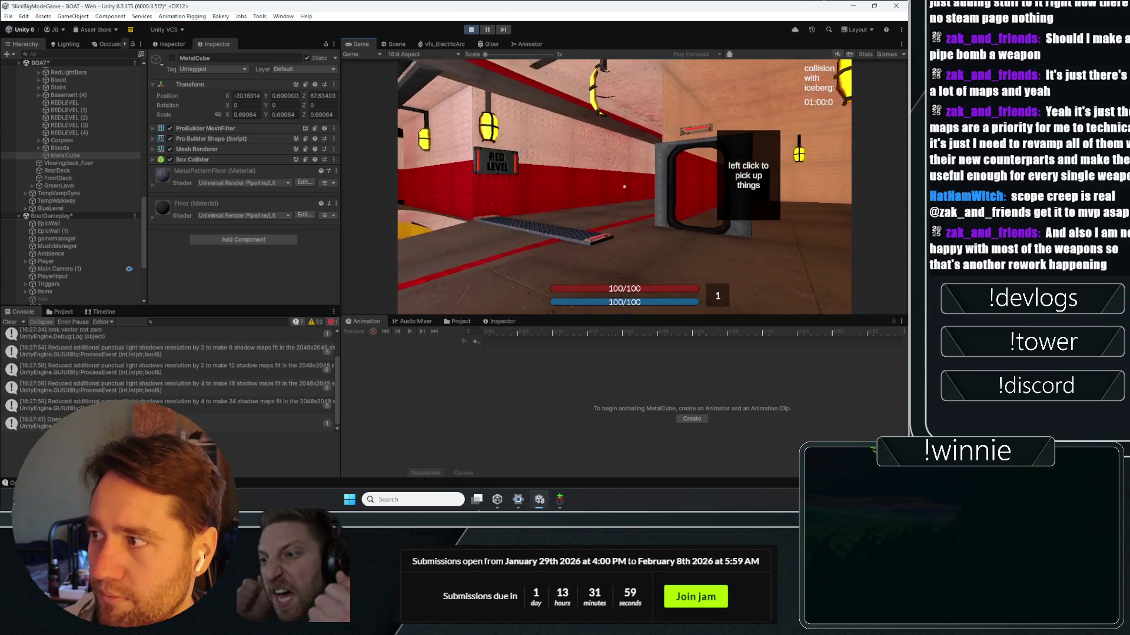
# Step: Collapse RED_FLOOR and walk the player into the red room
pyautogui.scroll(10, 79, 160)
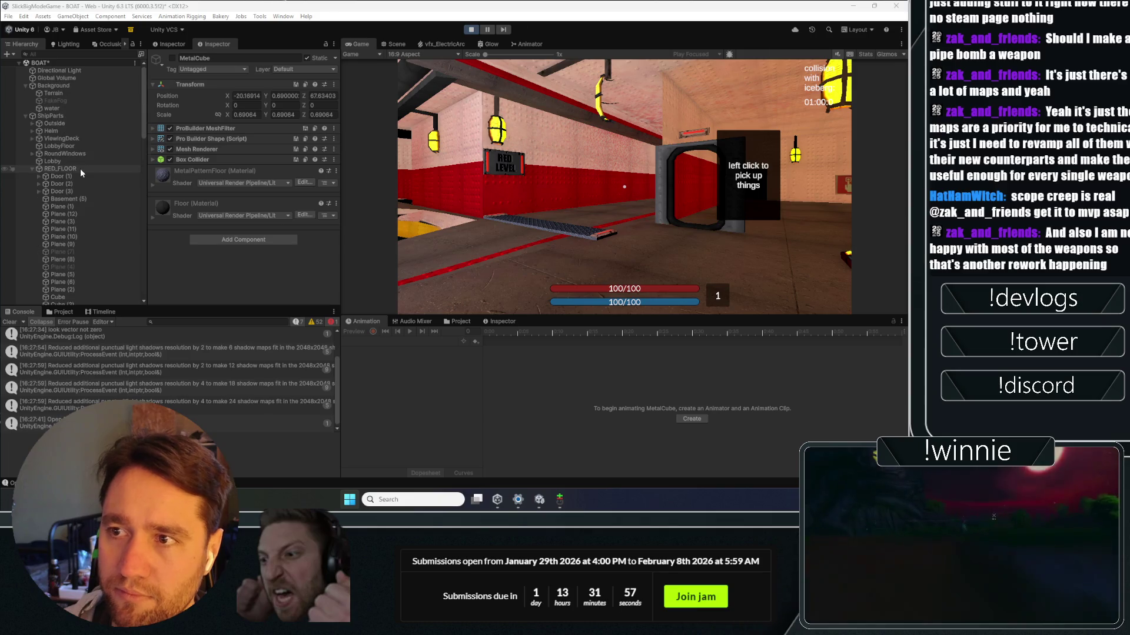
pyautogui.click(30, 168)
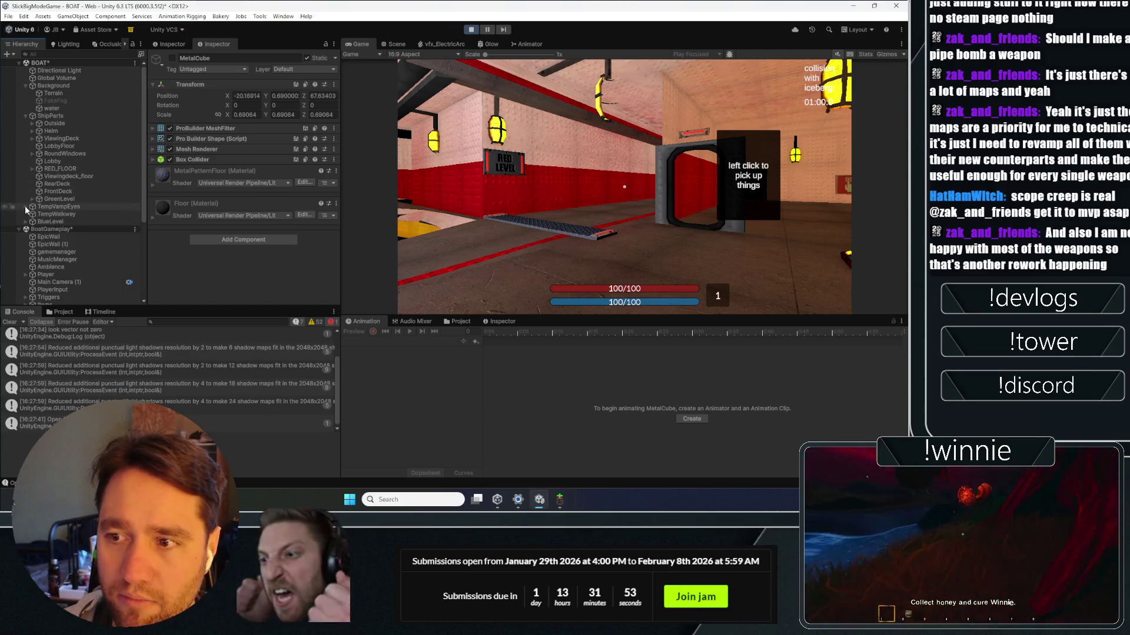
pyautogui.click(52, 52)
pyautogui.write('base')
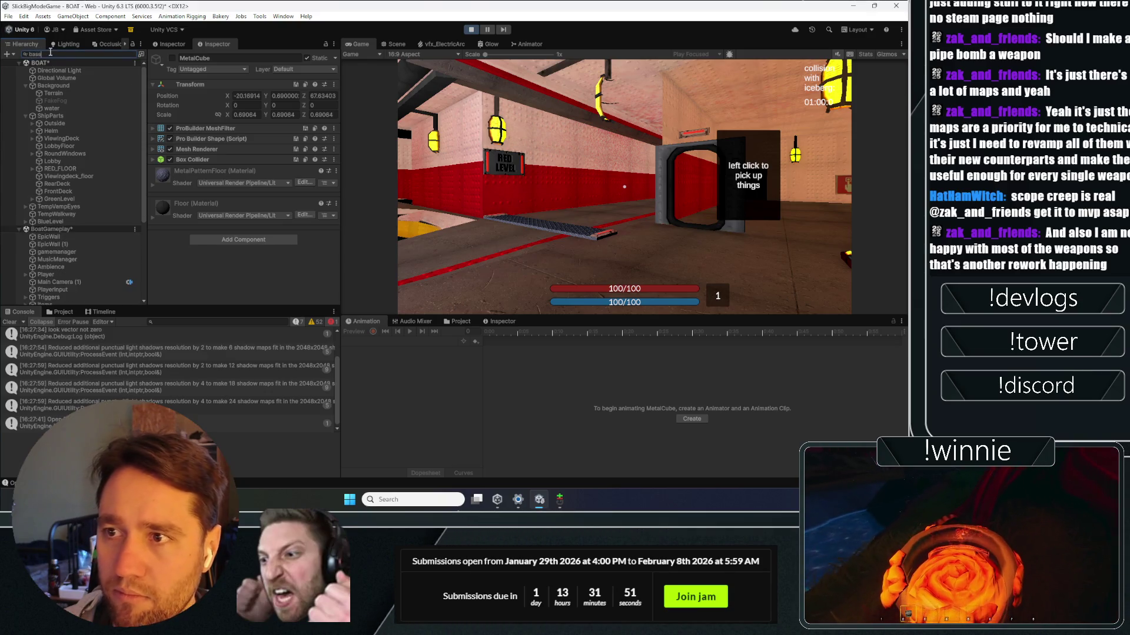
pyautogui.click(624, 187)
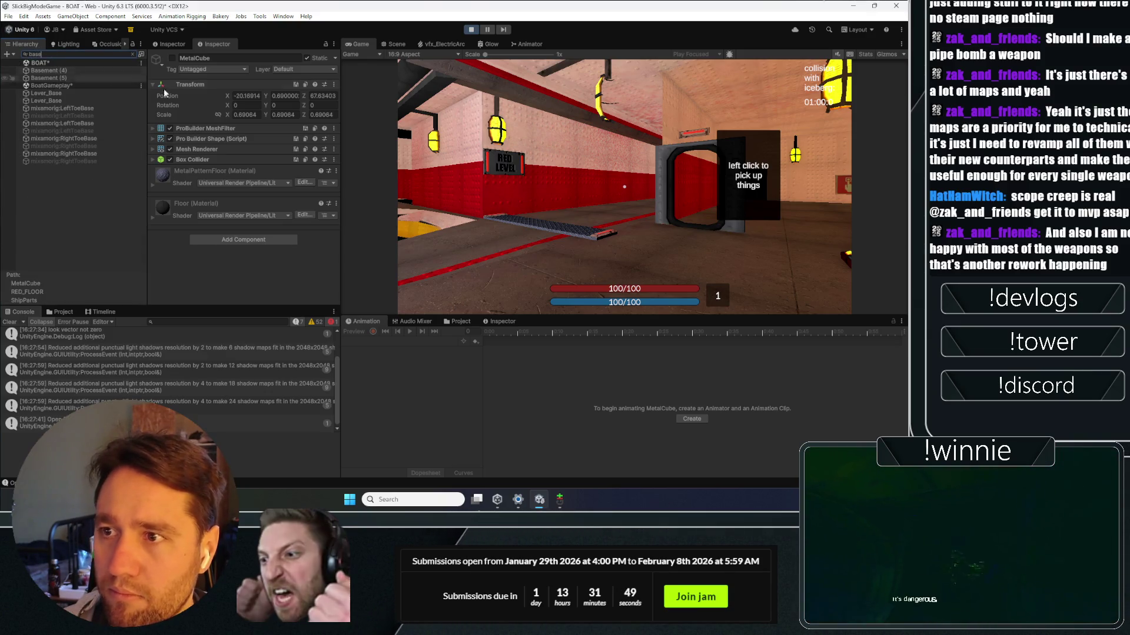
pyautogui.press('w')
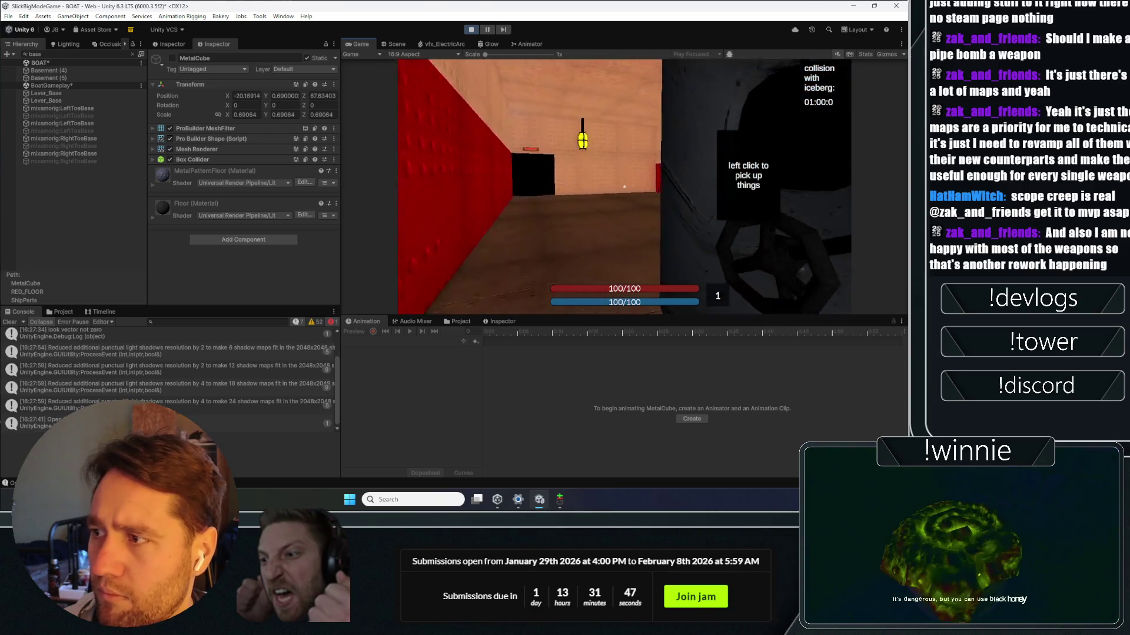
pyautogui.press('Escape')
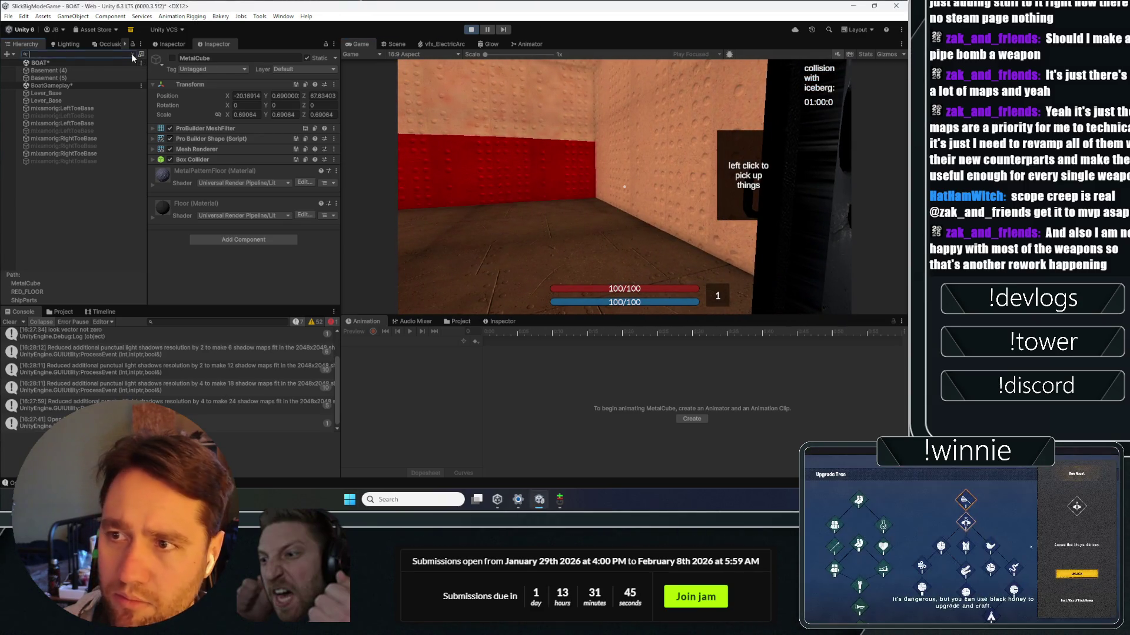
# Step: Search the Hierarchy for 'red', select RED_FLOOR and expand its floor pieces
pyautogui.click(133, 54)
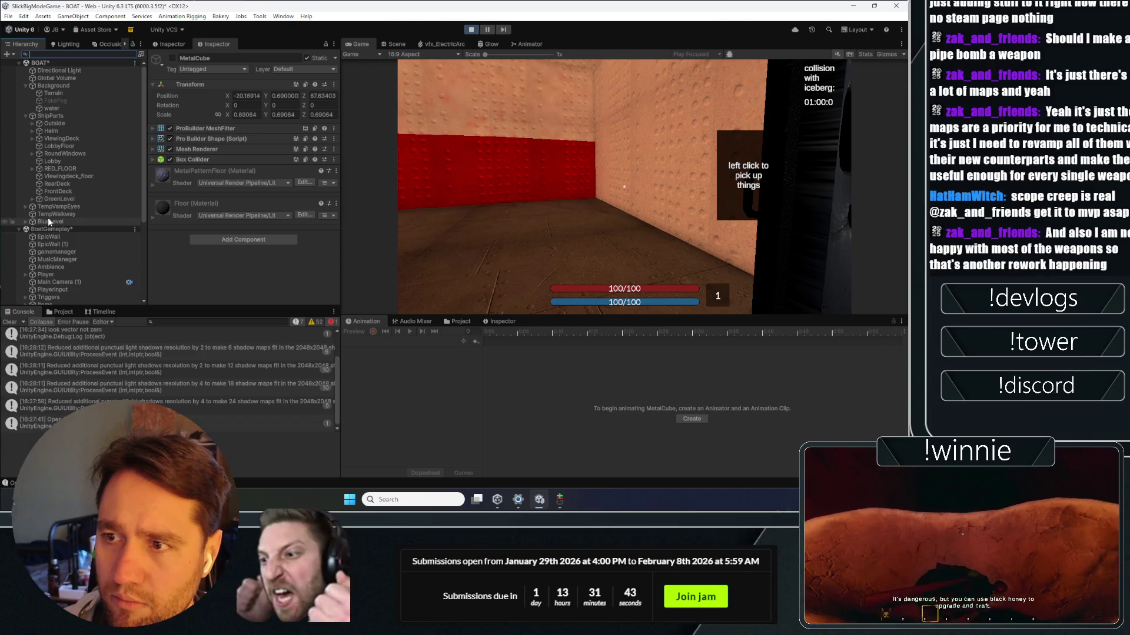
pyautogui.write('red')
pyautogui.click(52, 63)
pyautogui.click(58, 68)
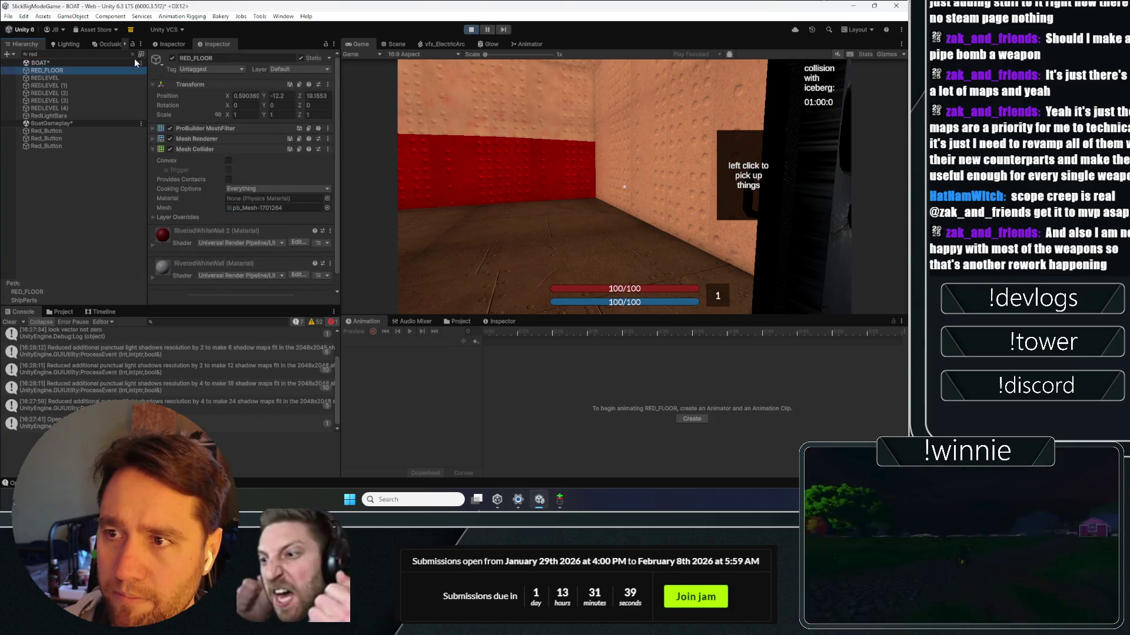
pyautogui.click(132, 54)
pyautogui.click(32, 168)
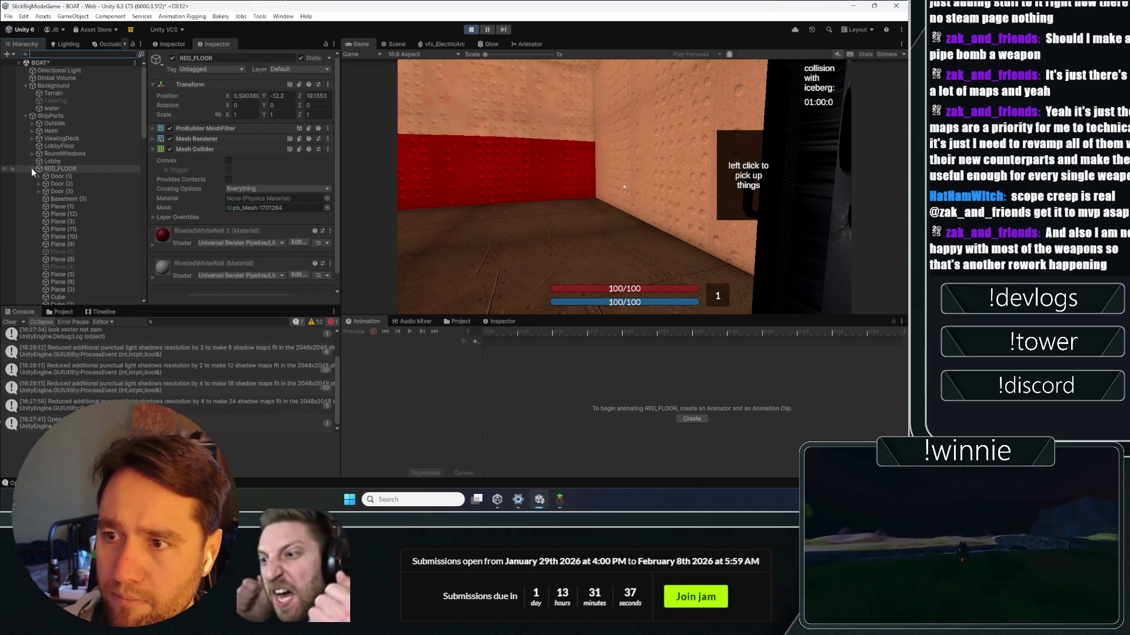
pyautogui.scroll(-5, 83, 202)
# Step: Enable Plane (7), disable Plane (4), then test and stop play mode
pyautogui.click(70, 125)
pyautogui.keyDown('ctrl'); pyautogui.click(69, 110); pyautogui.keyUp('ctrl')
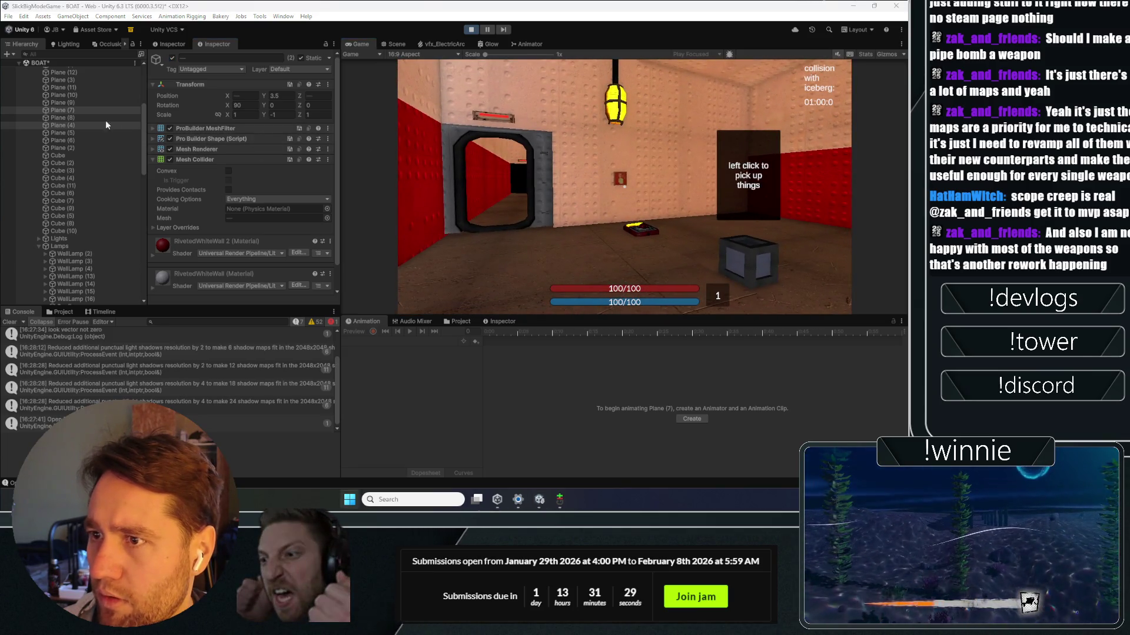
pyautogui.keyDown('ctrl'); pyautogui.click(105, 124); pyautogui.keyUp('ctrl')
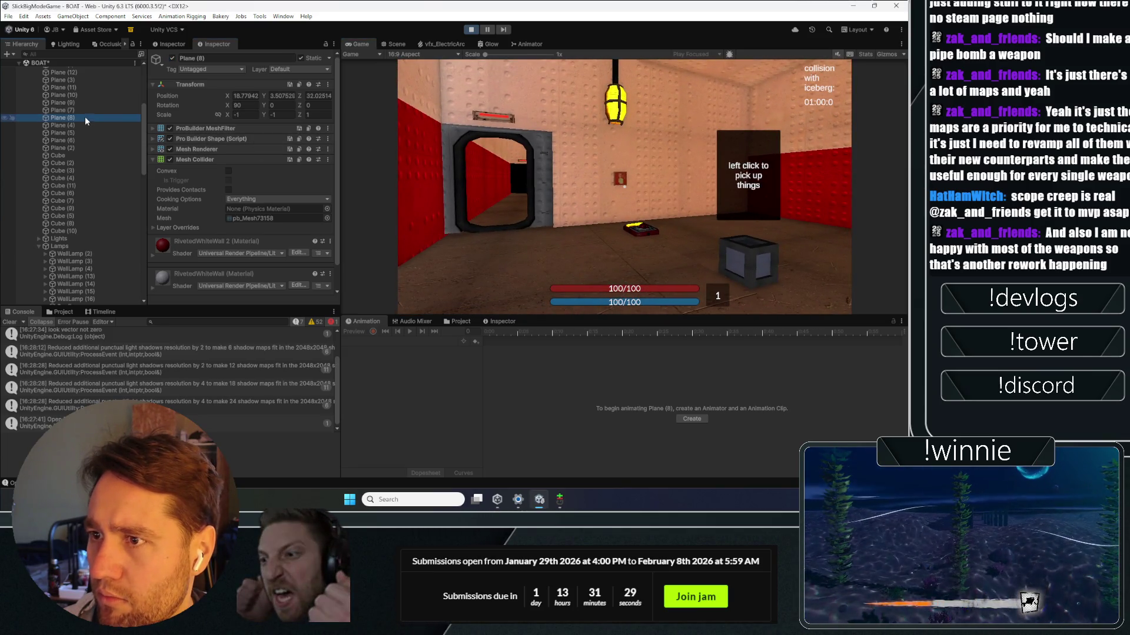
pyautogui.click(172, 58)
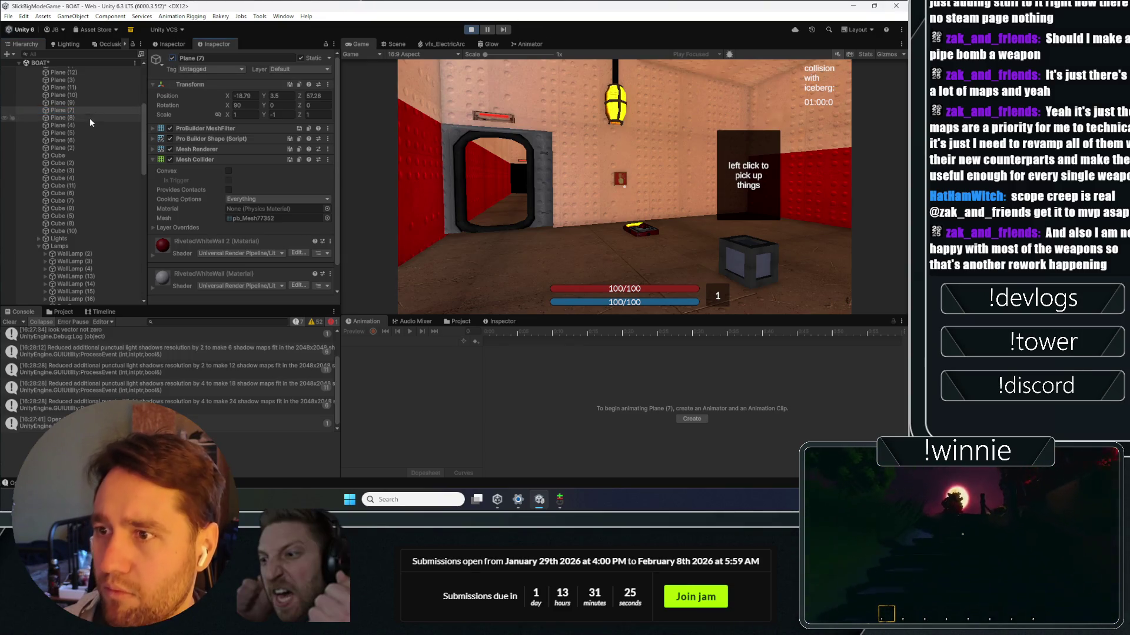
pyautogui.click(172, 56)
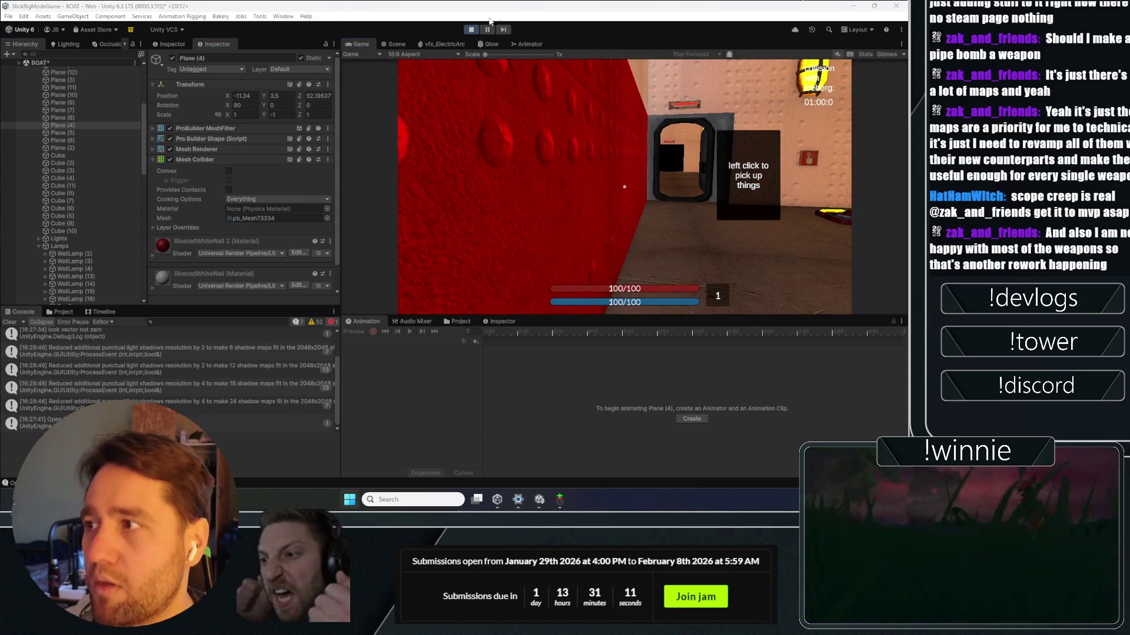
pyautogui.click(474, 28)
pyautogui.click(470, 28)
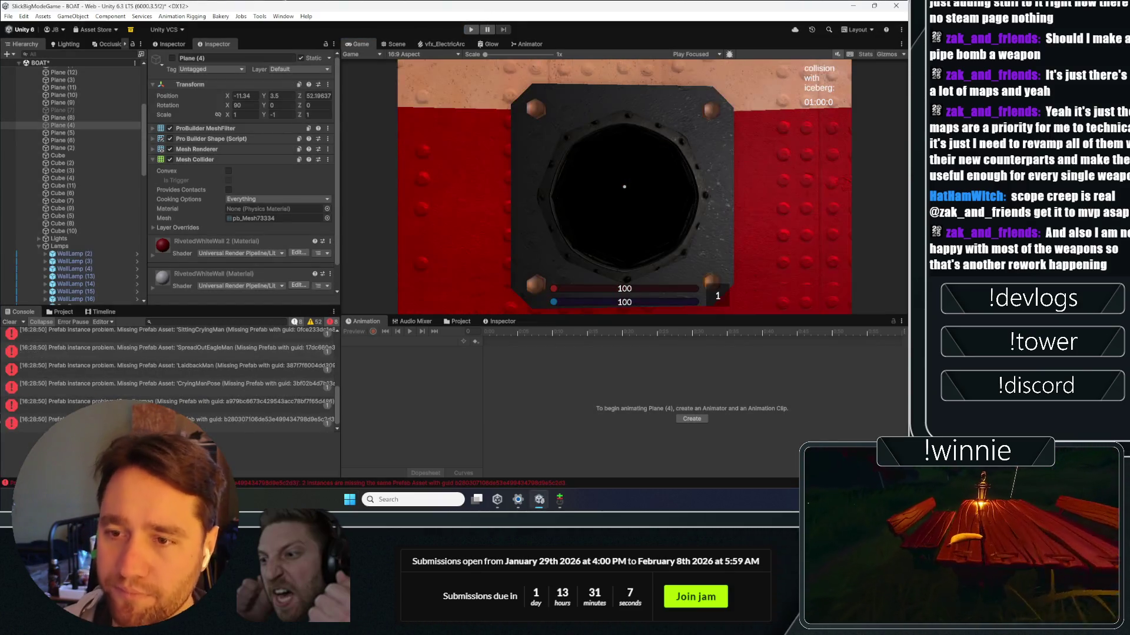
# Step: Disable the TempWalkway ramp in the Scene view
pyautogui.click(389, 42)
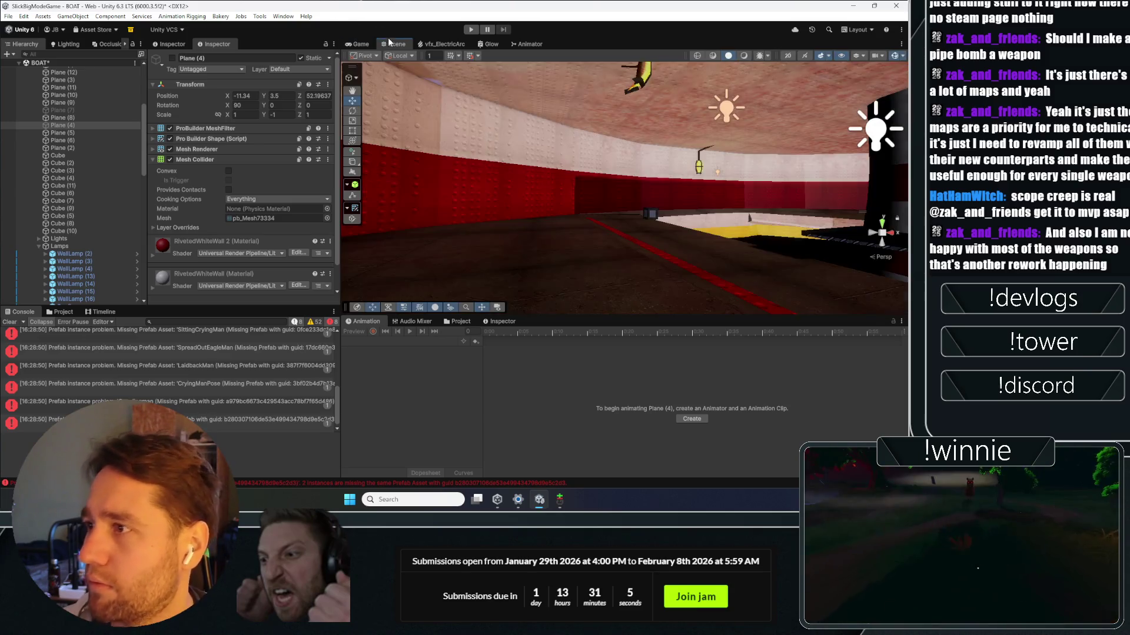
pyautogui.moveTo(607, 156)
pyautogui.mouseDown()
pyautogui.moveTo(714, 171)
pyautogui.moveTo(703, 168)
pyautogui.mouseUp()
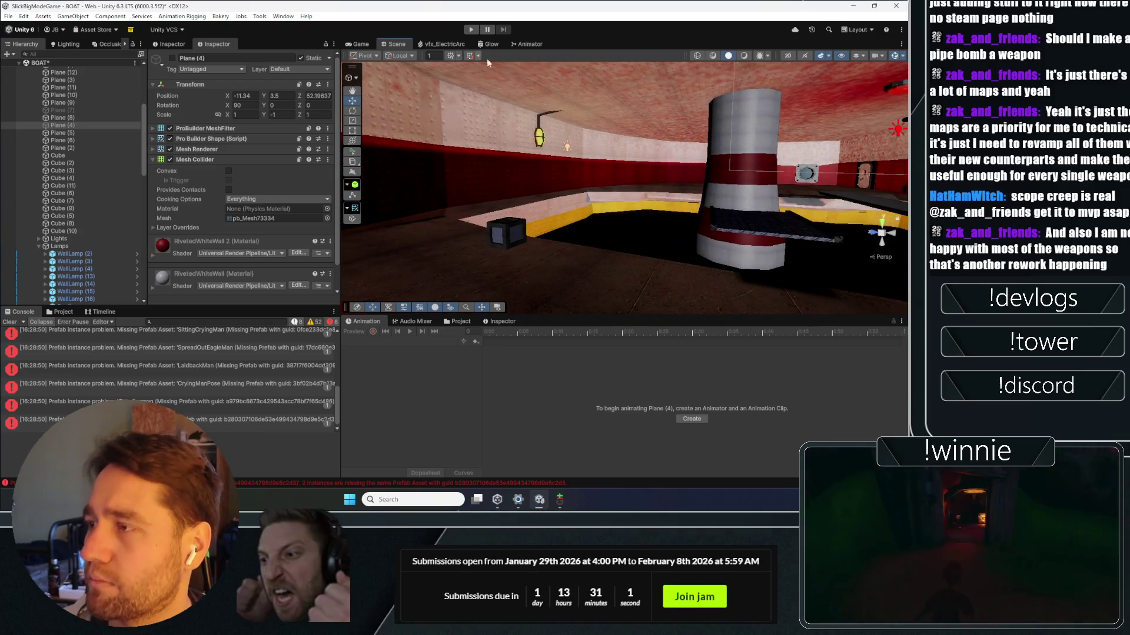
pyautogui.moveTo(487, 64)
pyautogui.mouseDown()
pyautogui.moveTo(72, 218)
pyautogui.moveTo(100, 191)
pyautogui.moveTo(90, 193)
pyautogui.moveTo(557, 220)
pyautogui.moveTo(527, 237)
pyautogui.mouseUp()
pyautogui.click(527, 237)
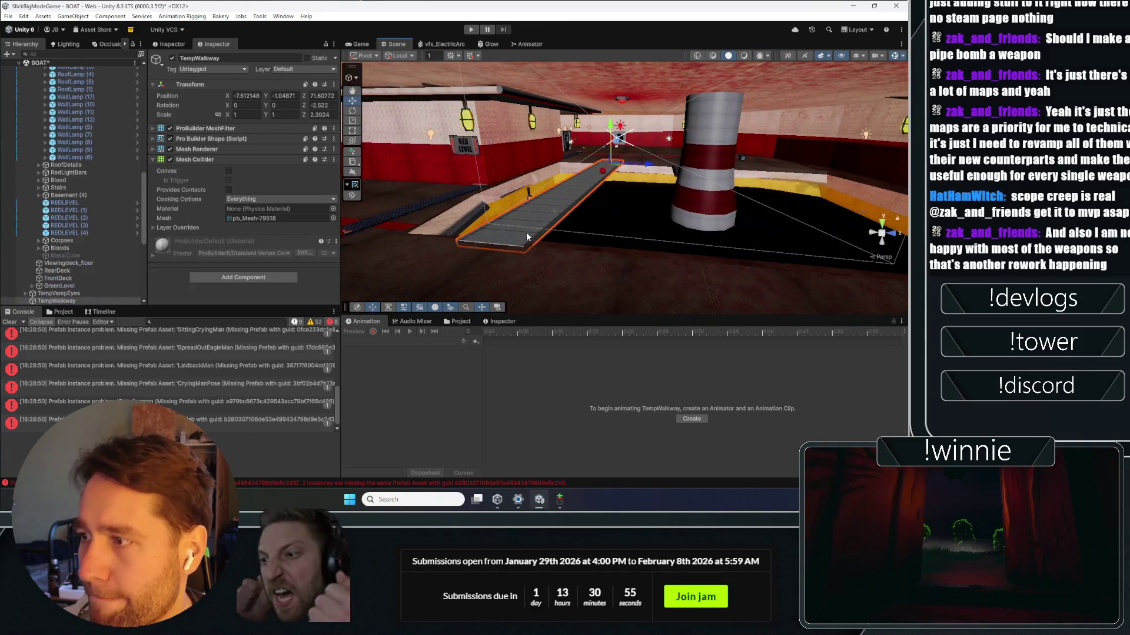
pyautogui.scroll(-5, 112, 243)
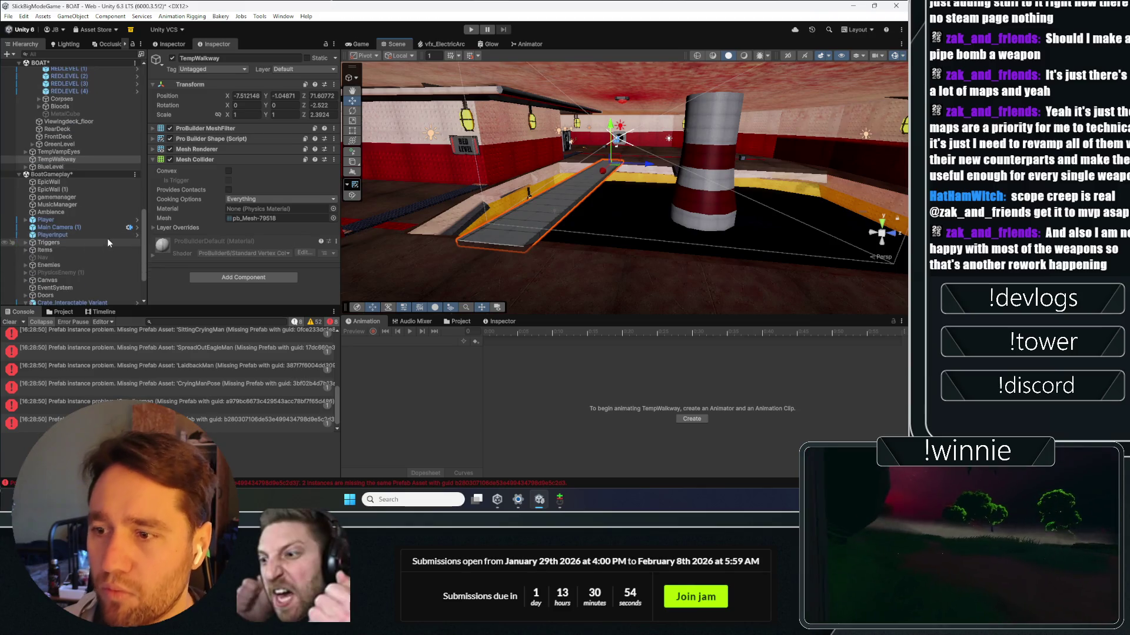
pyautogui.click(172, 58)
# Step: Move Crate_Interactable Variant (2) into the red corridor by the door and start playing
pyautogui.moveTo(465, 153)
pyautogui.mouseDown()
pyautogui.moveTo(447, 120)
pyautogui.moveTo(487, 130)
pyautogui.mouseUp()
pyautogui.click(683, 211)
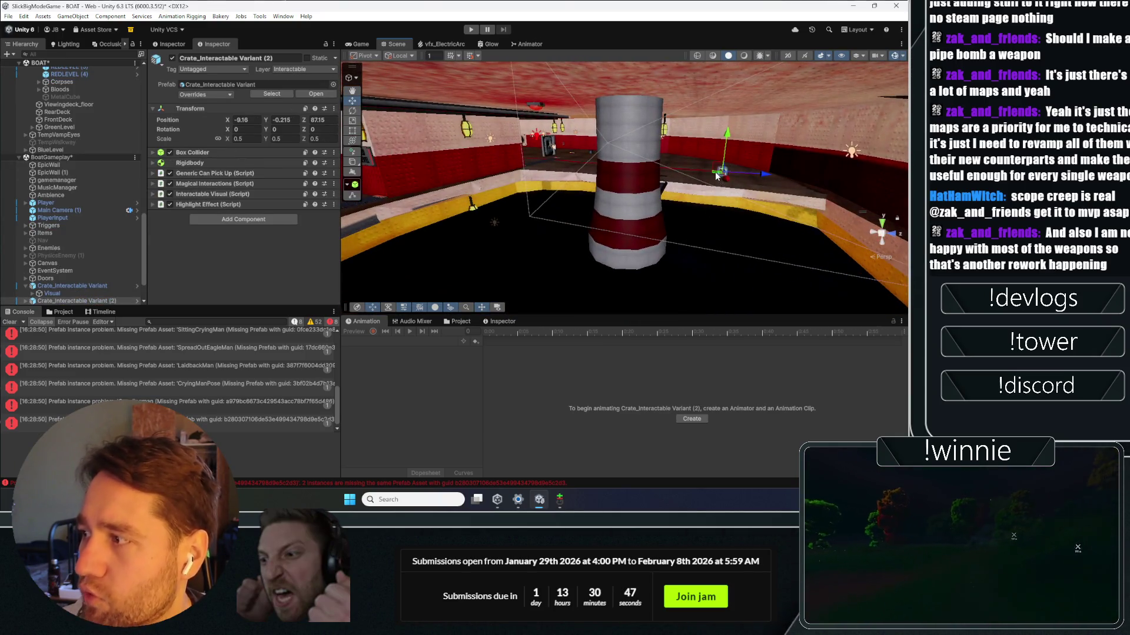
pyautogui.moveTo(683, 211)
pyautogui.mouseDown()
pyautogui.moveTo(647, 194)
pyautogui.moveTo(430, 173)
pyautogui.moveTo(554, 108)
pyautogui.moveTo(444, 134)
pyautogui.mouseUp()
pyautogui.press('f')
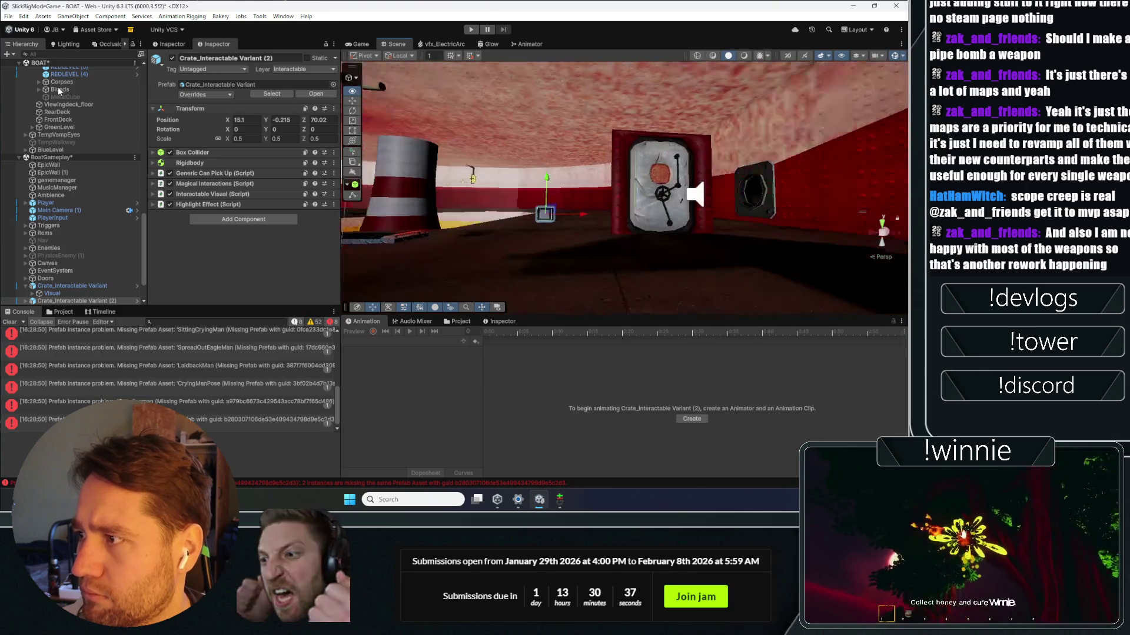
pyautogui.moveTo(765, 177)
pyautogui.mouseDown()
pyautogui.moveTo(819, 194)
pyautogui.moveTo(681, 93)
pyautogui.moveTo(237, 97)
pyautogui.moveTo(19, 125)
pyautogui.moveTo(40, 80)
pyautogui.moveTo(26, 93)
pyautogui.moveTo(34, 103)
pyautogui.moveTo(571, 118)
pyautogui.moveTo(406, 115)
pyautogui.mouseUp()
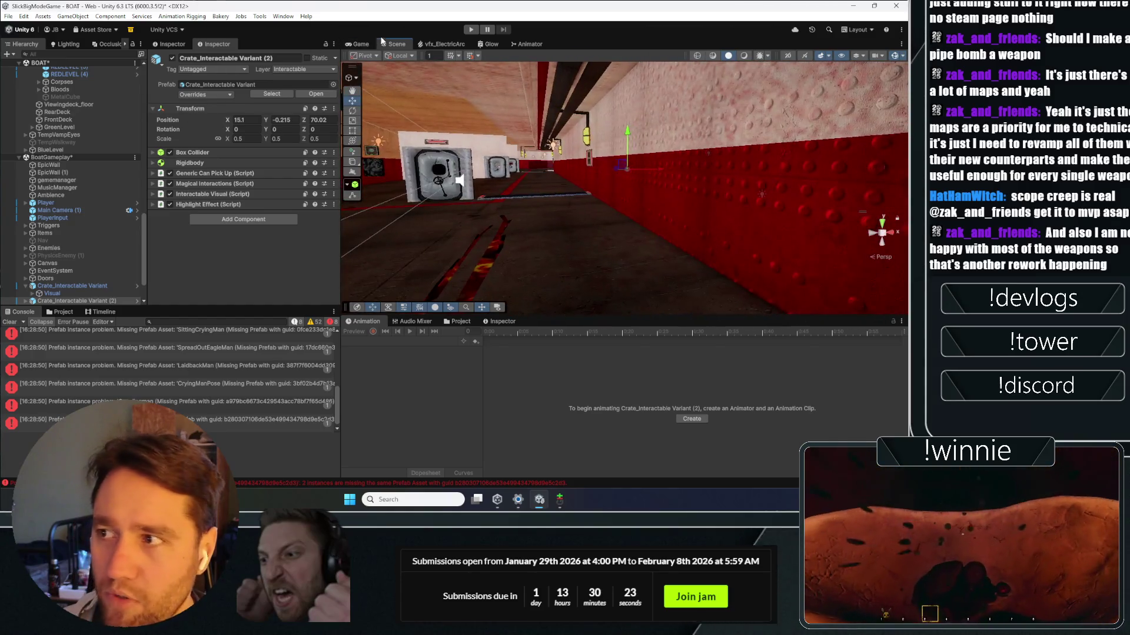
pyautogui.click(470, 29)
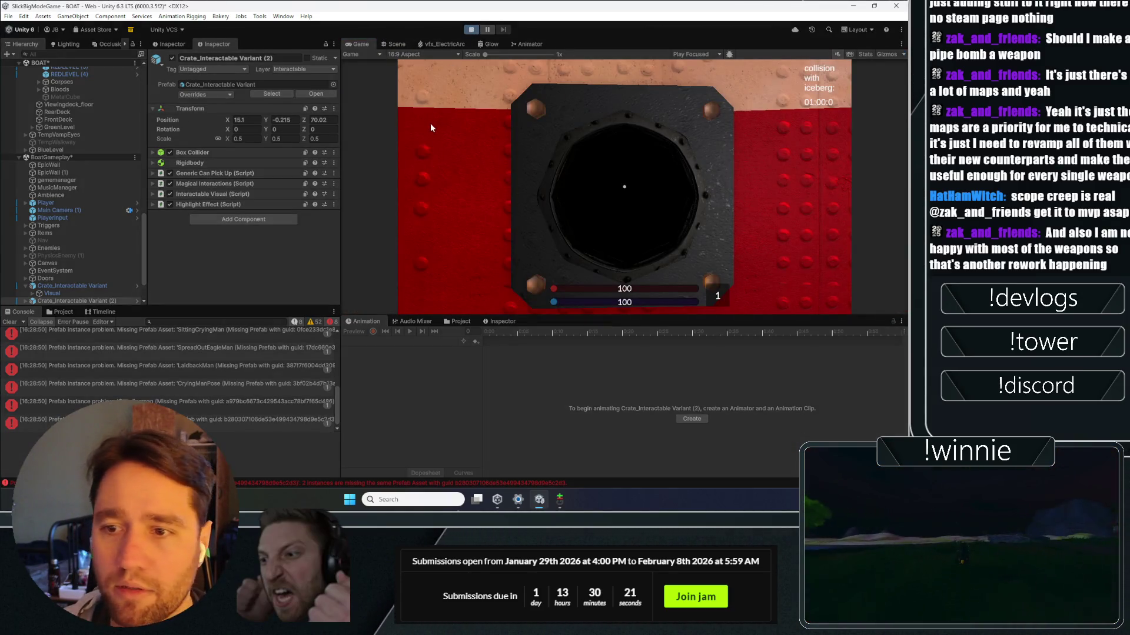
# Step: Walk to the crate, pick it up, drop it, and cast Bind to carry it
pyautogui.press('s')
pyautogui.click(448, 154)
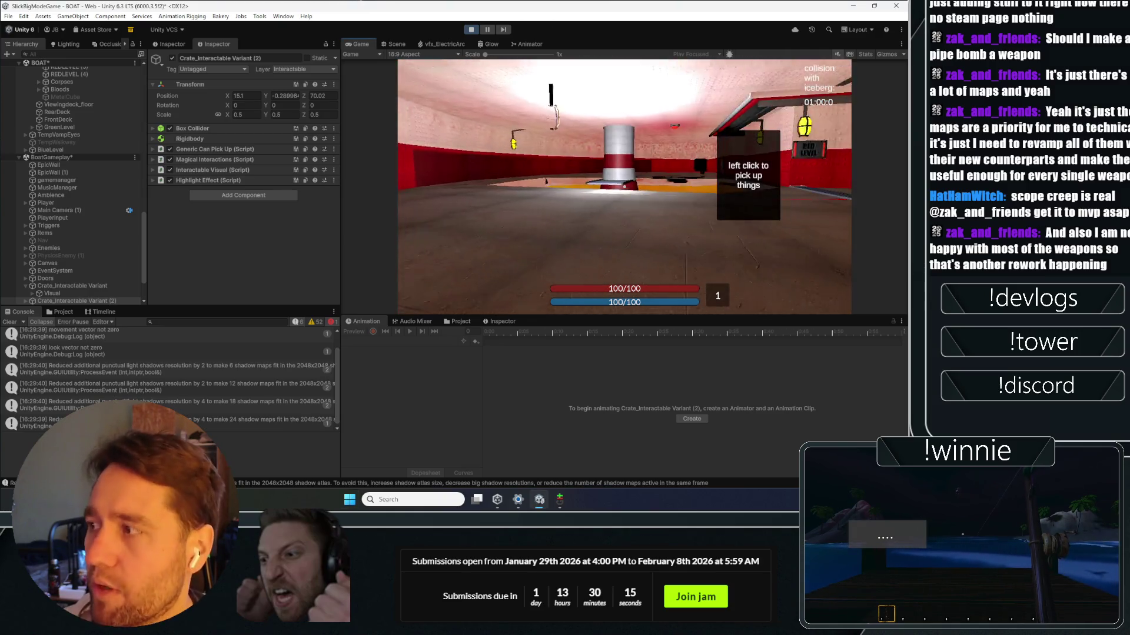
pyautogui.press('w')
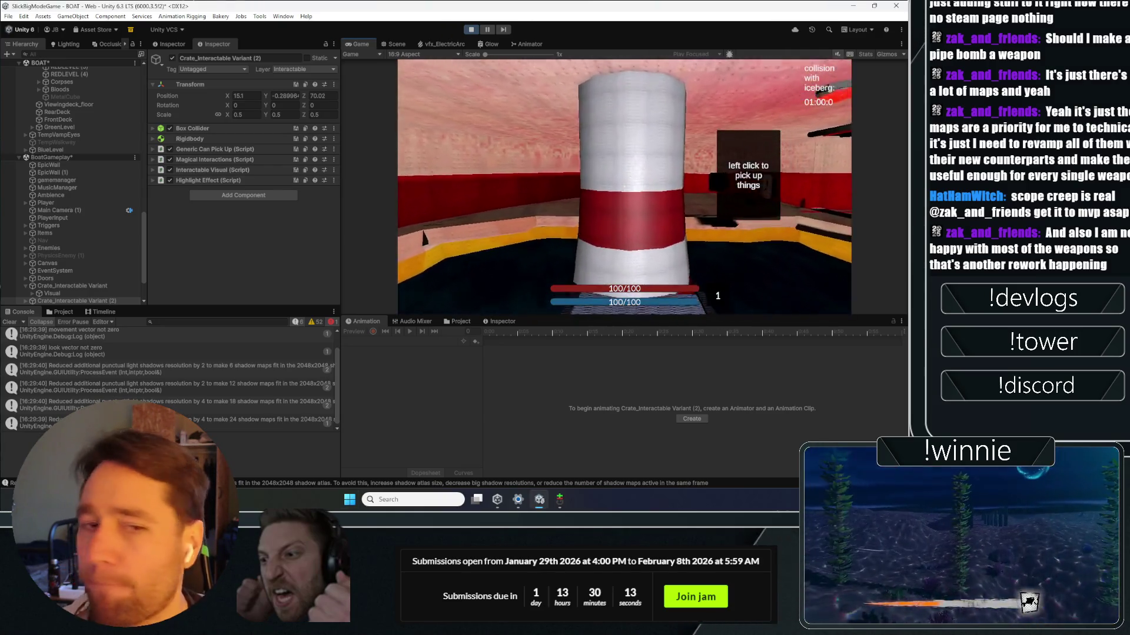
pyautogui.press('space')
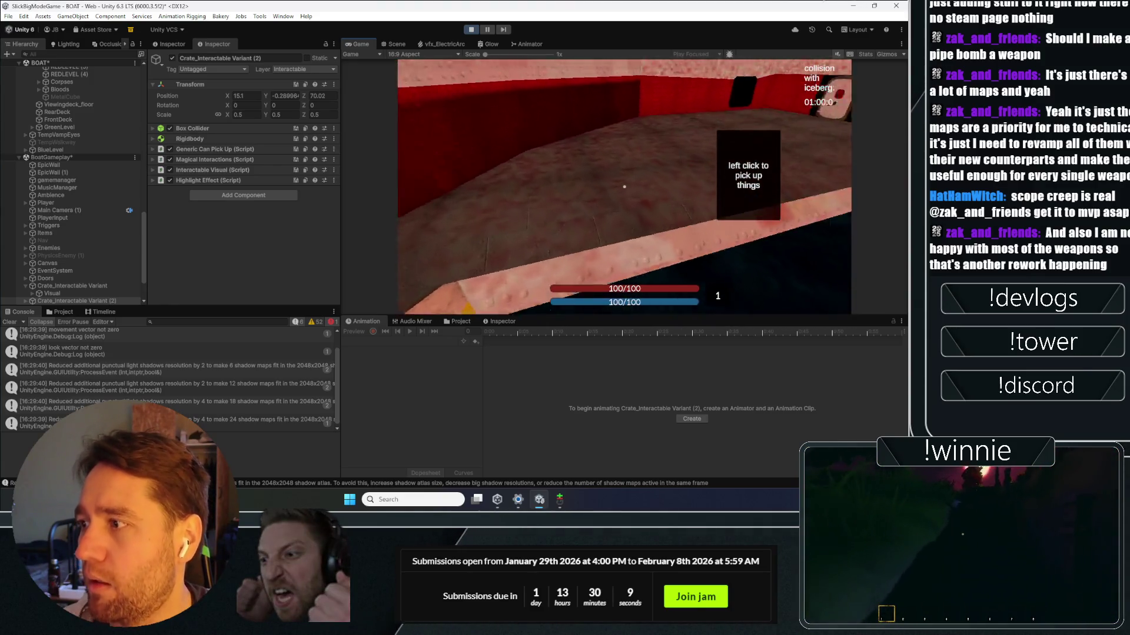
pyautogui.click(624, 186)
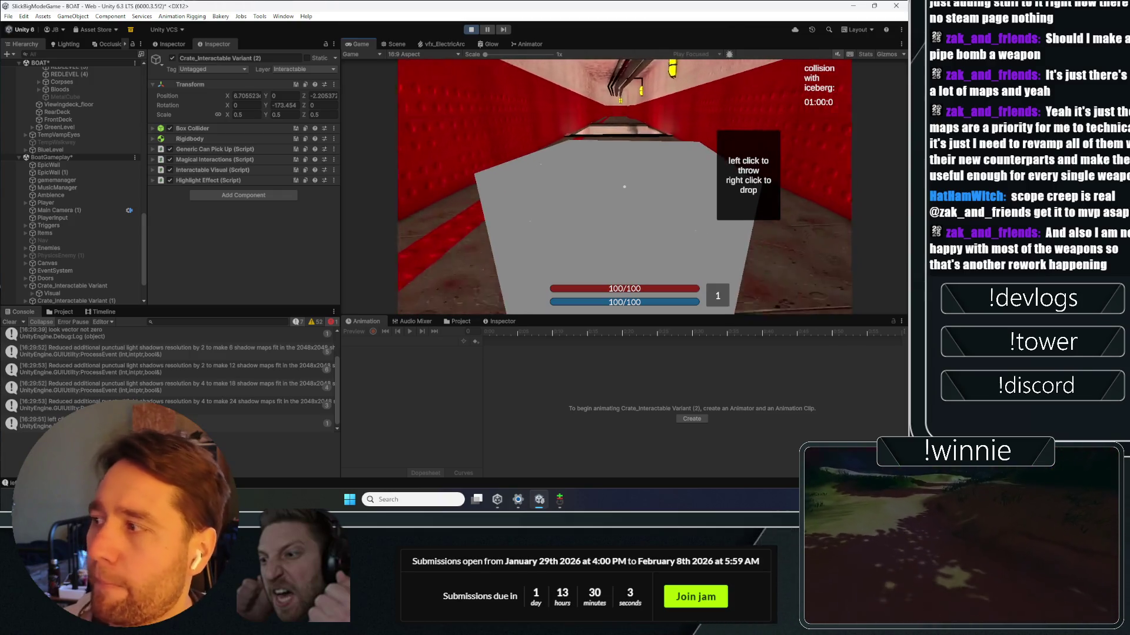
pyautogui.rightClick(625, 187)
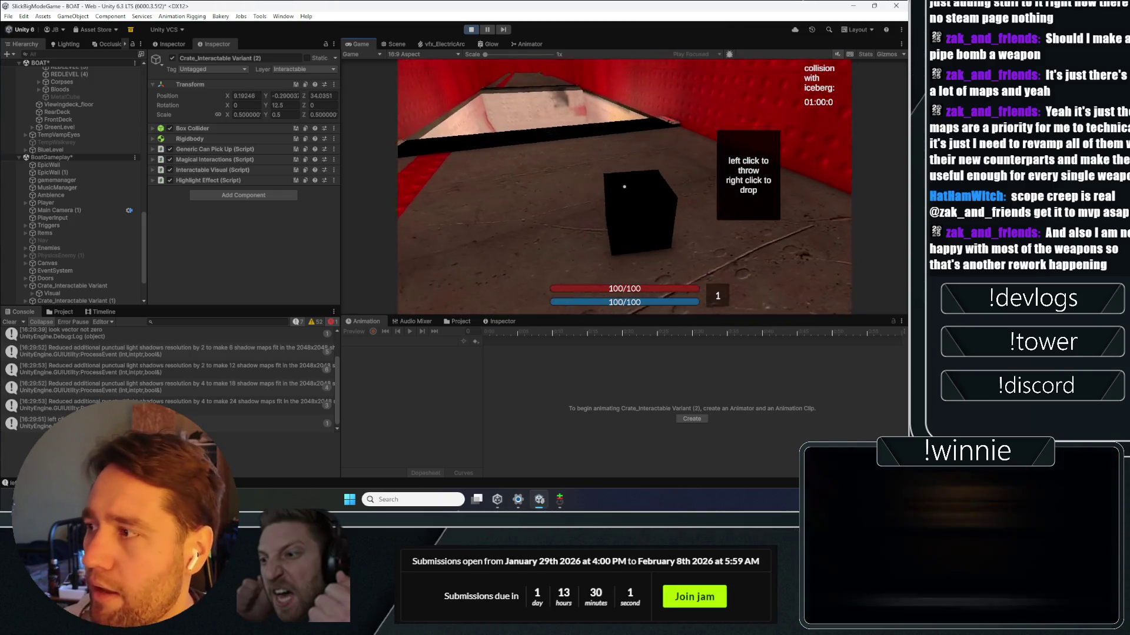
pyautogui.press('e')
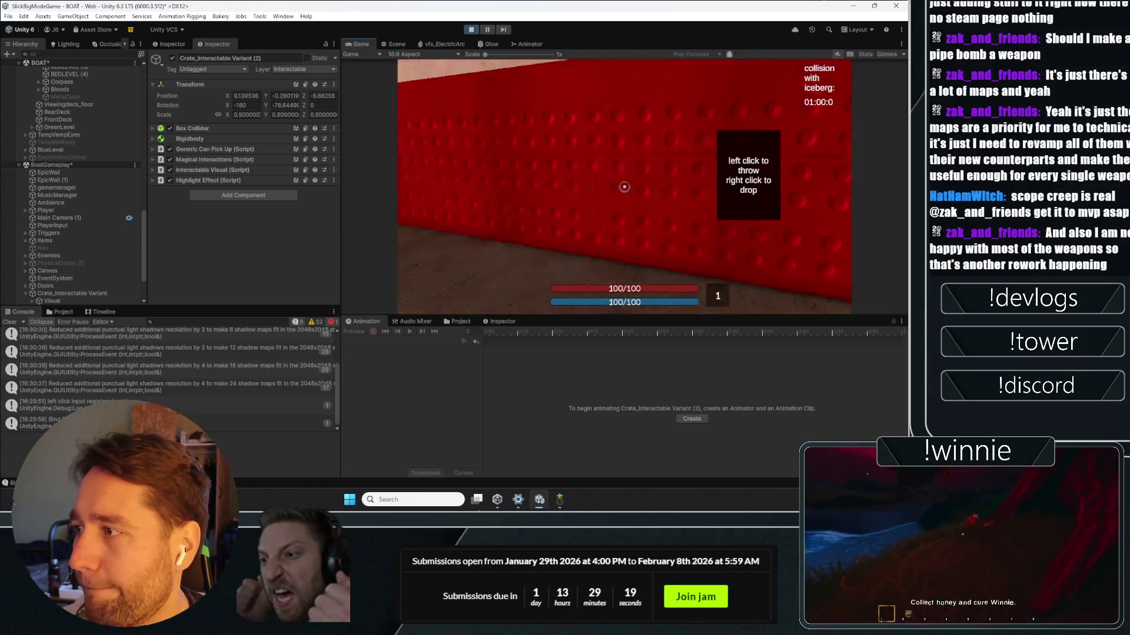
pyautogui.press('e')
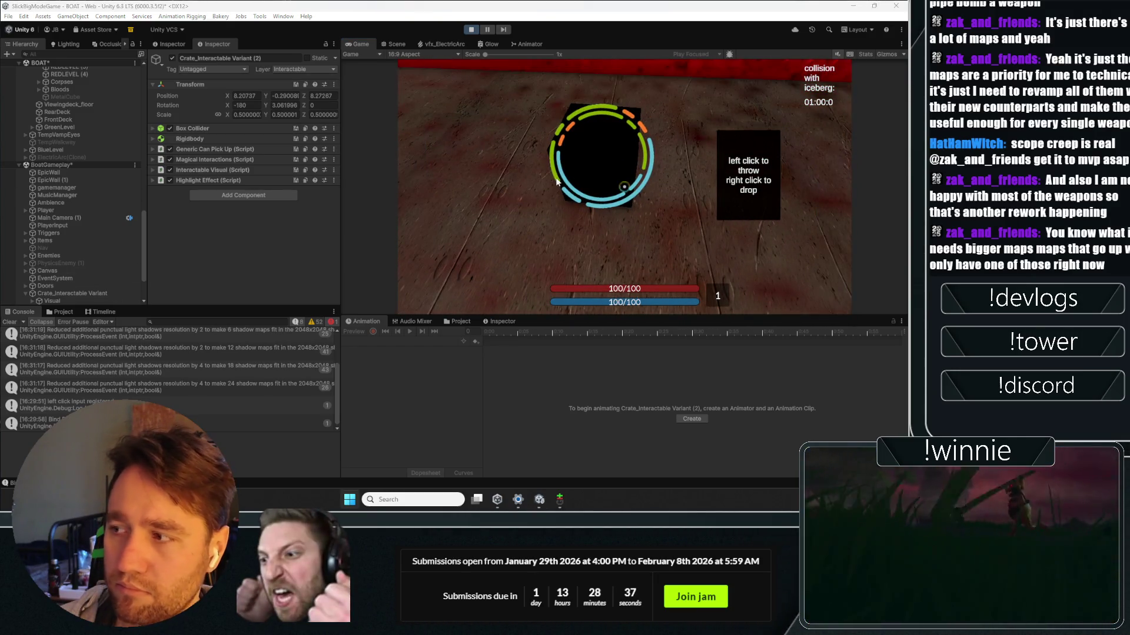
# Step: Check the carried crate's position in the Scene view, briefly returning to the game
pyautogui.click(398, 44)
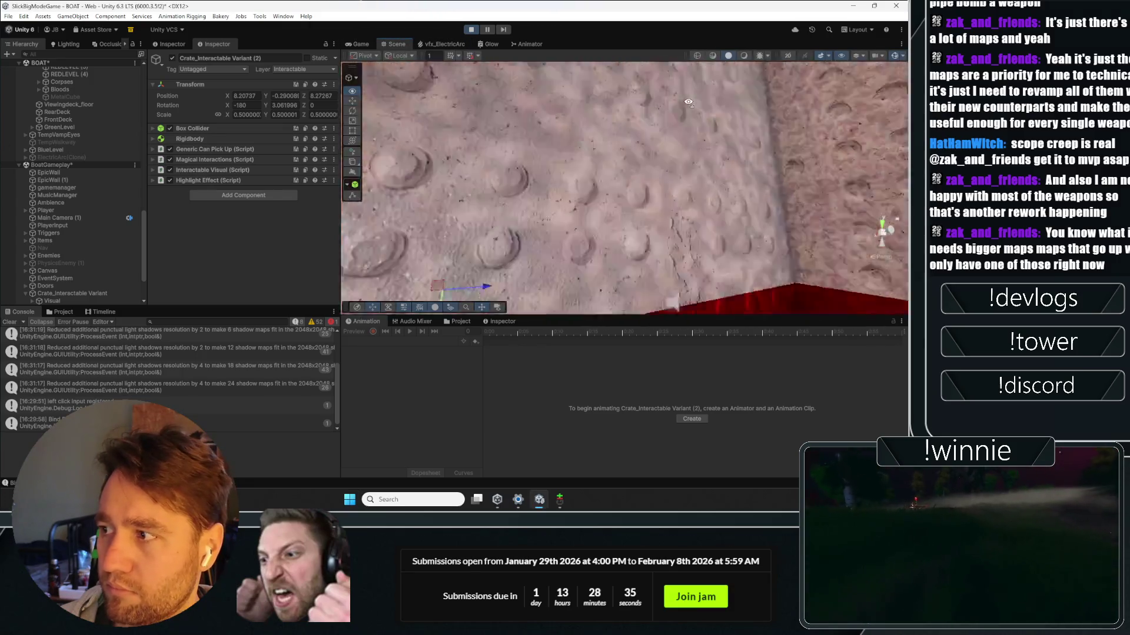
pyautogui.press('w')
pyautogui.click(361, 44)
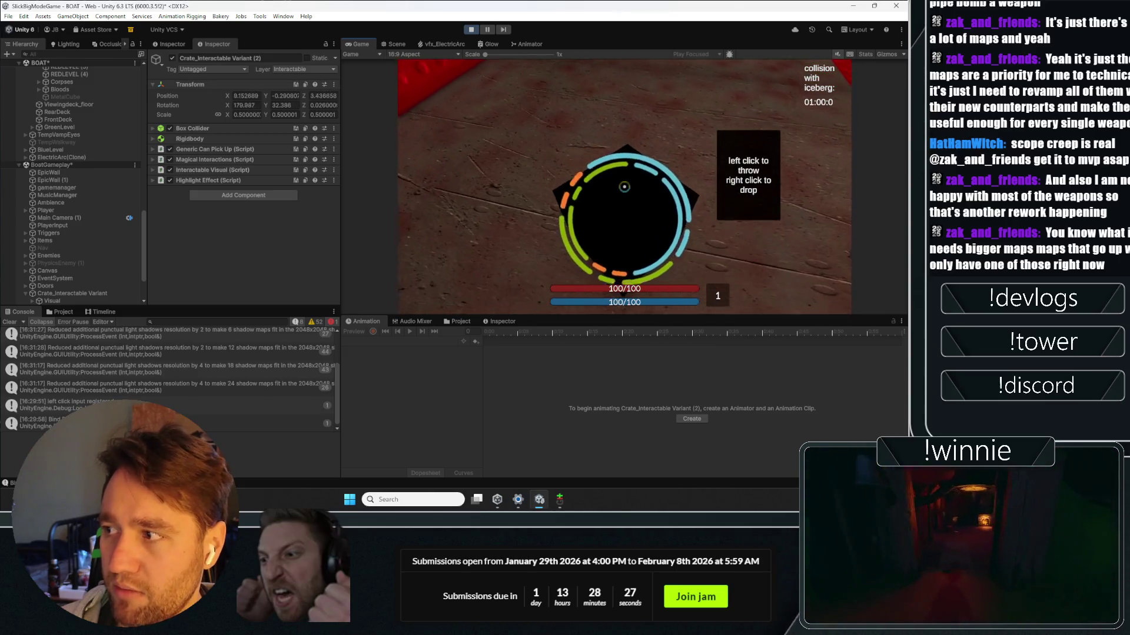
pyautogui.scroll(-3, 62, 214)
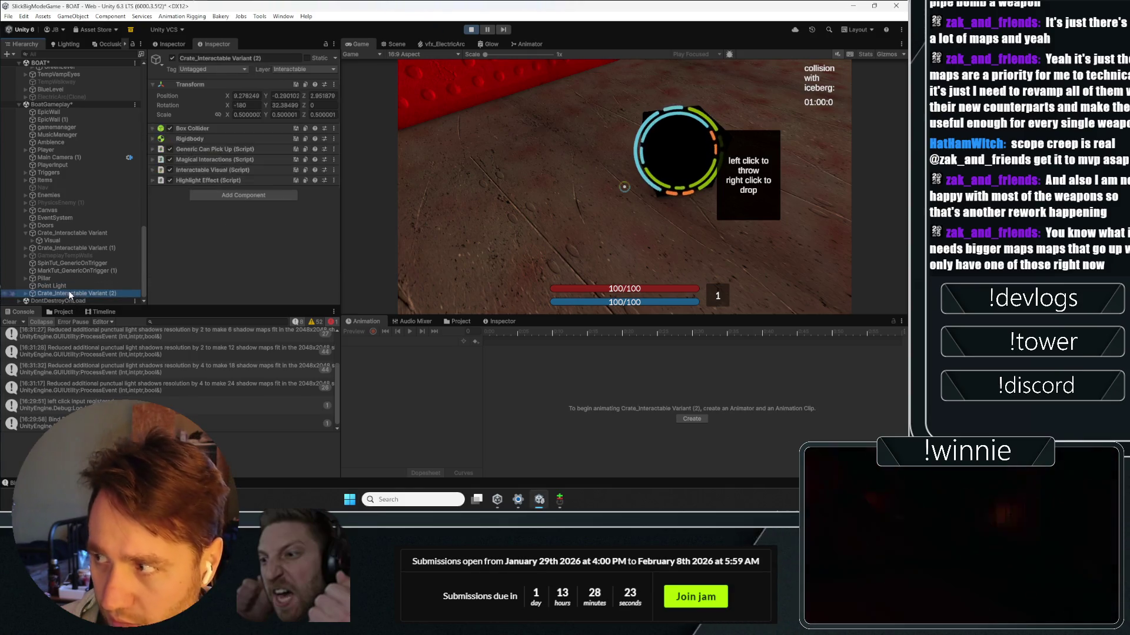
pyautogui.click(393, 44)
# Step: Frame the crate, expand Magical Interactions, enter .1 and throw the crate twice
pyautogui.press('f')
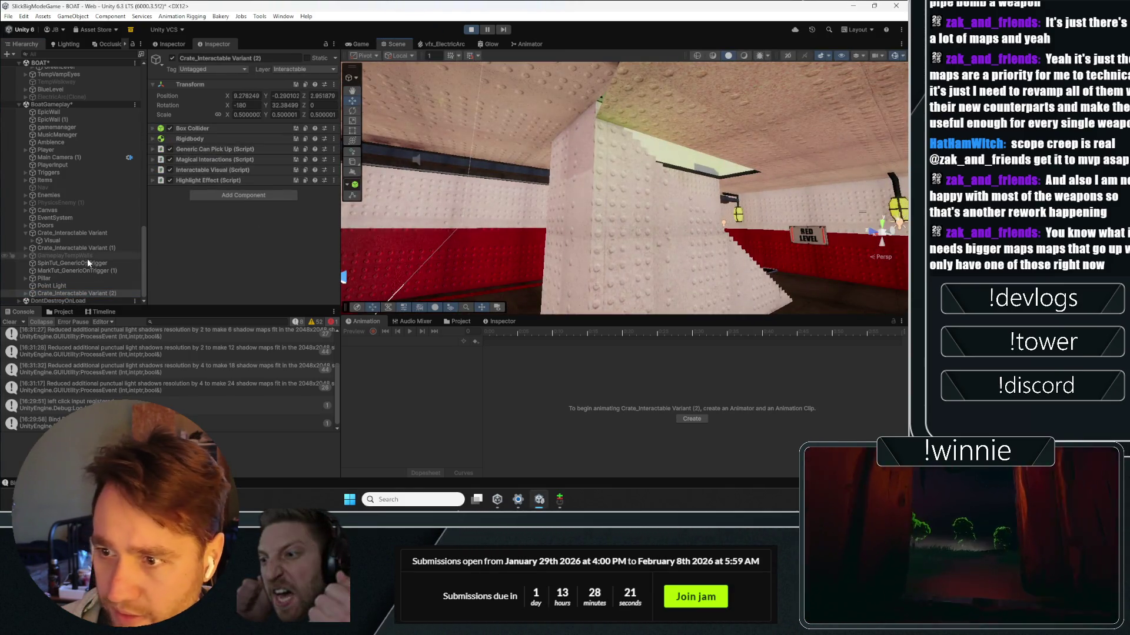
pyautogui.press('f')
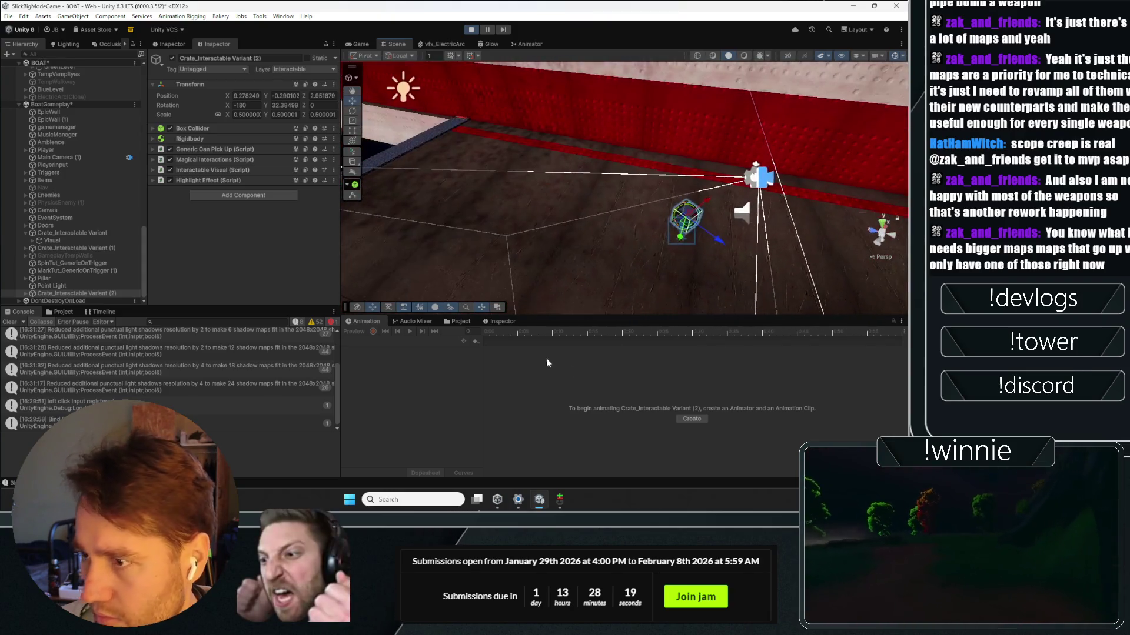
pyautogui.click(210, 159)
pyautogui.scroll(-5, 194, 214)
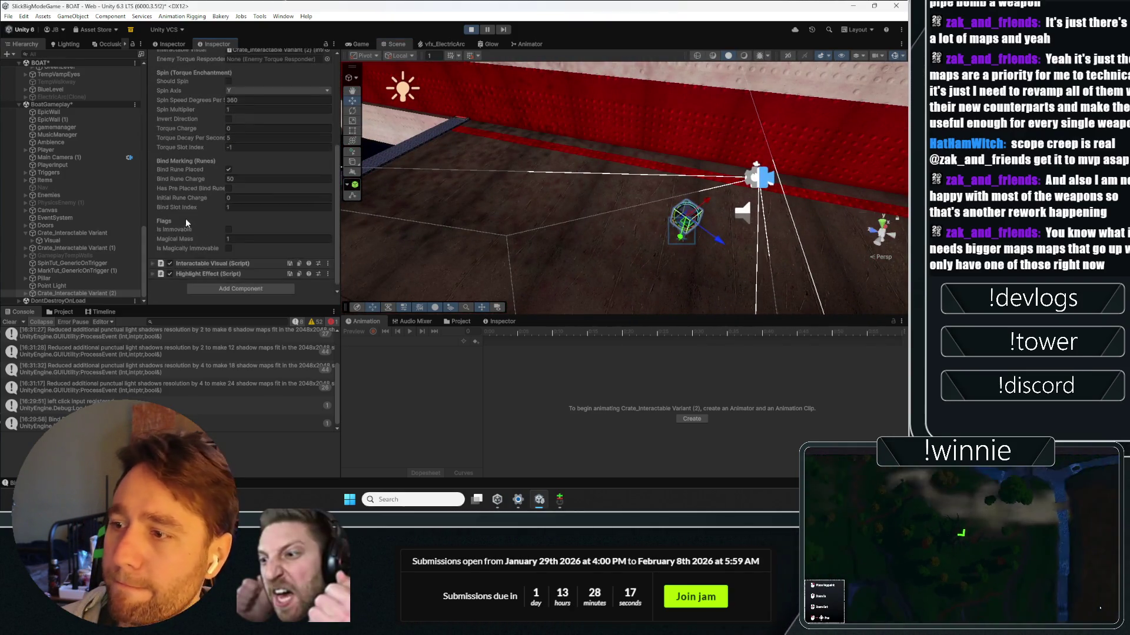
pyautogui.write('.1')
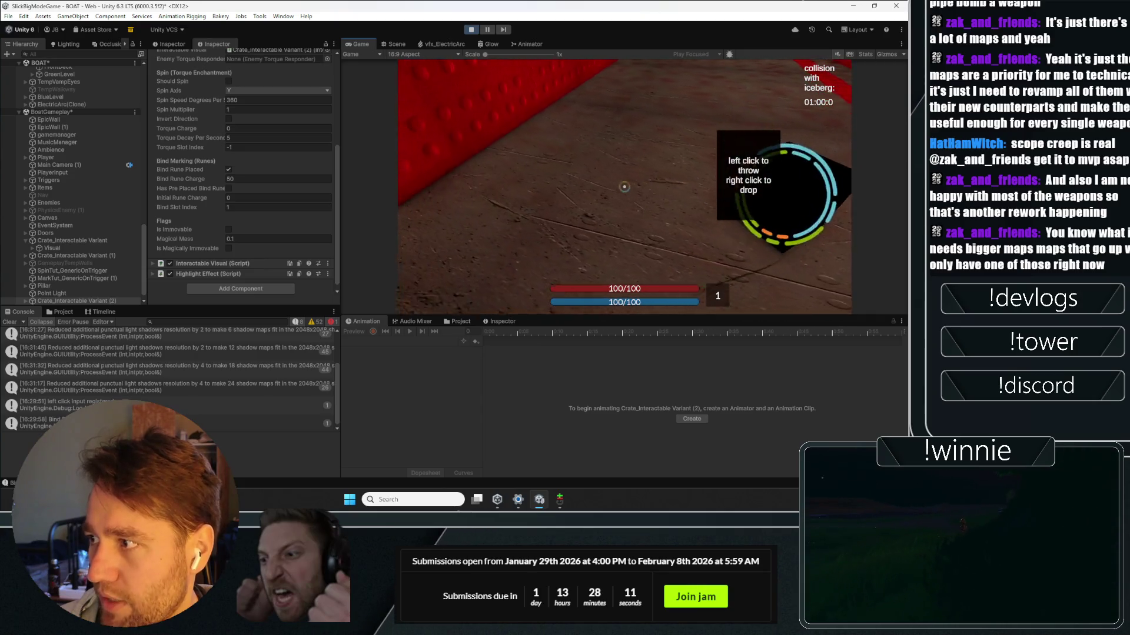
pyautogui.click(624, 187)
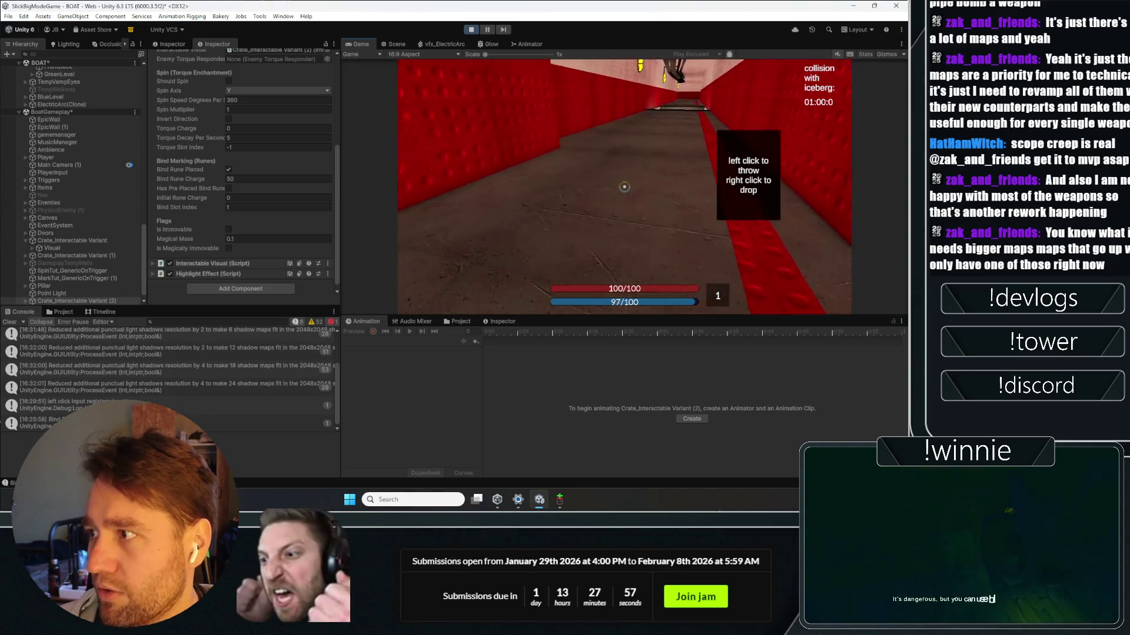
pyautogui.click(624, 186)
pyautogui.write('1')
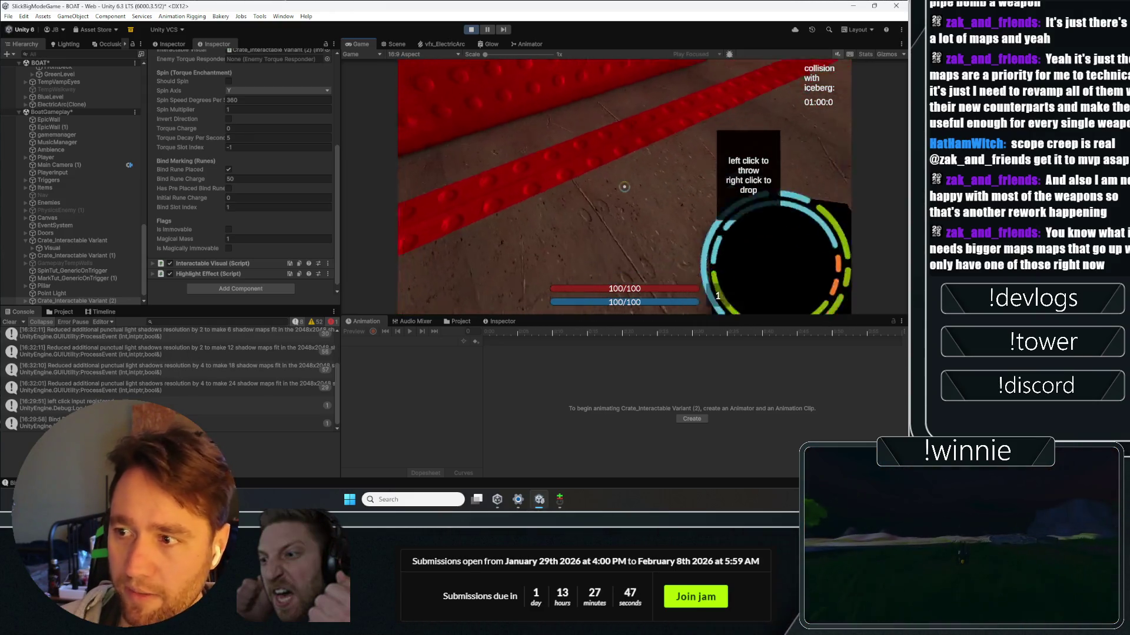
# Step: Set Magical Mass to 0.1, throw the lighter crate, then revert it to 1
pyautogui.write('0.1')
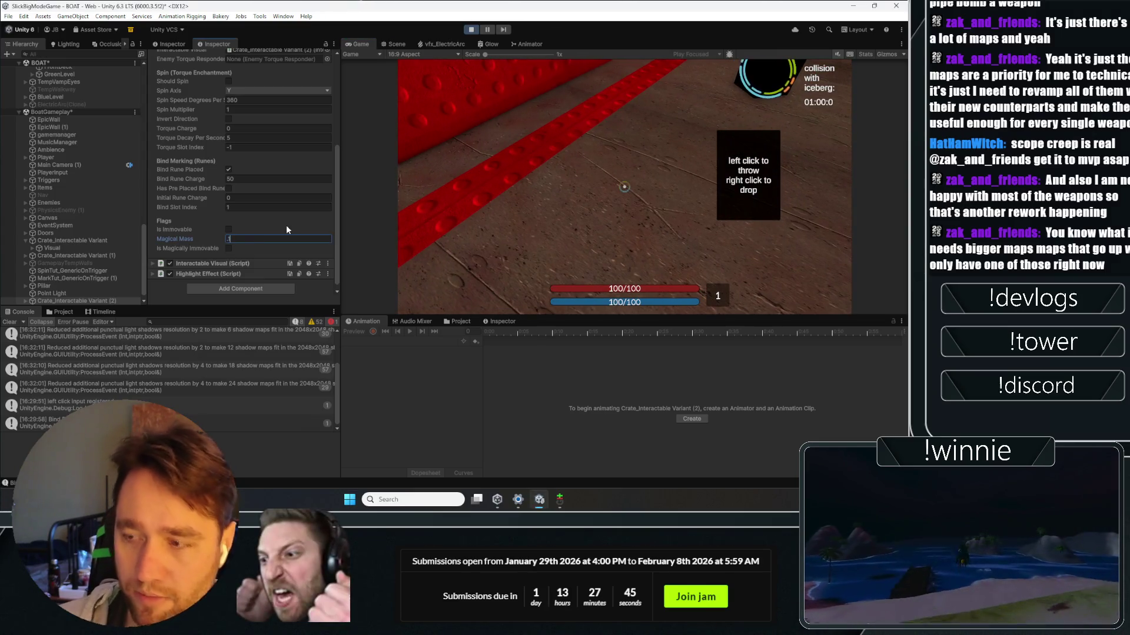
pyautogui.press('Return')
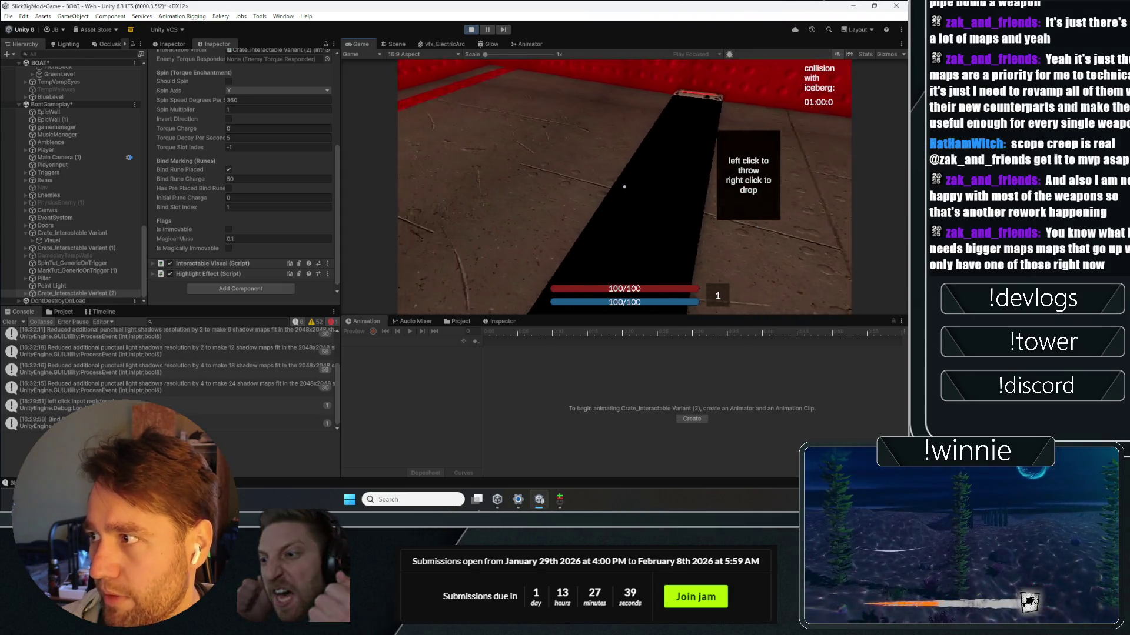
pyautogui.click(624, 186)
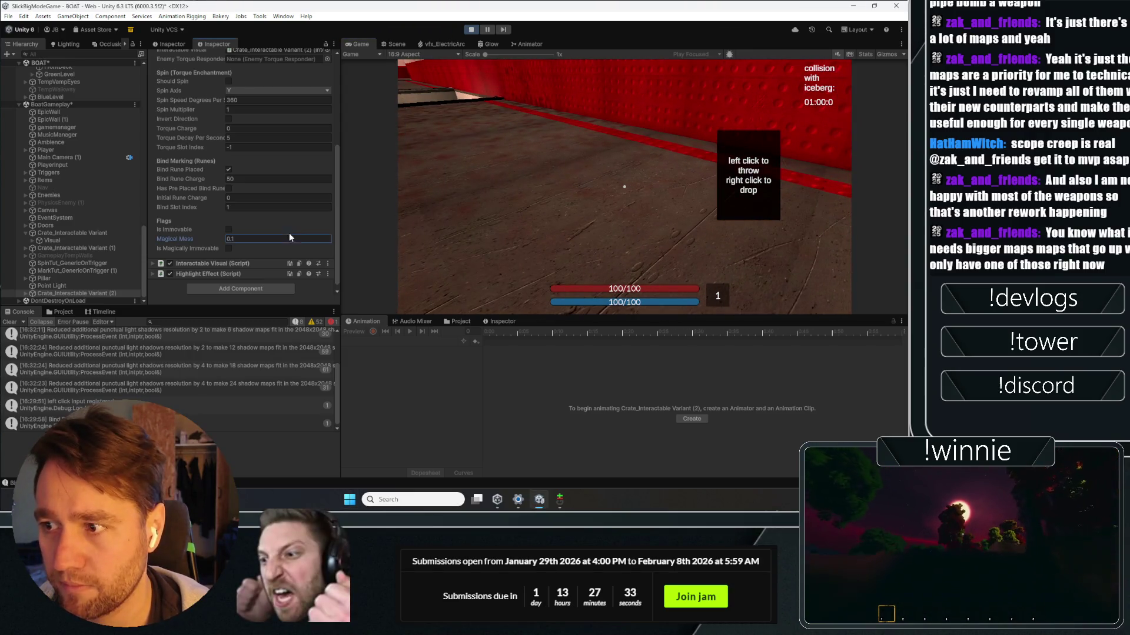
pyautogui.click(530, 177)
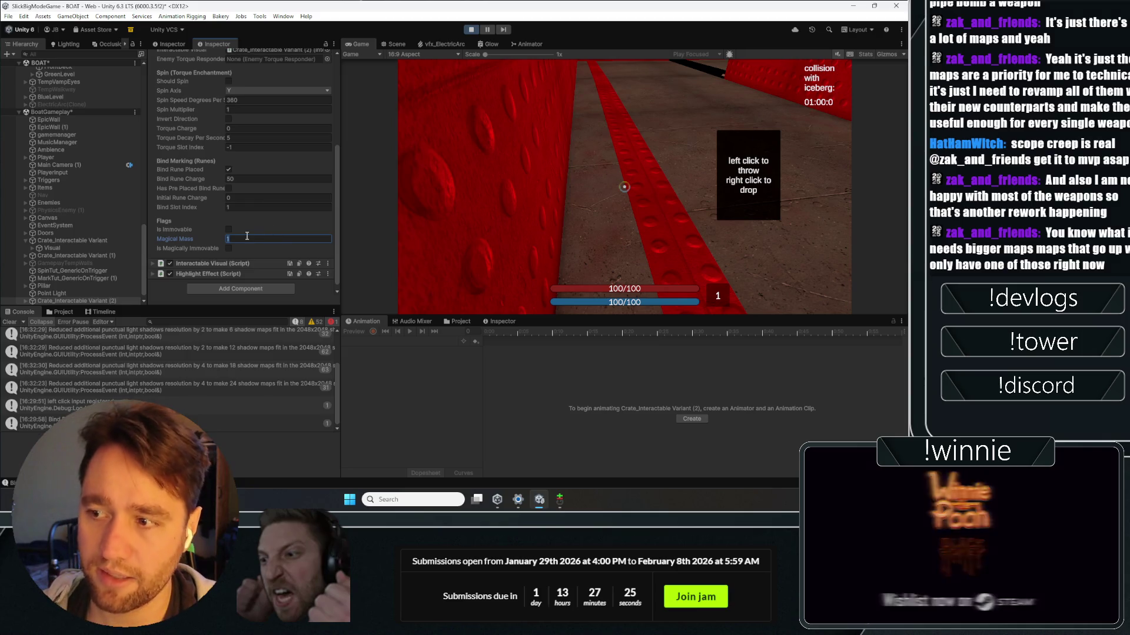
# Step: Enter Magical Mass 0.1, throw the crate during play, then stop play mode
pyautogui.write('0.1')
pyautogui.click(471, 206)
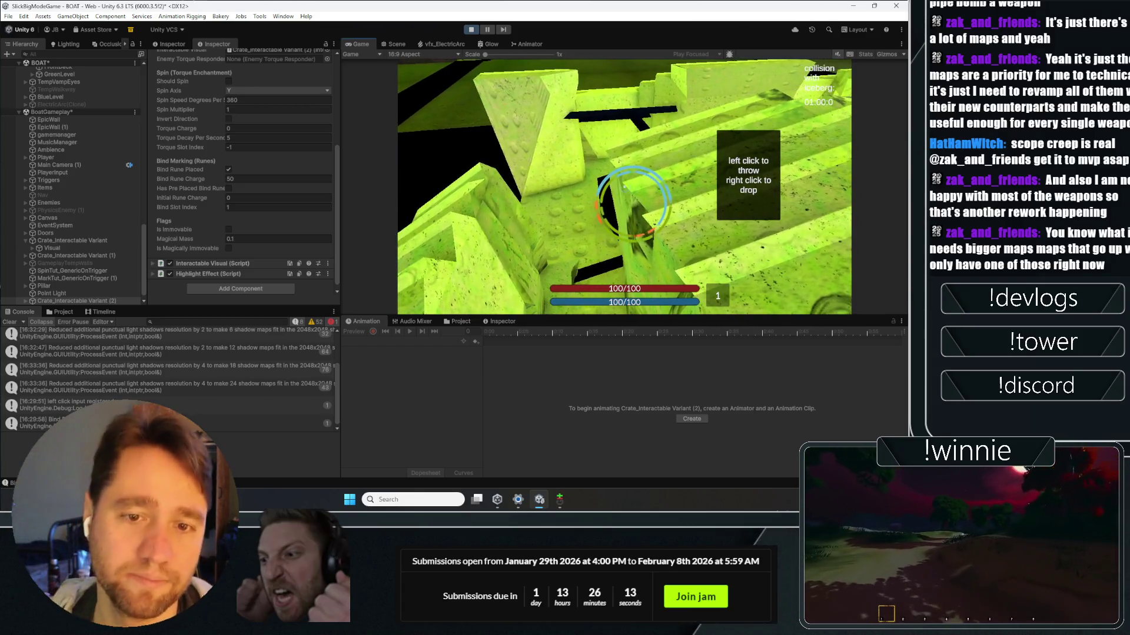
pyautogui.click(471, 29)
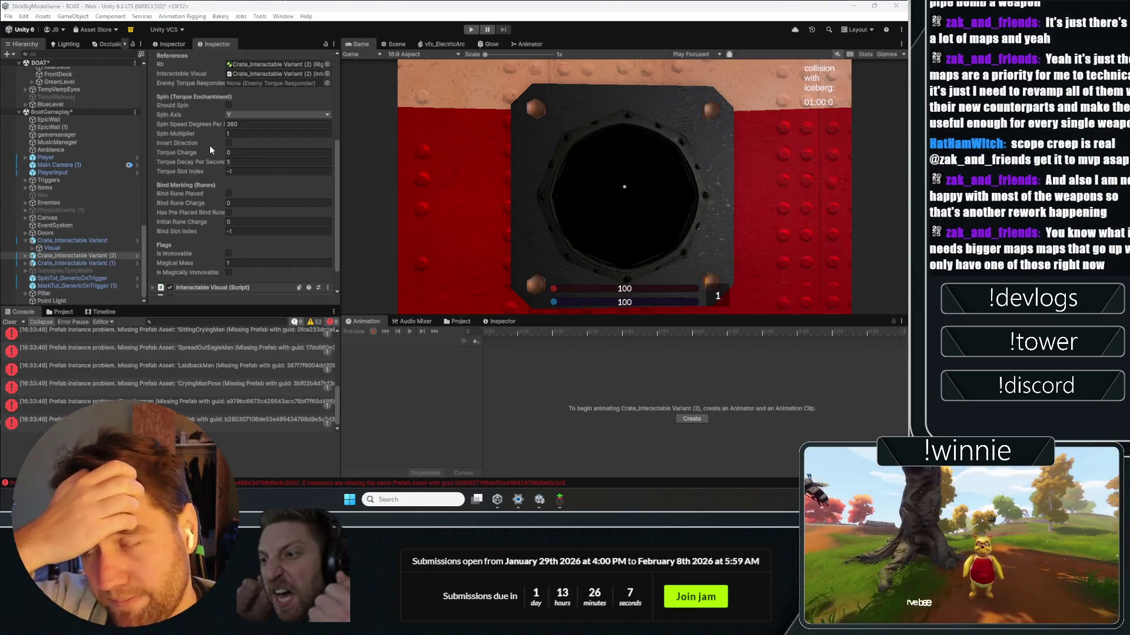
# Step: Clear the Console, play-test picking up the crate and activating a bind rune, then stop
pyautogui.click(9, 323)
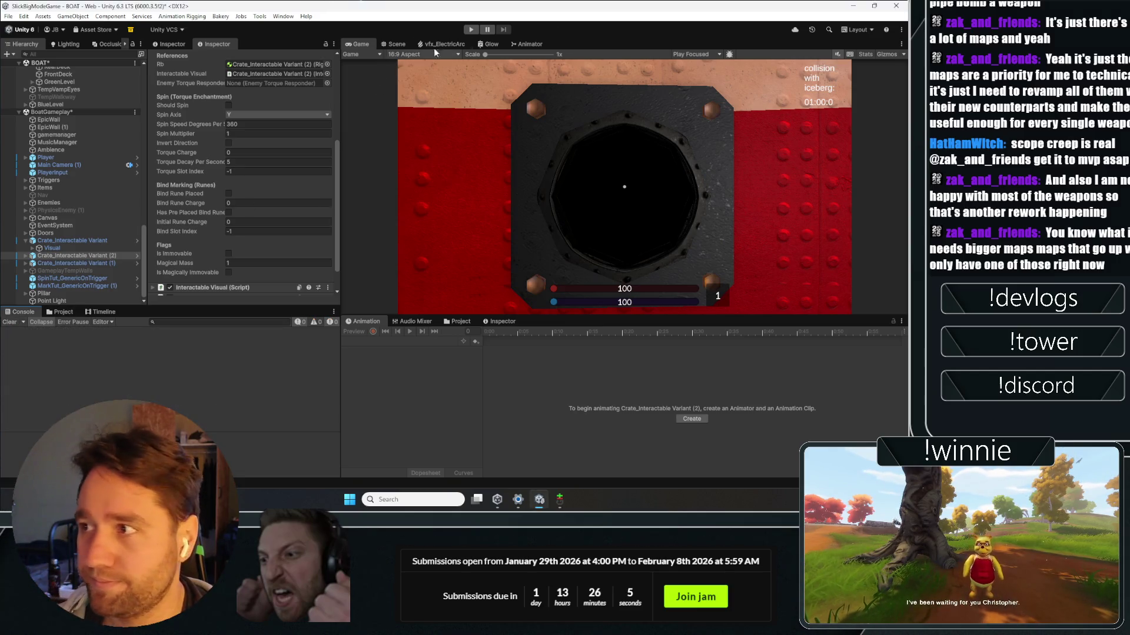
pyautogui.click(471, 29)
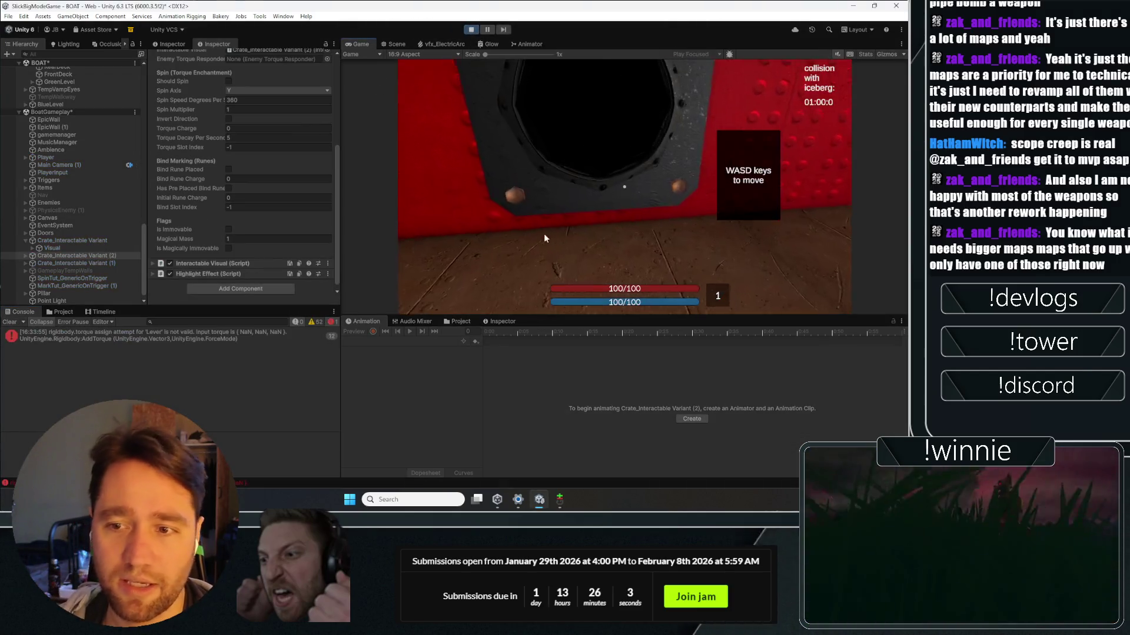
pyautogui.click(624, 187)
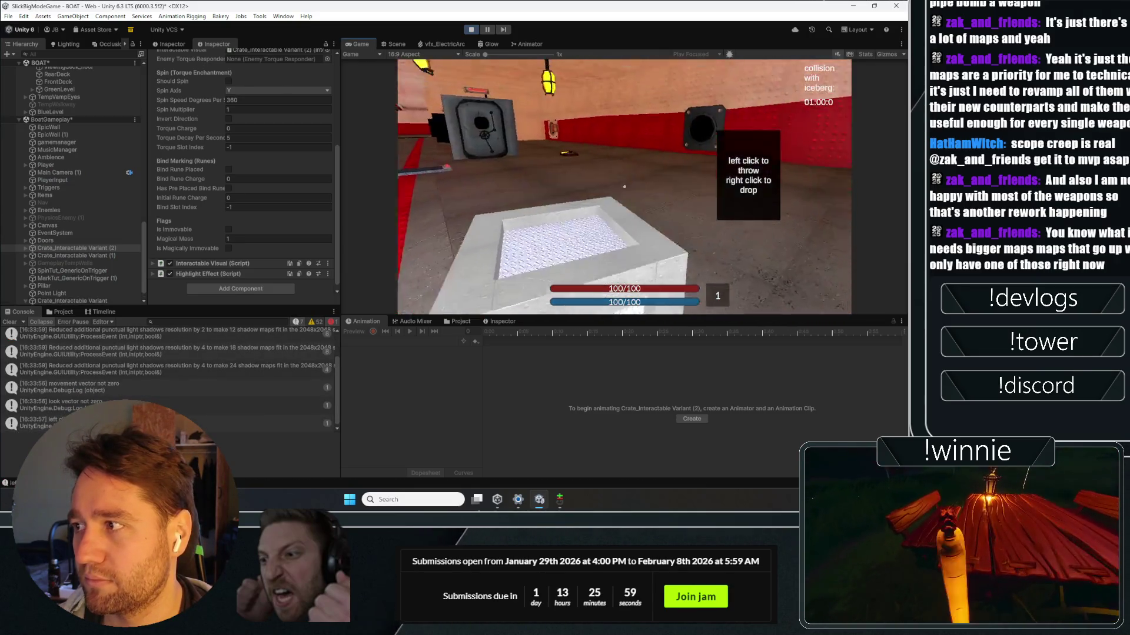
pyautogui.press('w')
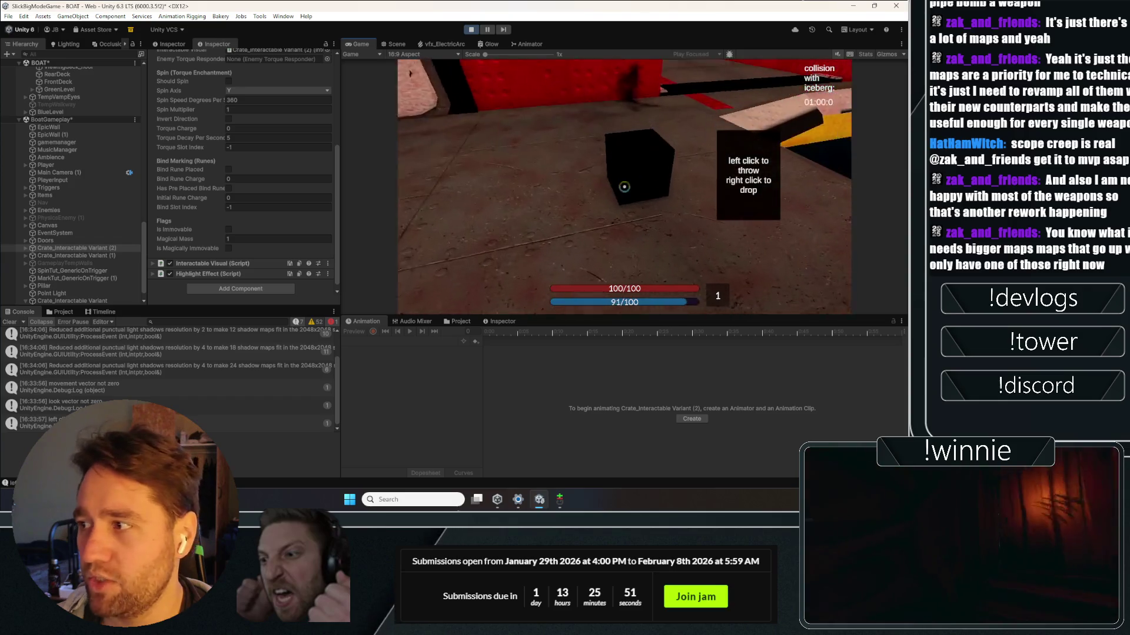
pyautogui.click(625, 187)
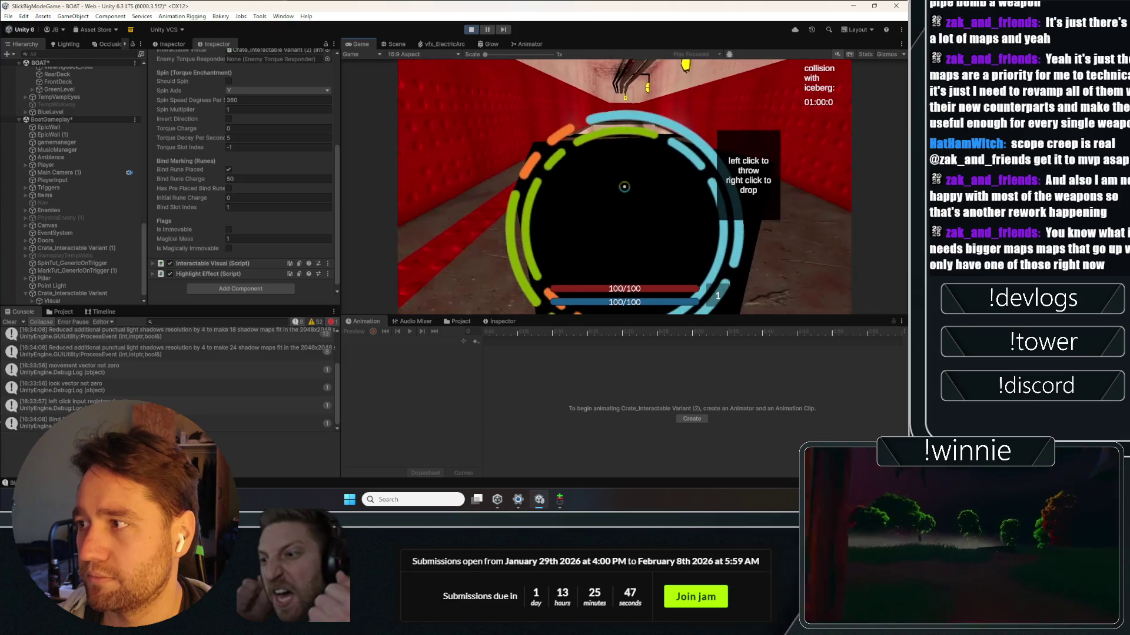
pyautogui.click(624, 187)
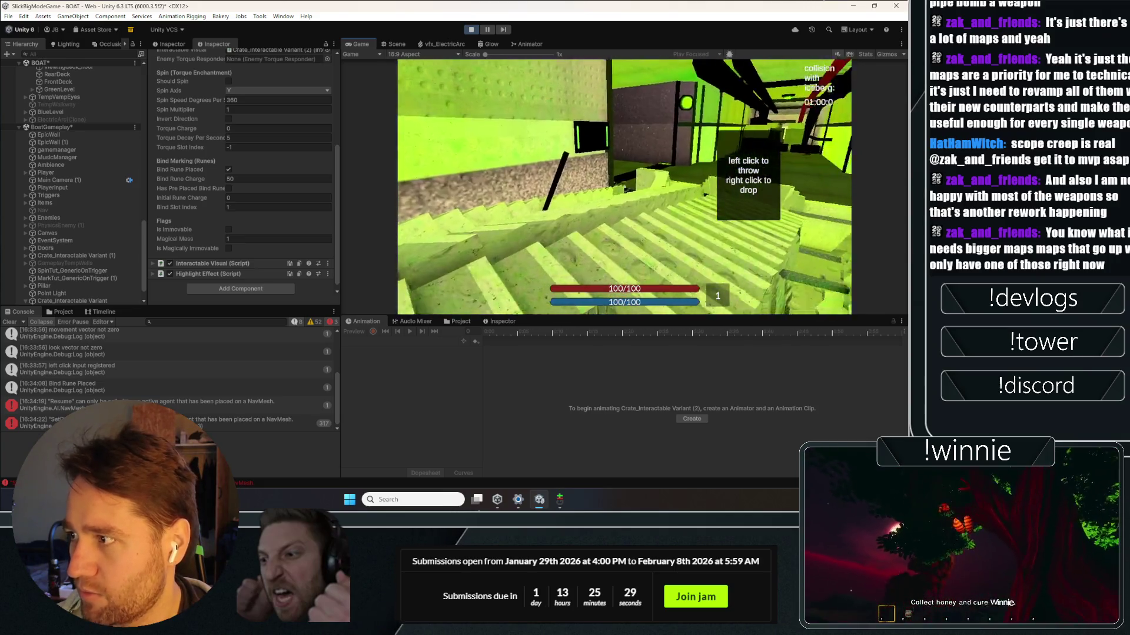
pyautogui.click(474, 32)
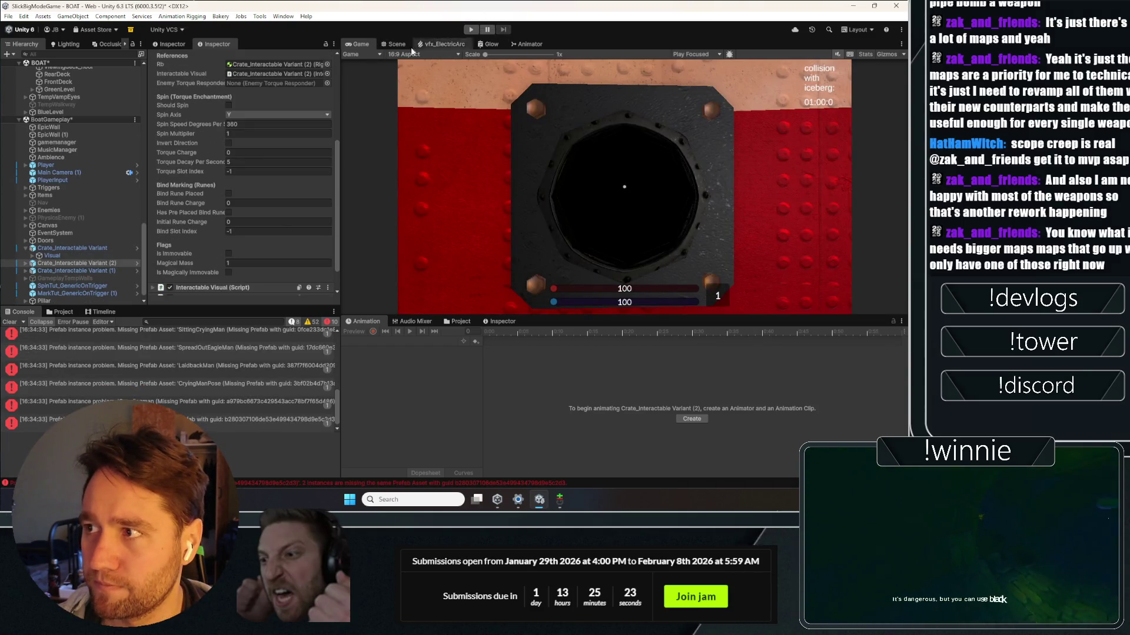
# Step: Frame the Player in the Scene view and move it into the green-walled room
pyautogui.click(46, 165)
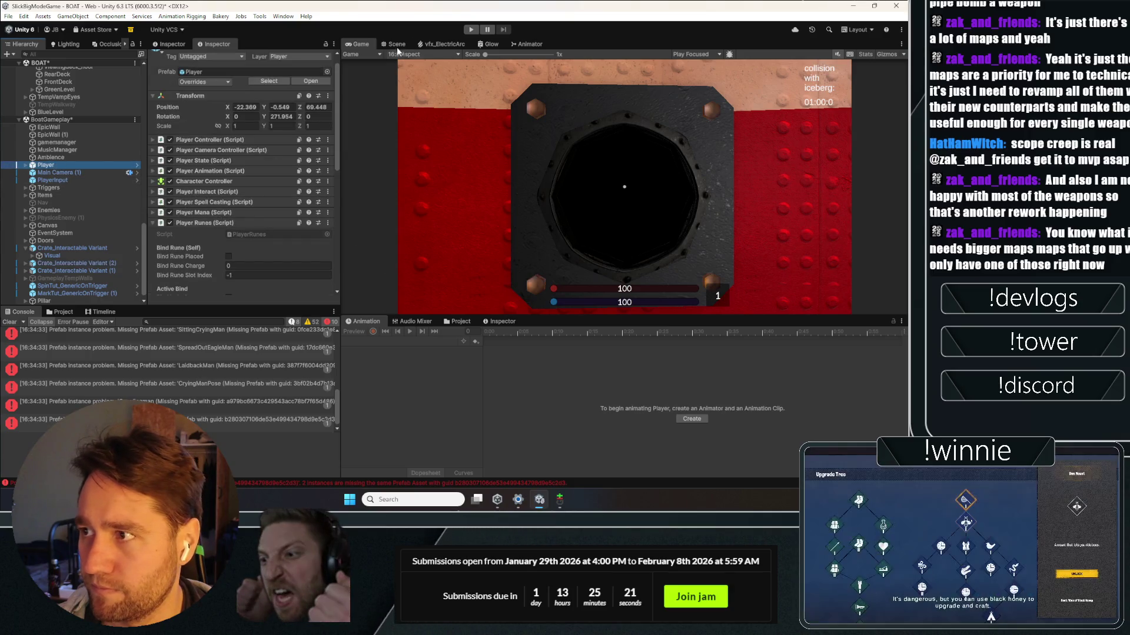
pyautogui.click(394, 44)
pyautogui.press('f')
pyautogui.scroll(-5, 604, 236)
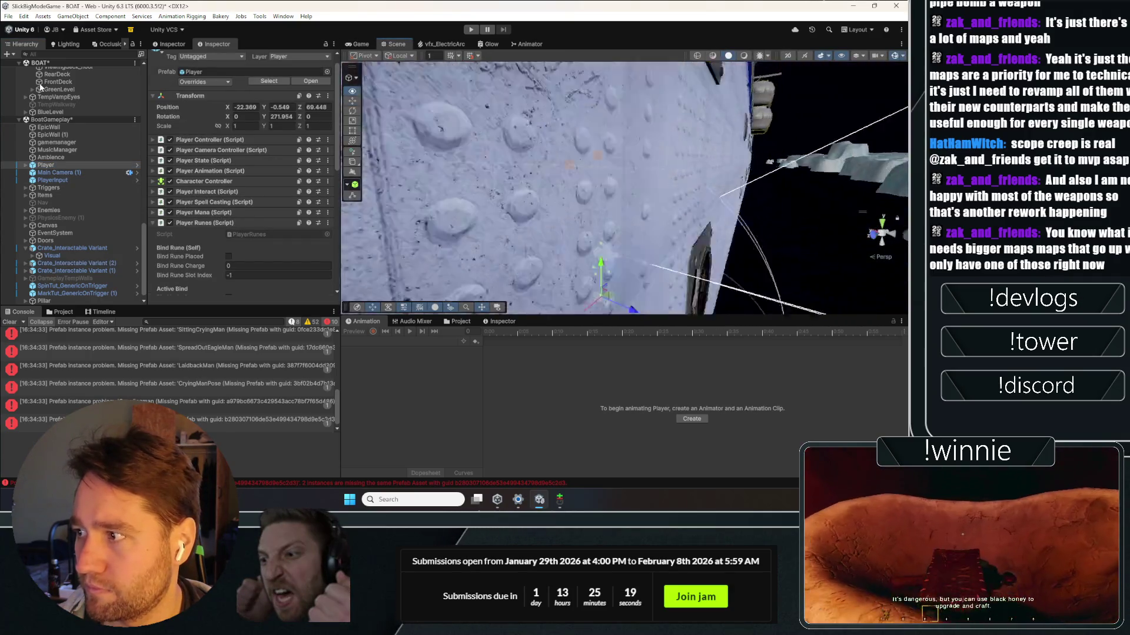
pyautogui.moveTo(529, 118)
pyautogui.mouseDown()
pyautogui.moveTo(516, 70)
pyautogui.moveTo(364, 116)
pyautogui.moveTo(529, 159)
pyautogui.mouseUp()
pyautogui.moveTo(250, 108)
pyautogui.mouseDown()
pyautogui.moveTo(282, 65)
pyautogui.moveTo(256, 100)
pyautogui.moveTo(263, 66)
pyautogui.moveTo(253, 108)
pyautogui.moveTo(265, 82)
pyautogui.moveTo(642, 136)
pyautogui.mouseUp()
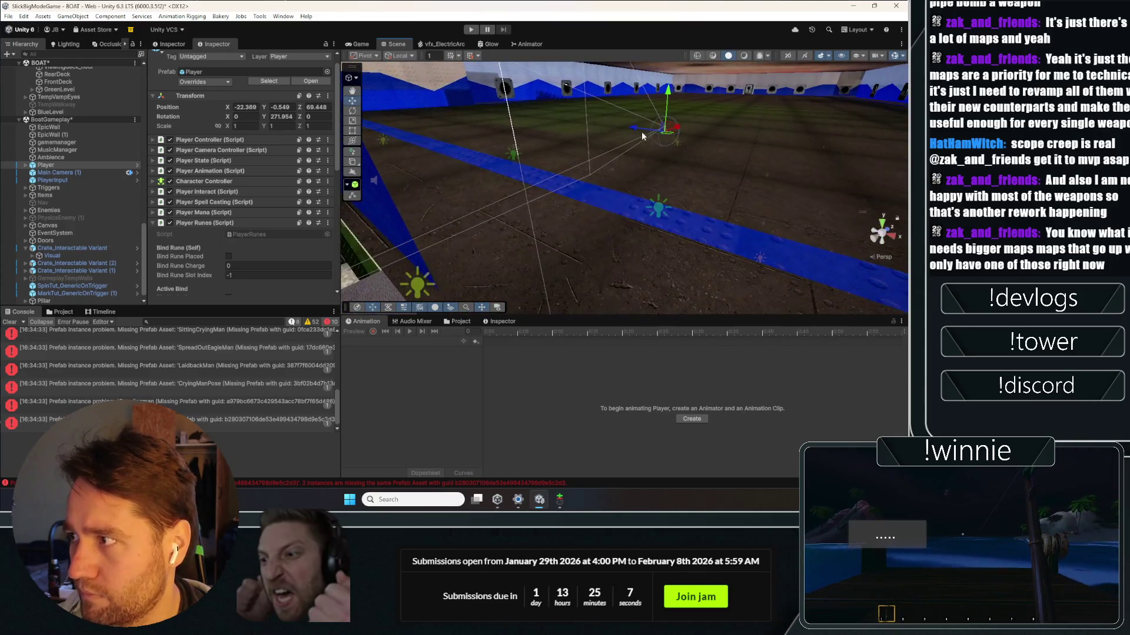
pyautogui.moveTo(596, 281)
pyautogui.mouseDown()
pyautogui.moveTo(705, 281)
pyautogui.moveTo(741, 260)
pyautogui.mouseUp()
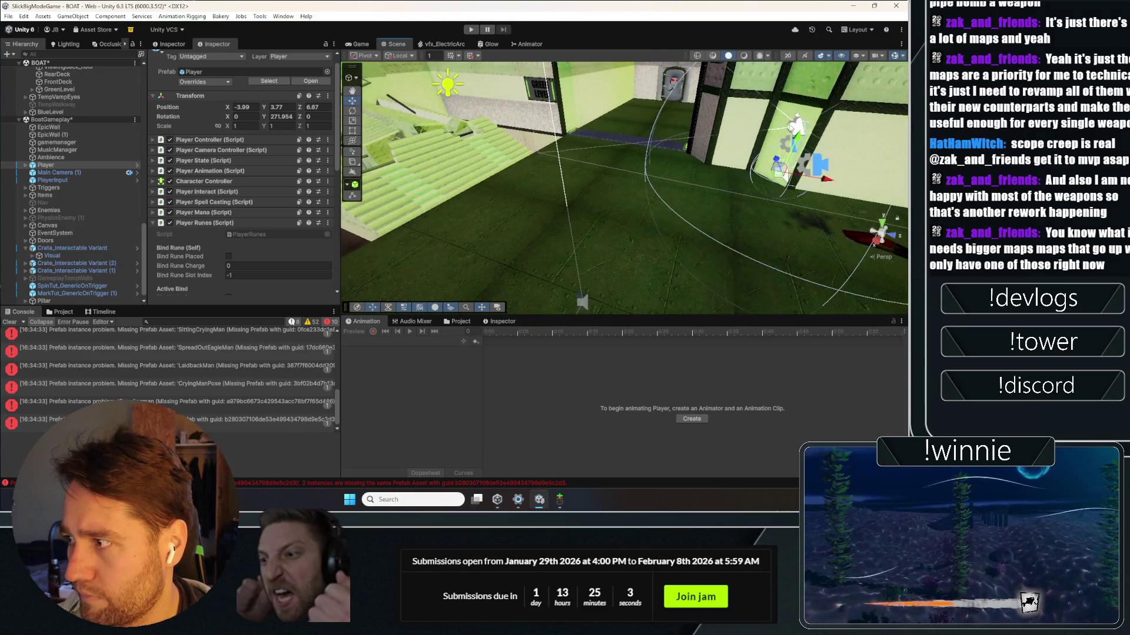
# Step: Rotate the Player to a heading of 183.147
pyautogui.press('e')
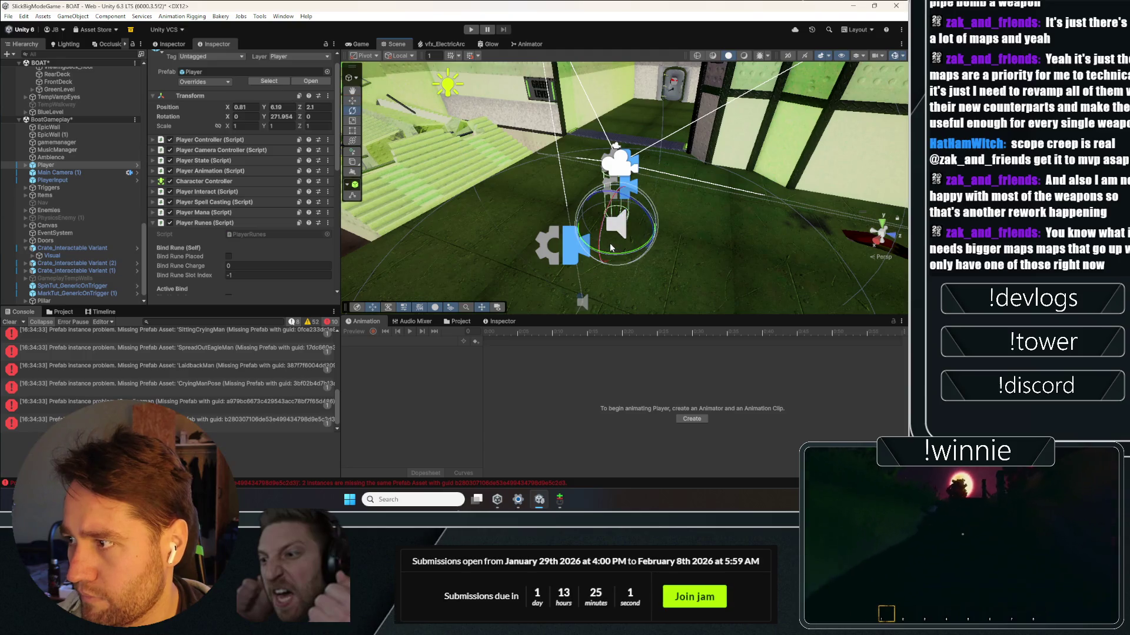
pyautogui.moveTo(609, 242); pyautogui.dragTo(751, 240)
pyautogui.moveTo(620, 232); pyautogui.dragTo(128, 199)
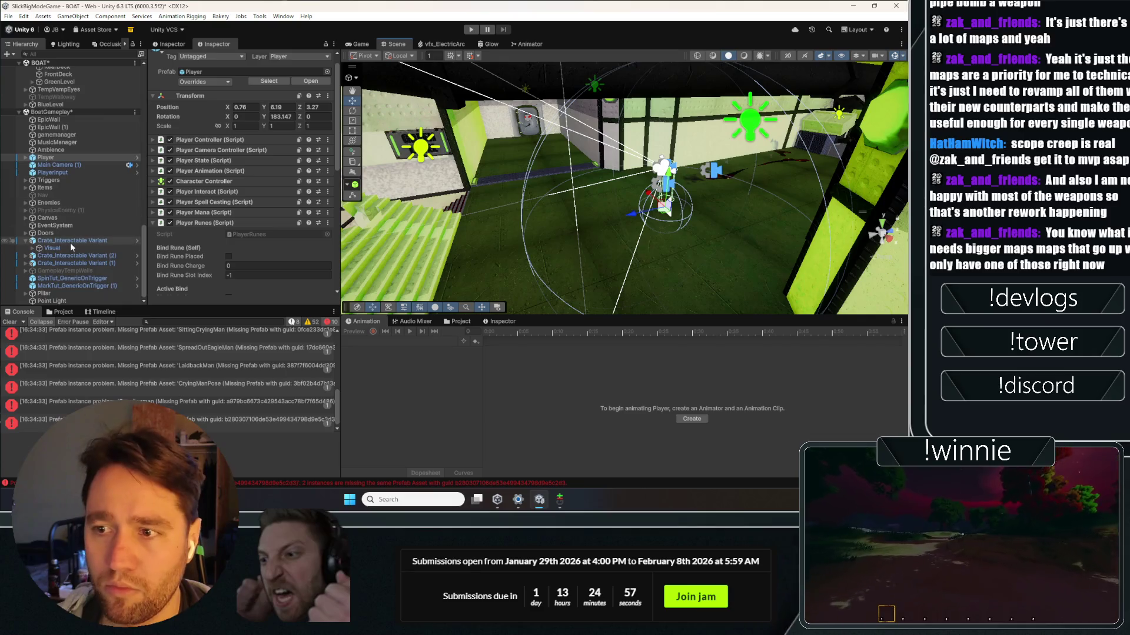
# Step: Drag a new Crate_Interactable Variant prefab from PickUps onto the green room floor, then show the game view
pyautogui.click(70, 242)
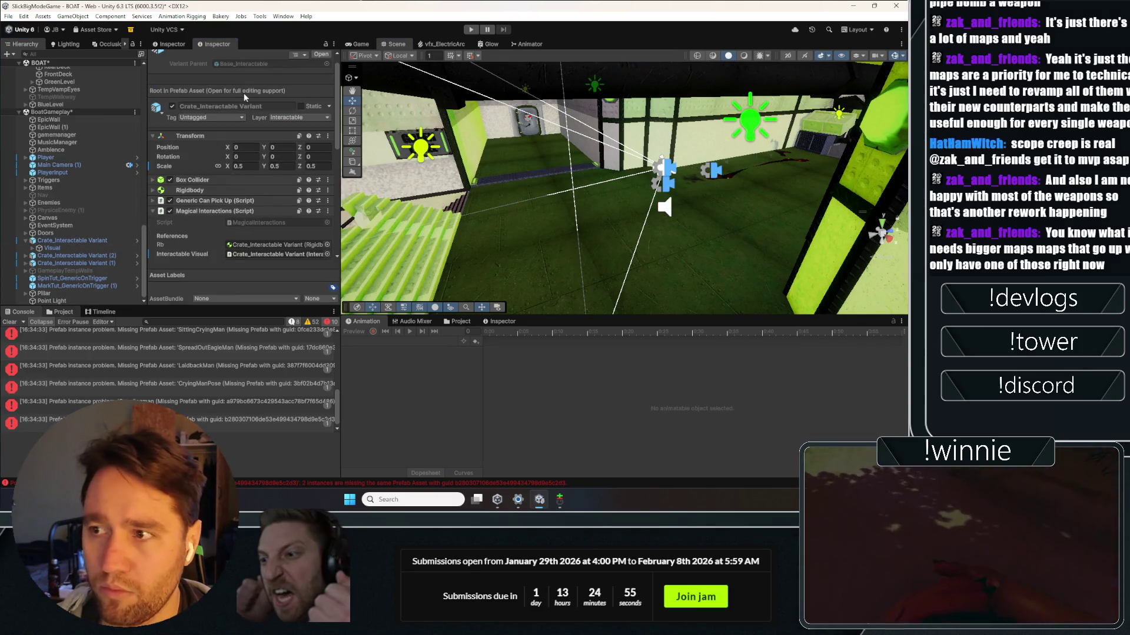
pyautogui.hotkey('ctrl', '5')
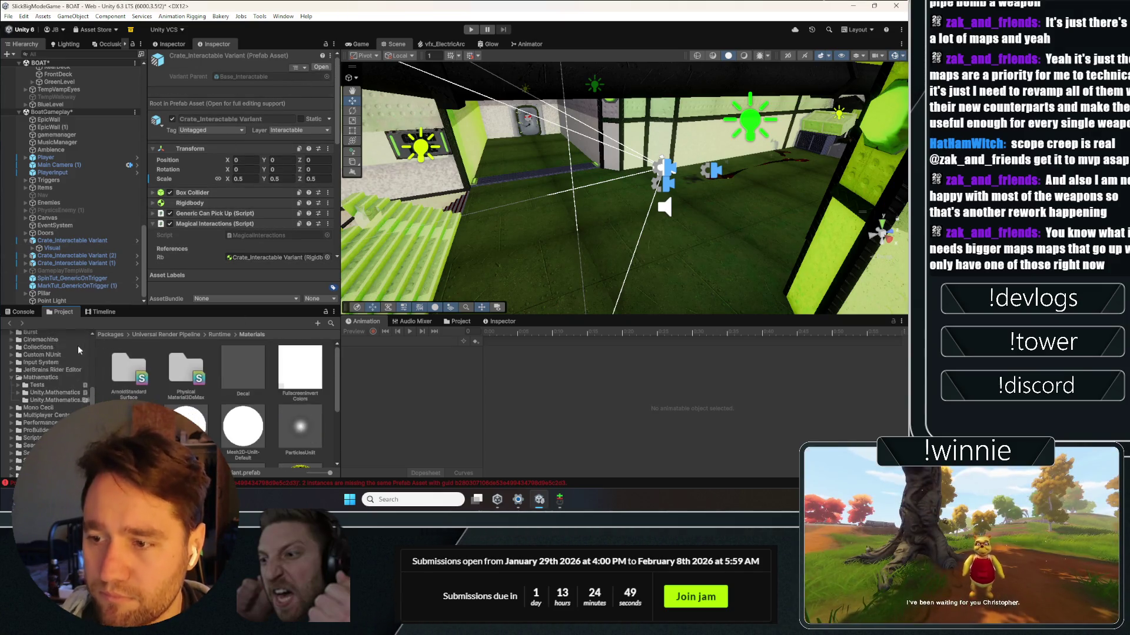
pyautogui.click(38, 373)
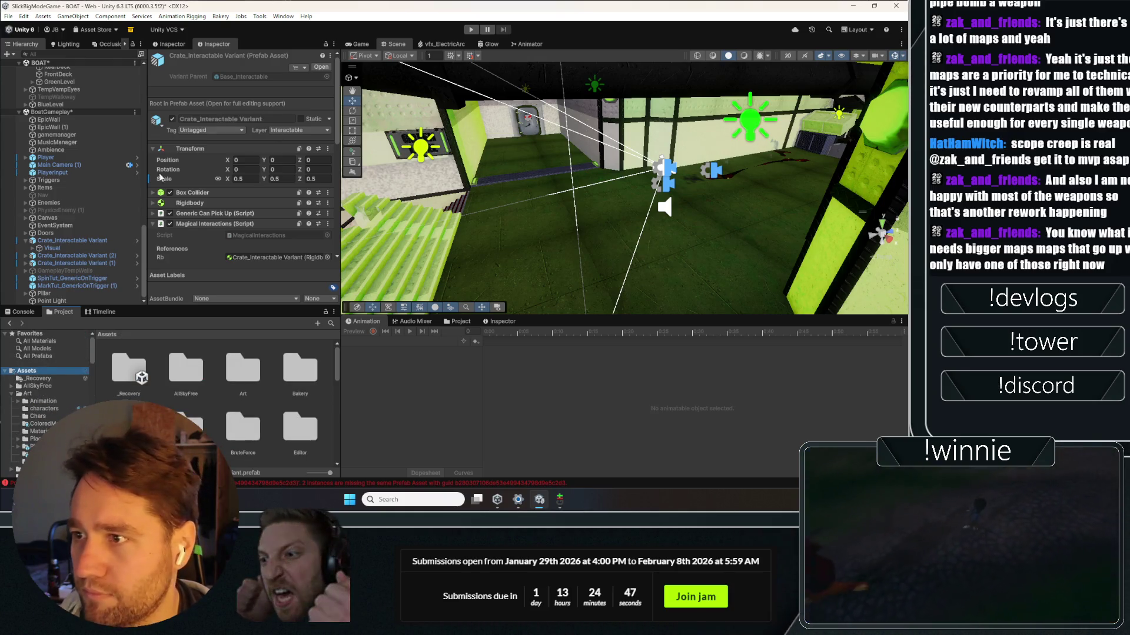
pyautogui.click(70, 263)
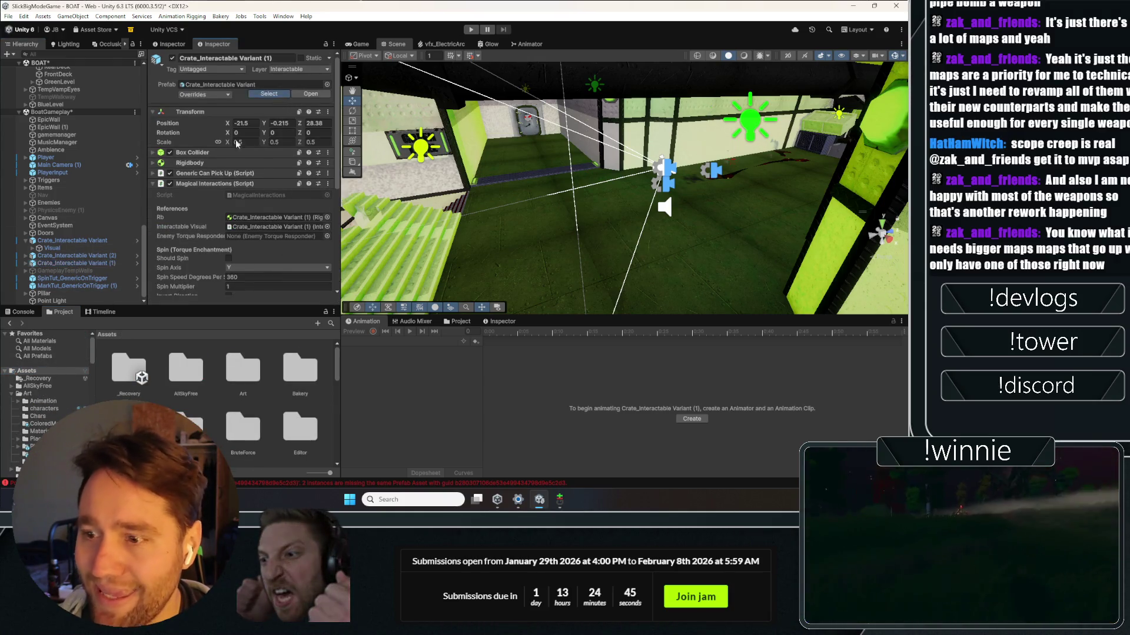
pyautogui.click(269, 93)
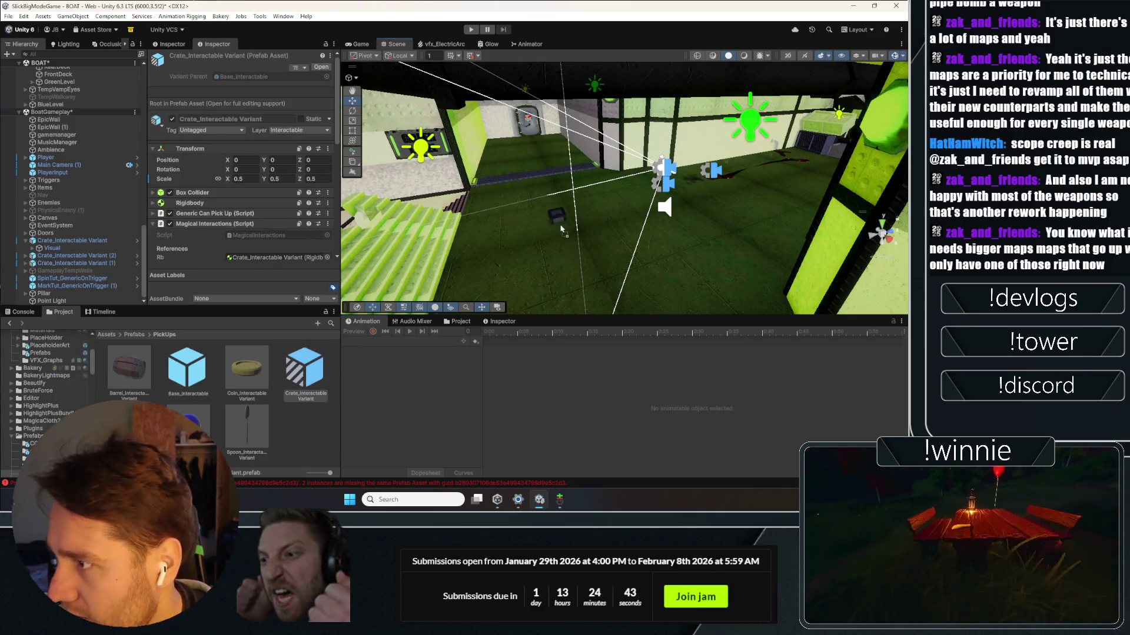
pyautogui.moveTo(560, 229); pyautogui.dragTo(559, 227)
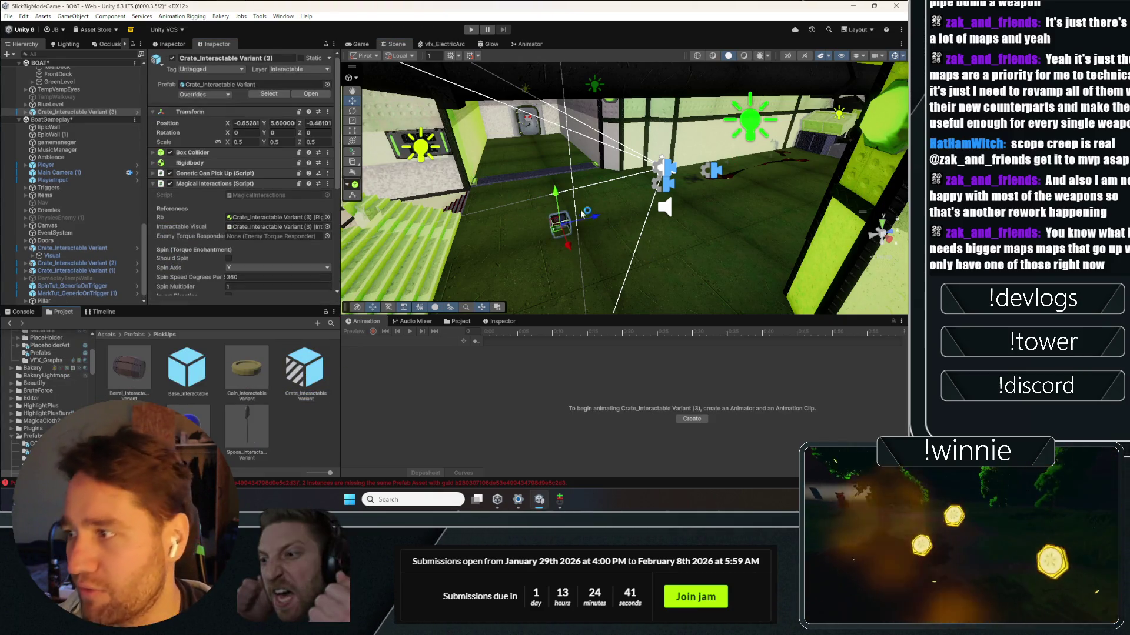
pyautogui.click(358, 45)
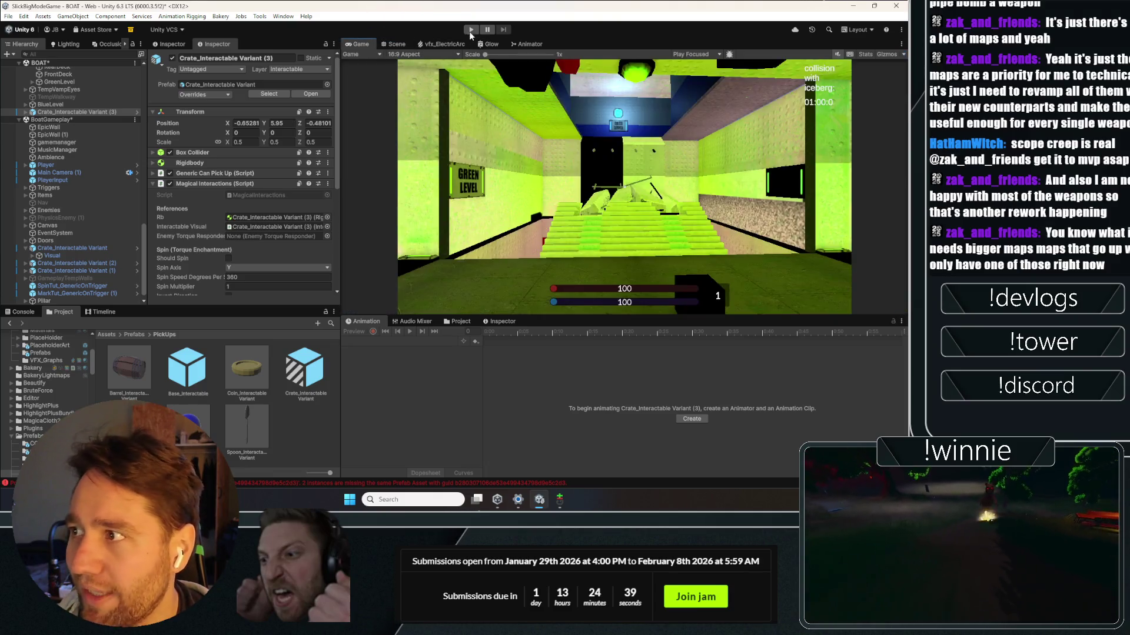
# Step: Start play mode, select Player under the collapsed BOAT, and collapse its Player Bind Executor
pyautogui.click(471, 32)
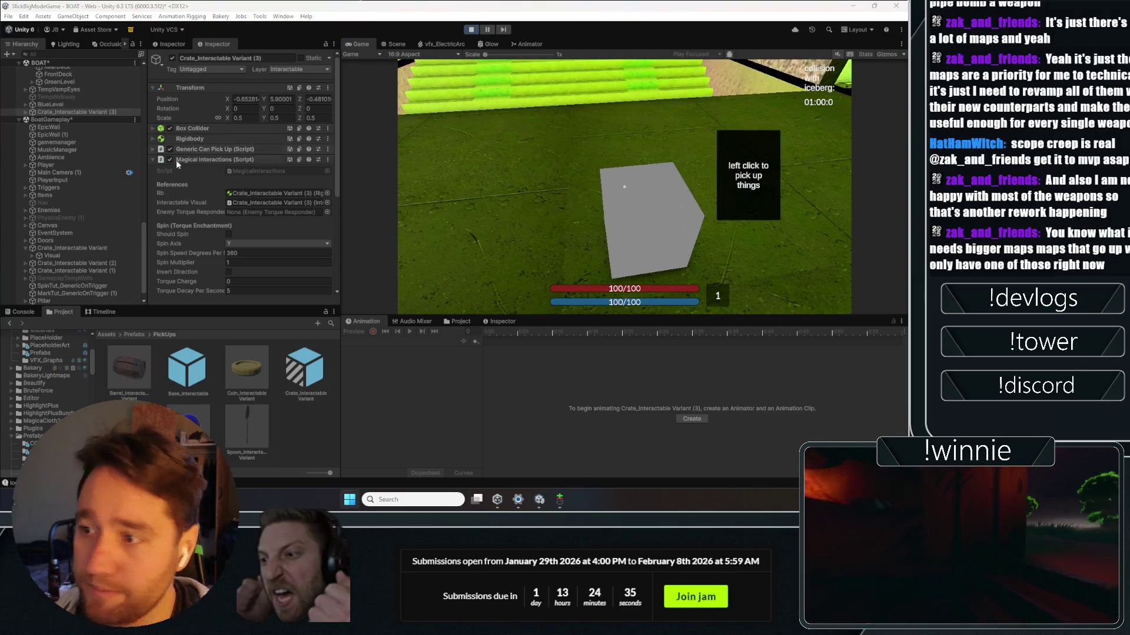
pyautogui.scroll(10, 62, 179)
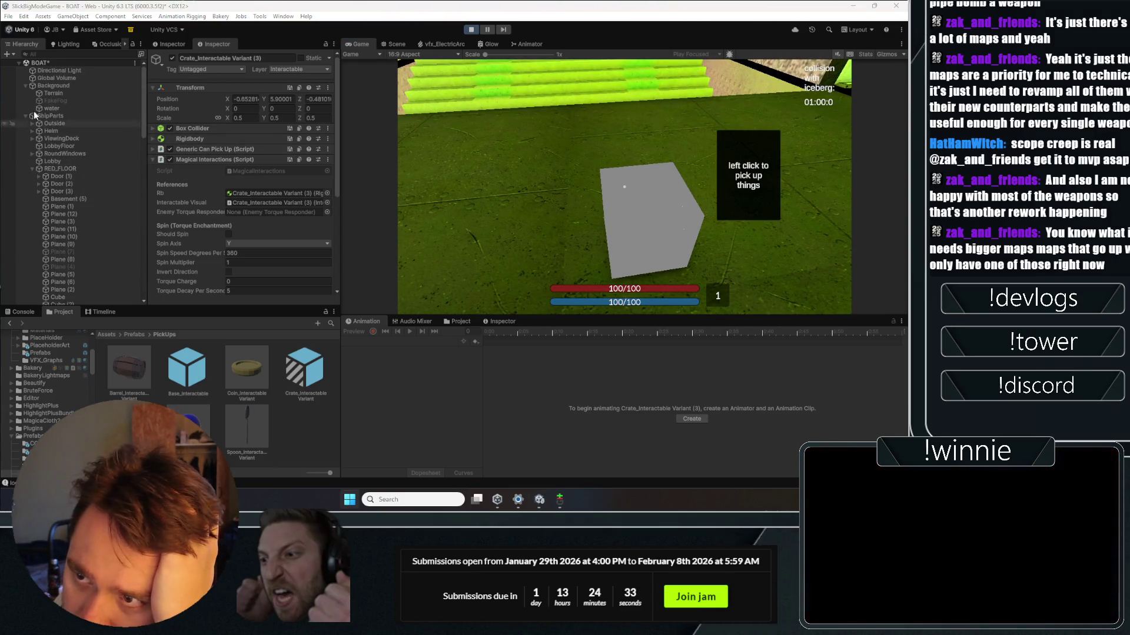
pyautogui.click(18, 61)
pyautogui.click(48, 117)
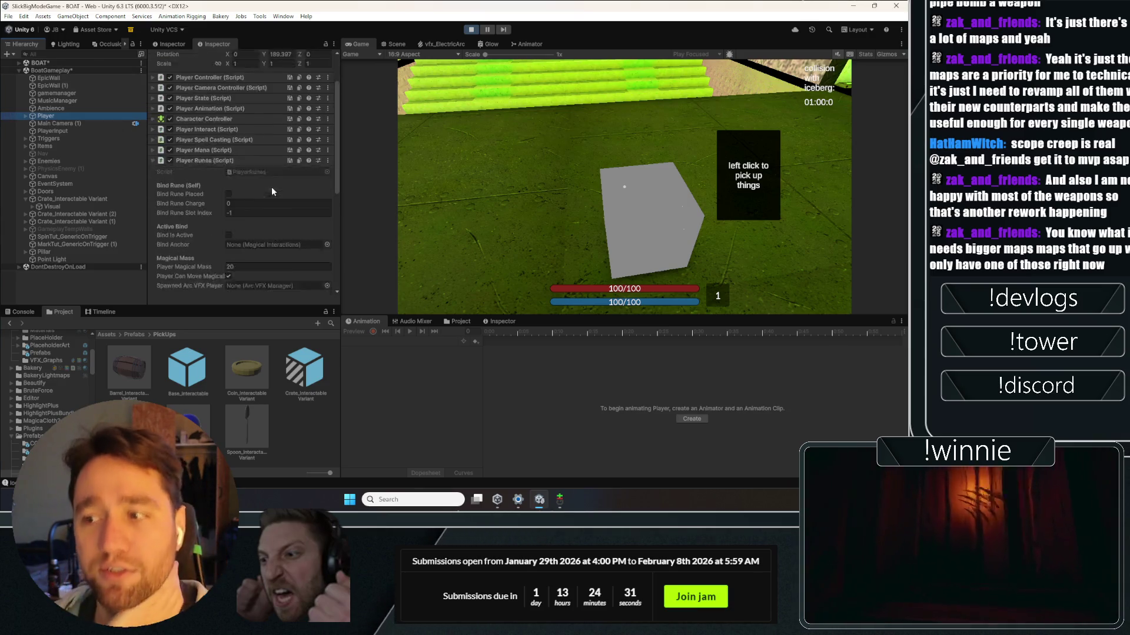
pyautogui.scroll(-5, 271, 186)
pyautogui.click(220, 146)
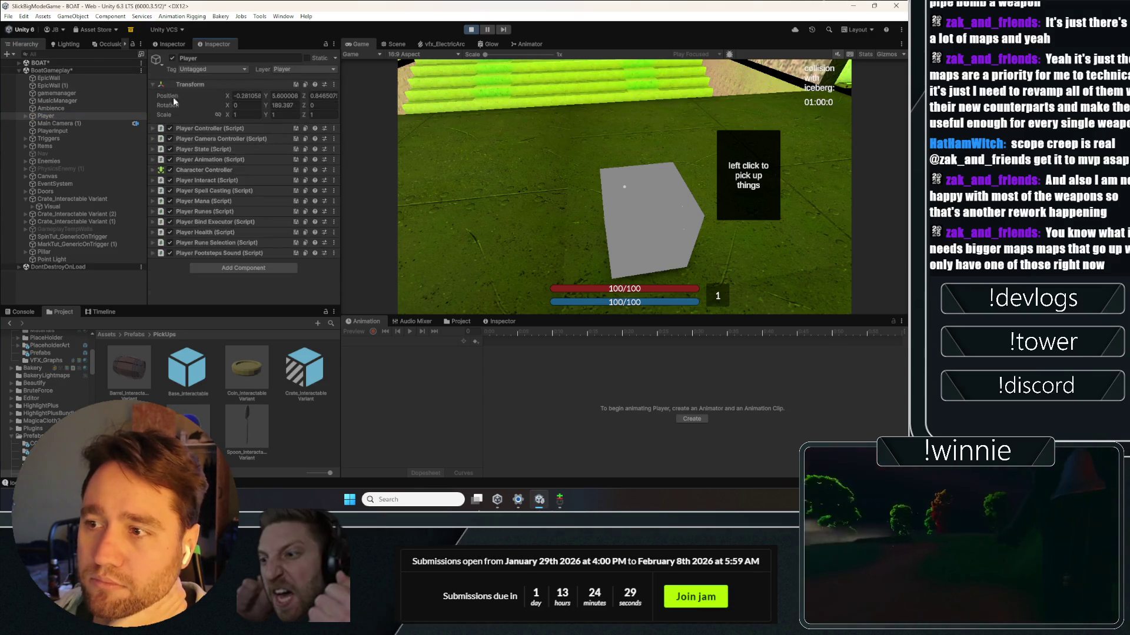
# Step: Expand Player Runes and Player Bind Executor, set Vertical Resistance Factor to 0.1, and pick up an item
pyautogui.click(218, 212)
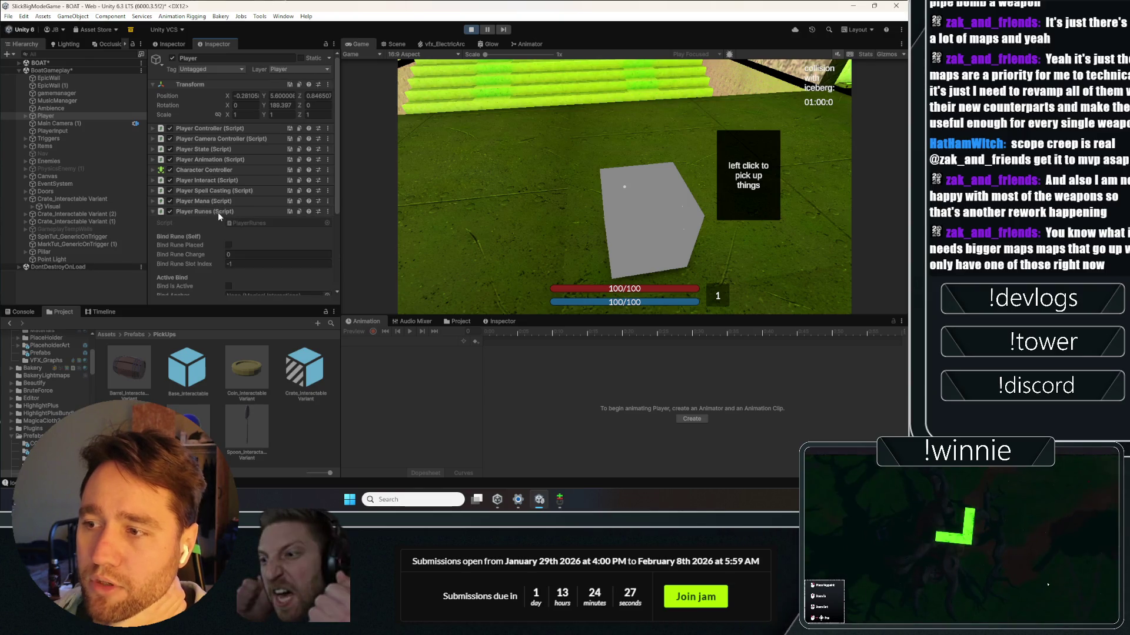
pyautogui.scroll(-3, 207, 172)
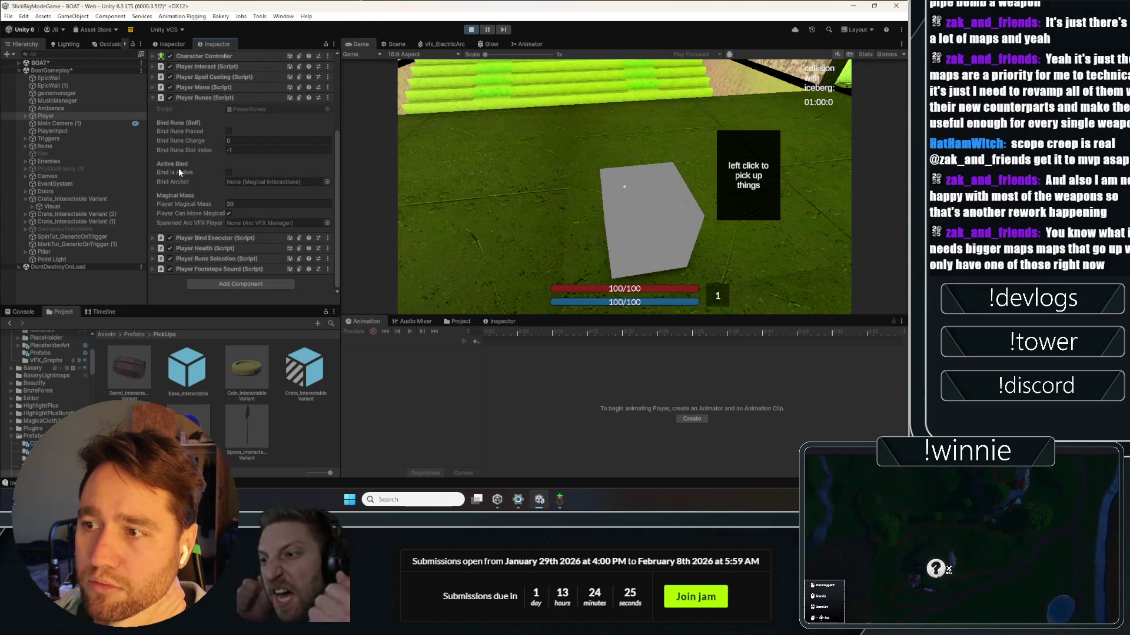
pyautogui.click(201, 238)
pyautogui.scroll(-3, 174, 151)
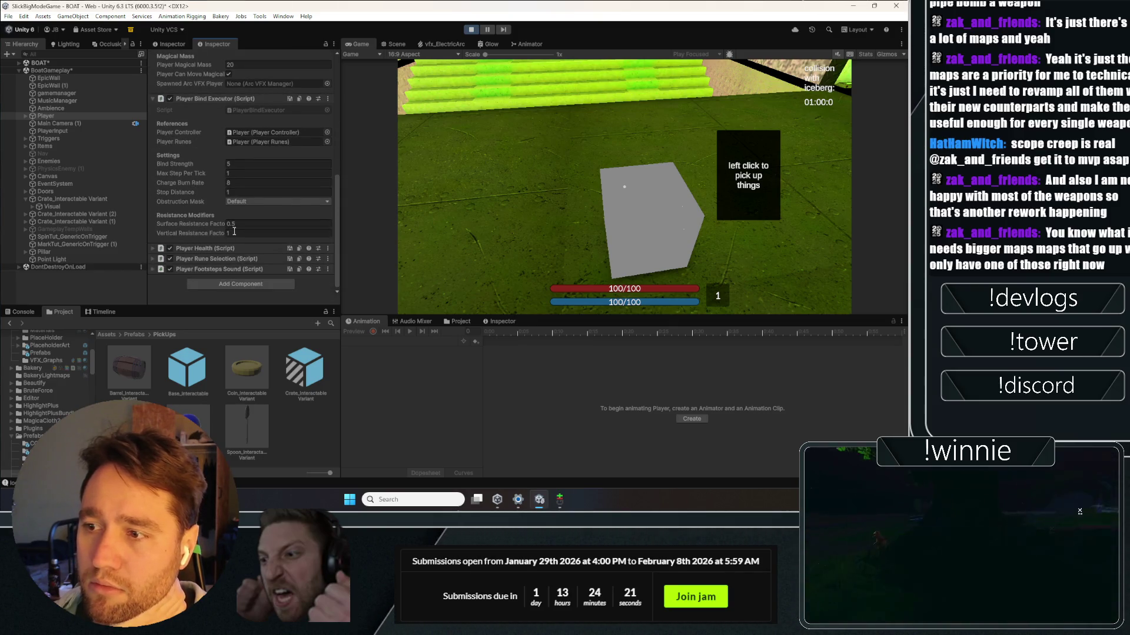
pyautogui.click(461, 185)
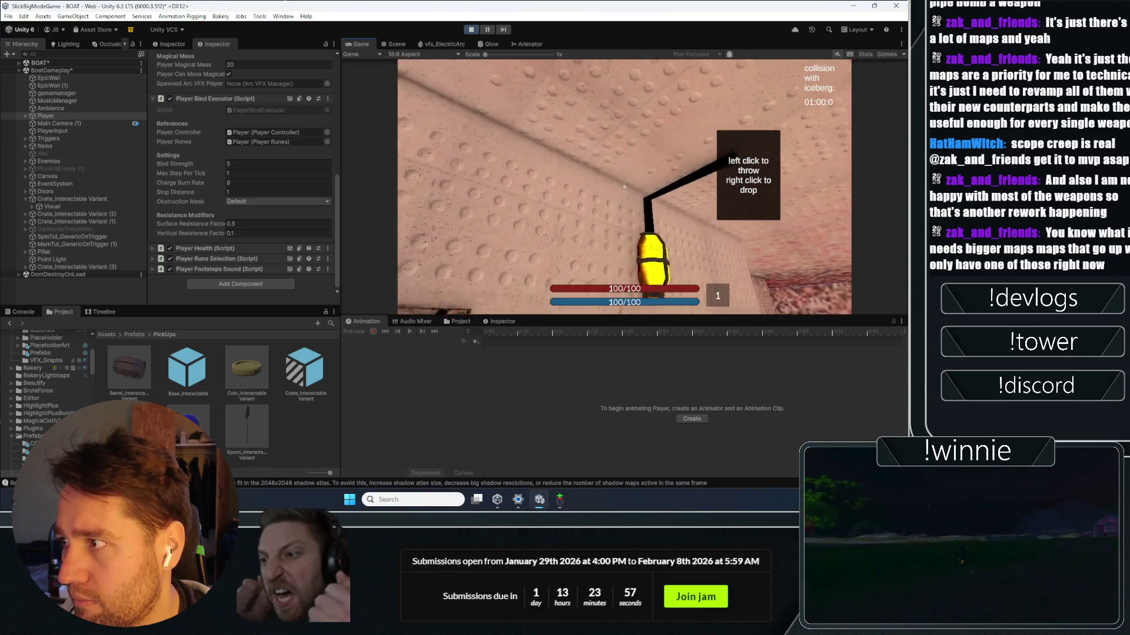
# Step: Throw the held item, then change Vertical Resistance Factor to 0.3
pyautogui.click(624, 186)
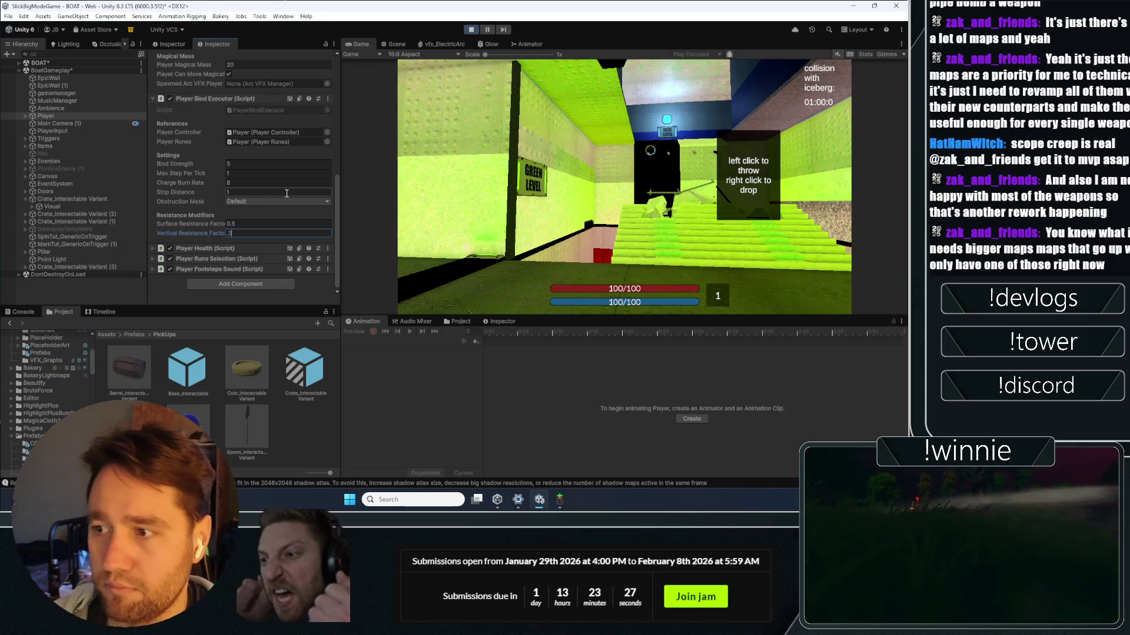
pyautogui.click(487, 179)
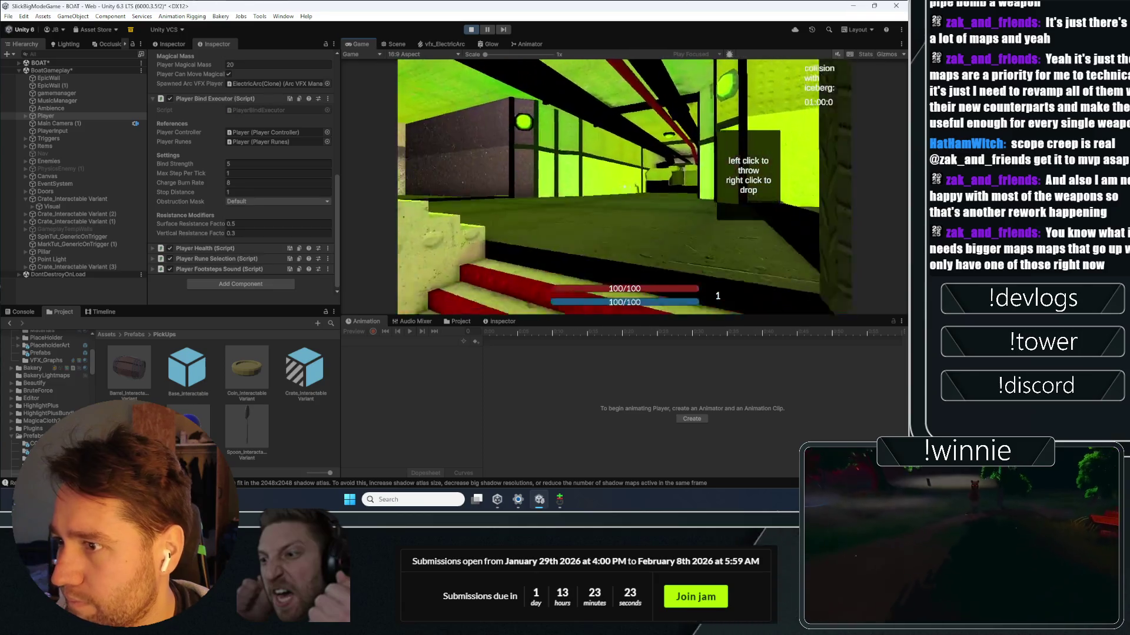
# Step: Clear the Vertical Resistance Factor, enter 0.1, and resume the play test
pyautogui.click(280, 235)
pyautogui.press('BackSpace')
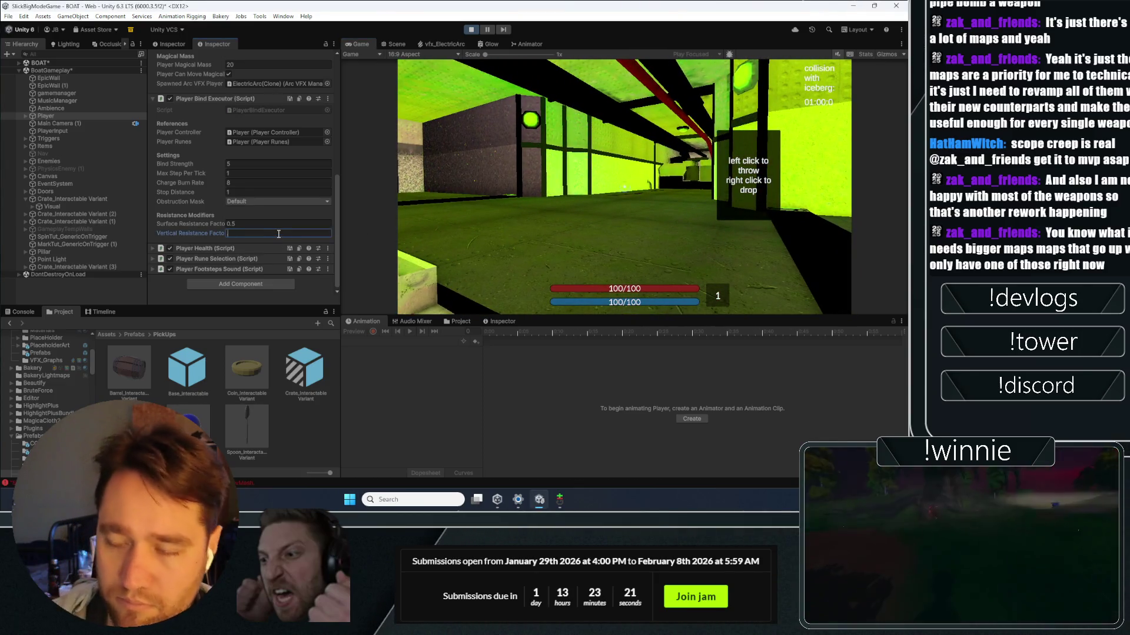
pyautogui.write('1')
pyautogui.click(626, 140)
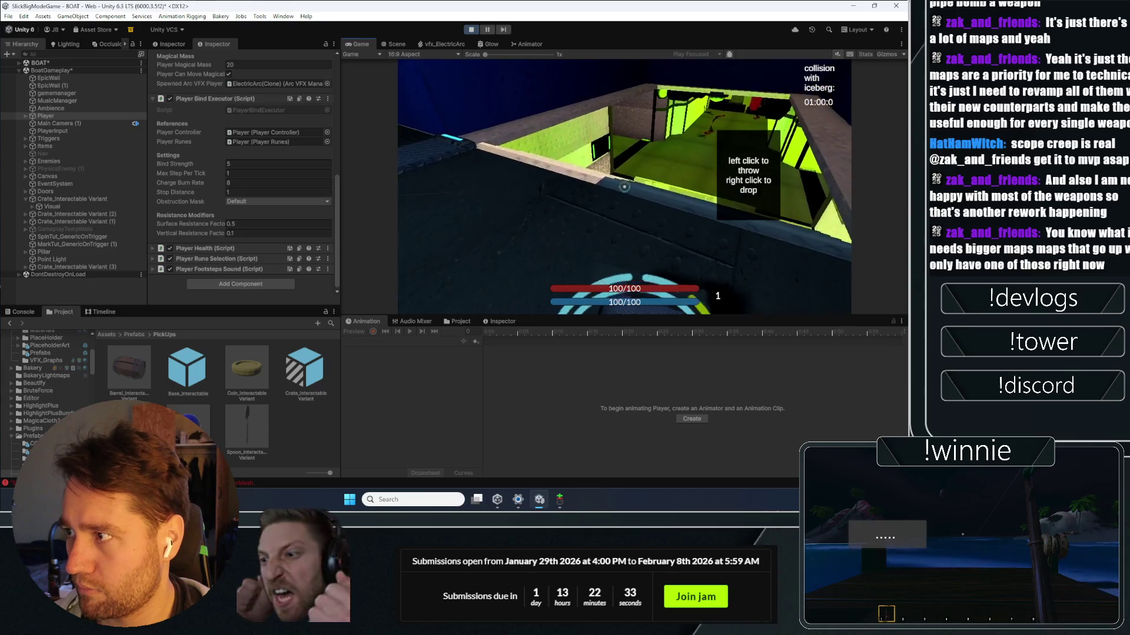
# Step: Test throws at the structure and stair wall, set Surface Resistance Factor to 0.5, and drop the crate
pyautogui.click(624, 187)
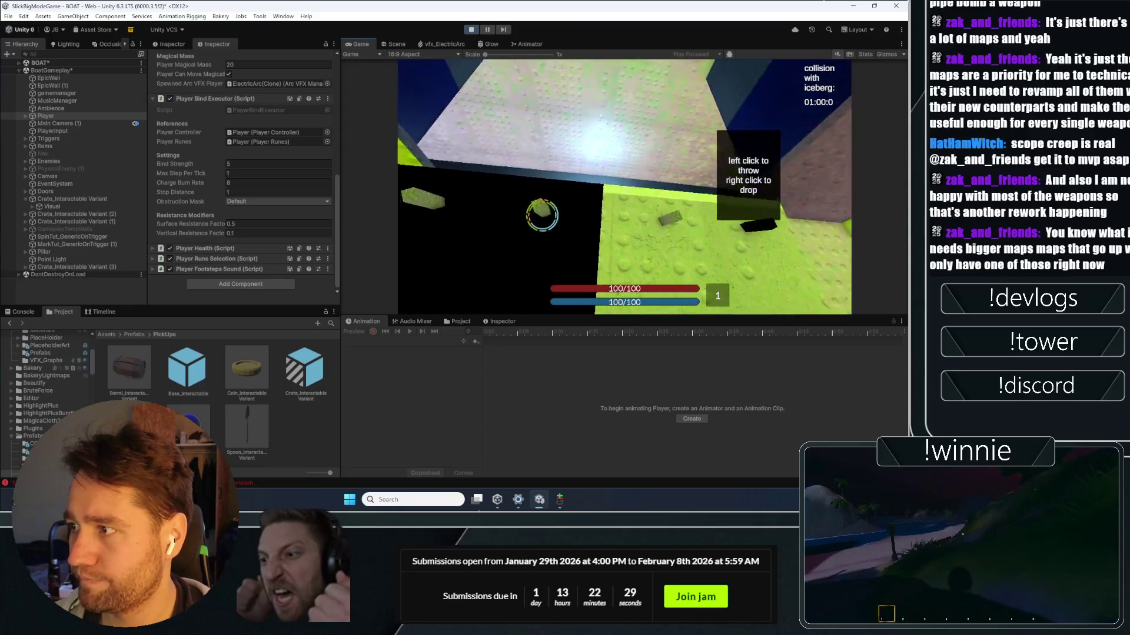
pyautogui.click(624, 187)
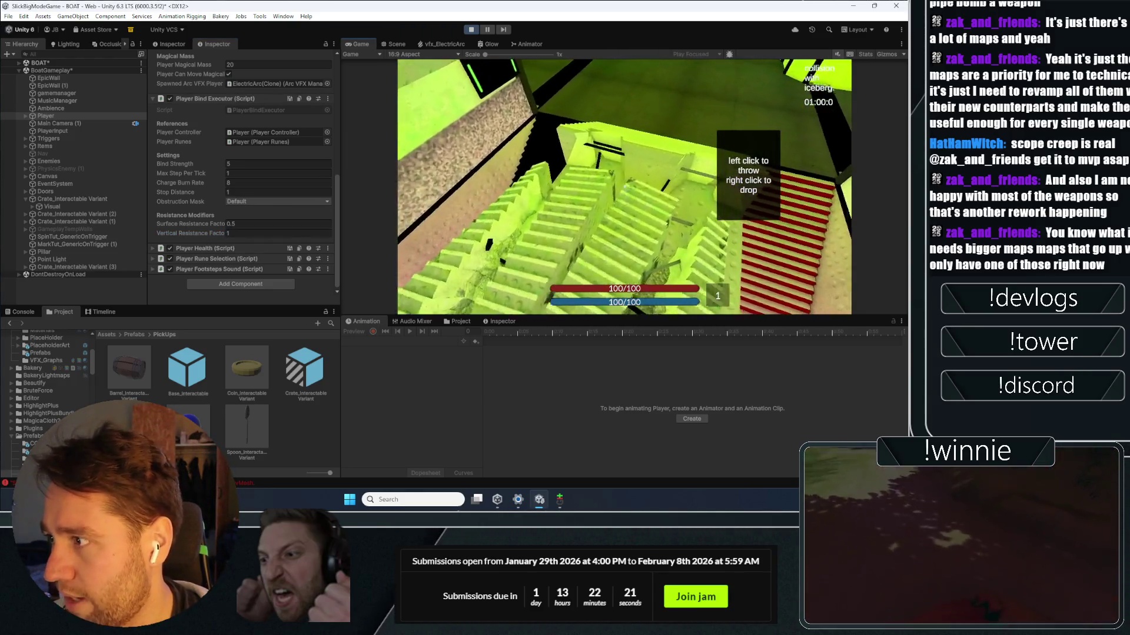
pyautogui.click(624, 187)
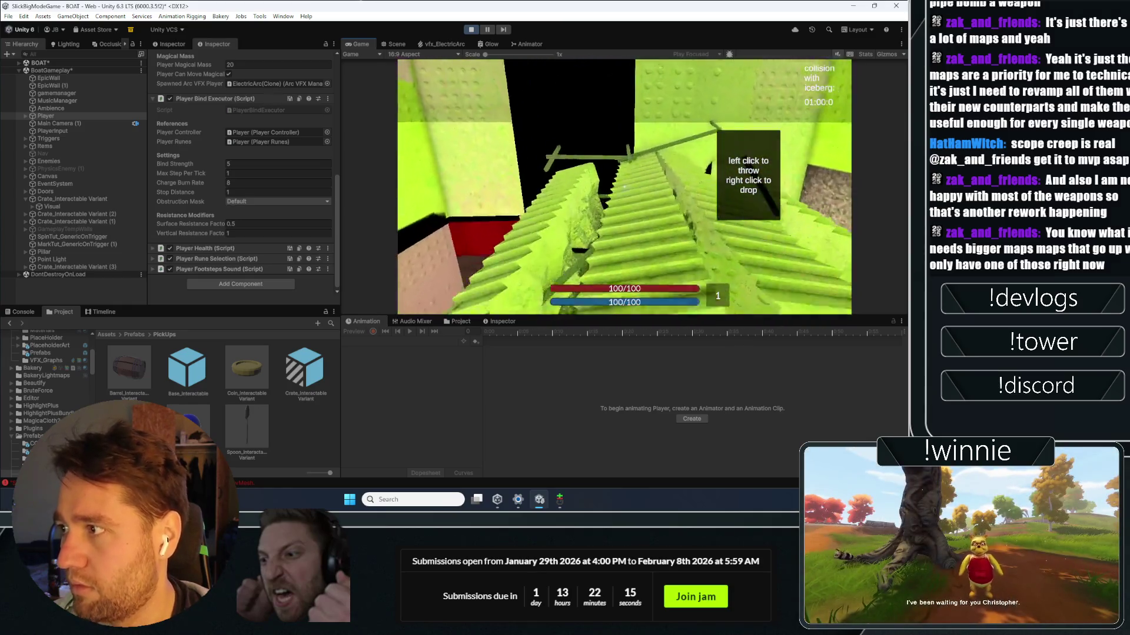
pyautogui.click(624, 188)
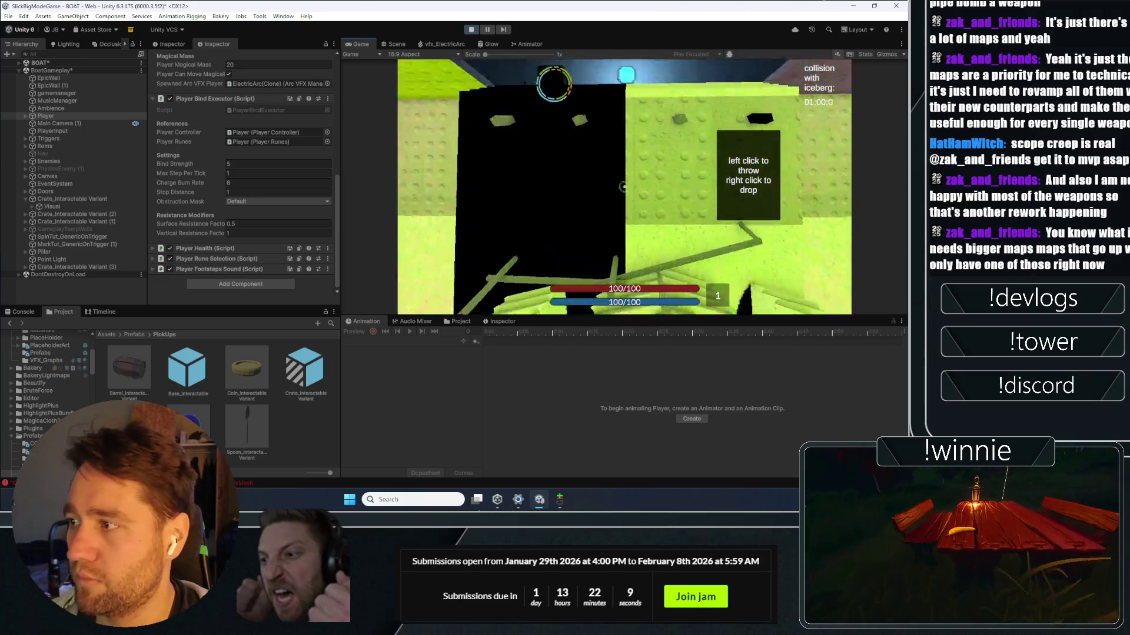
pyautogui.click(317, 221)
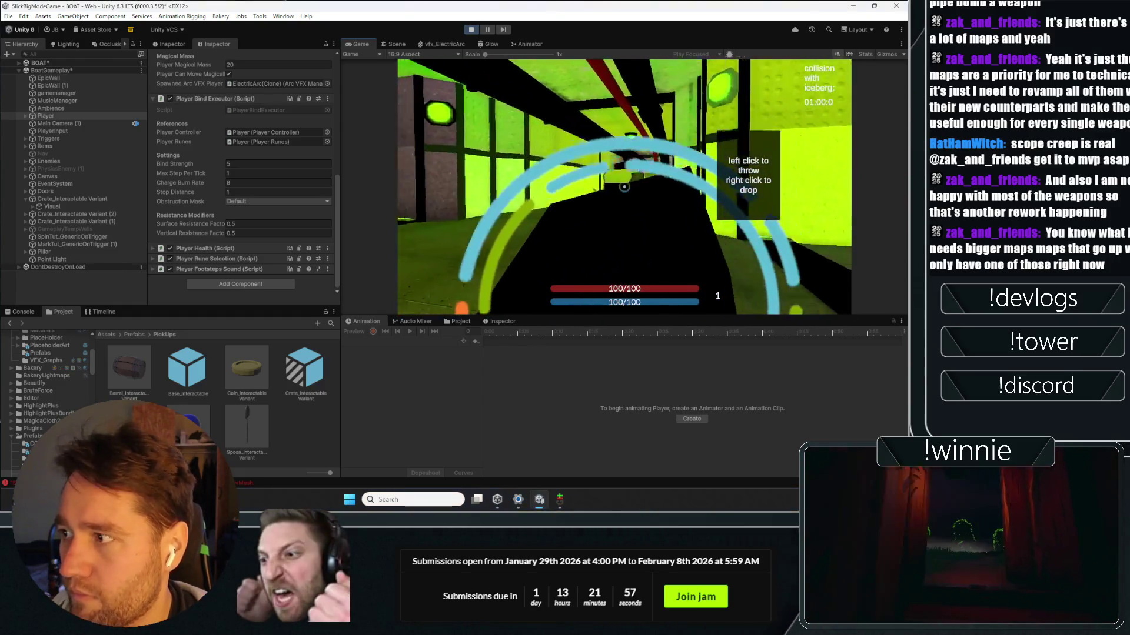
pyautogui.click(624, 186)
# Step: Pick up and throw the crate again, then hide the black cube's mesh
pyautogui.click(624, 187)
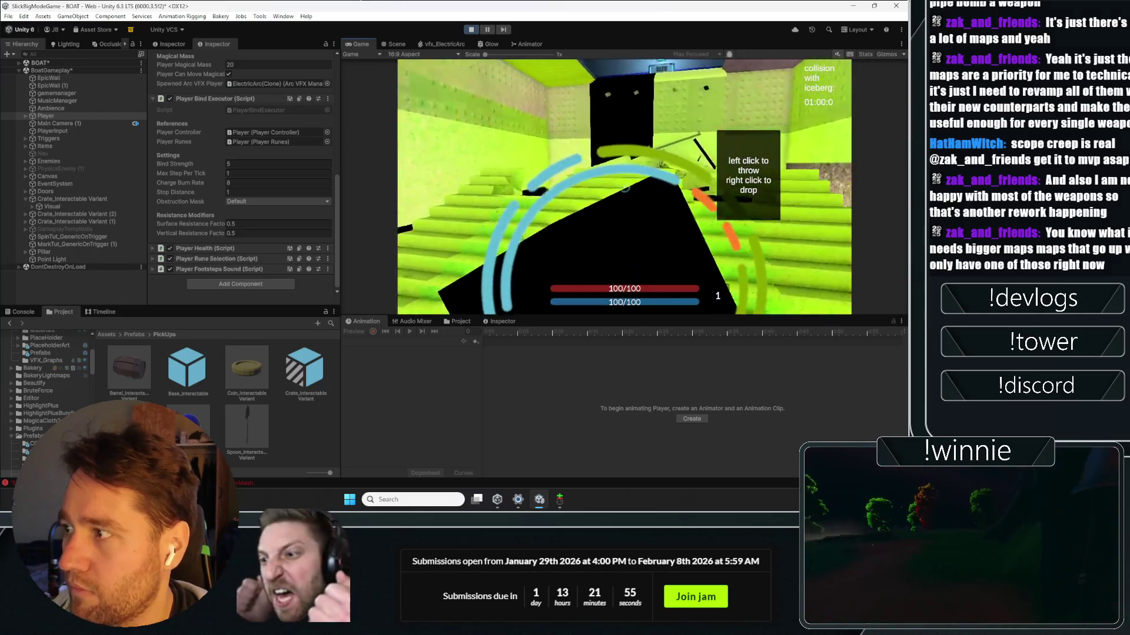
pyautogui.click(625, 187)
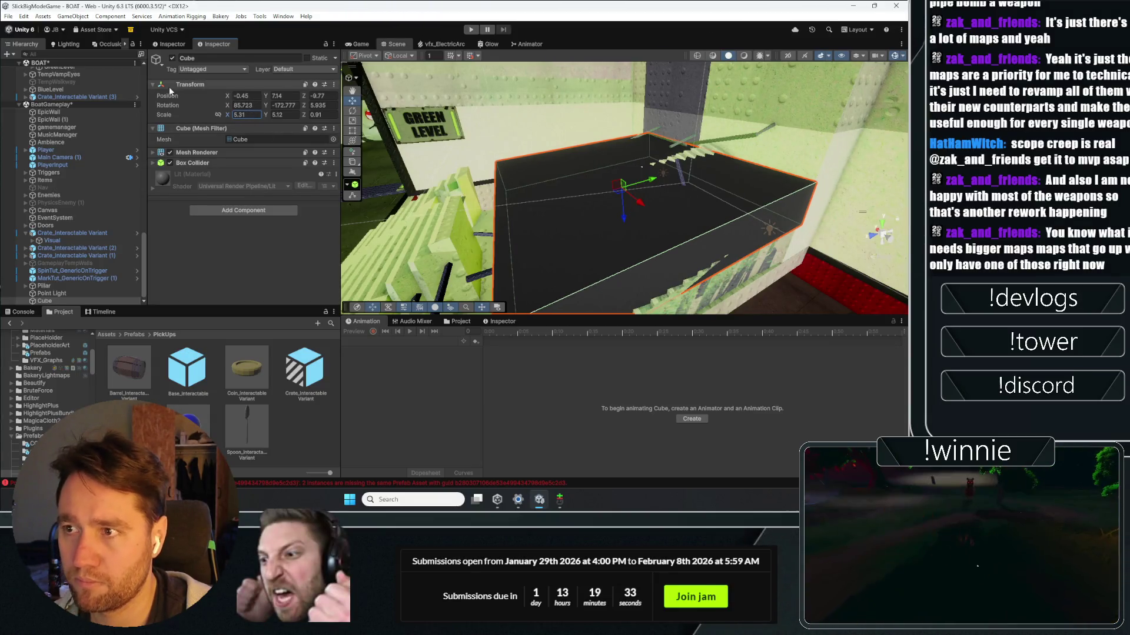
pyautogui.click(170, 153)
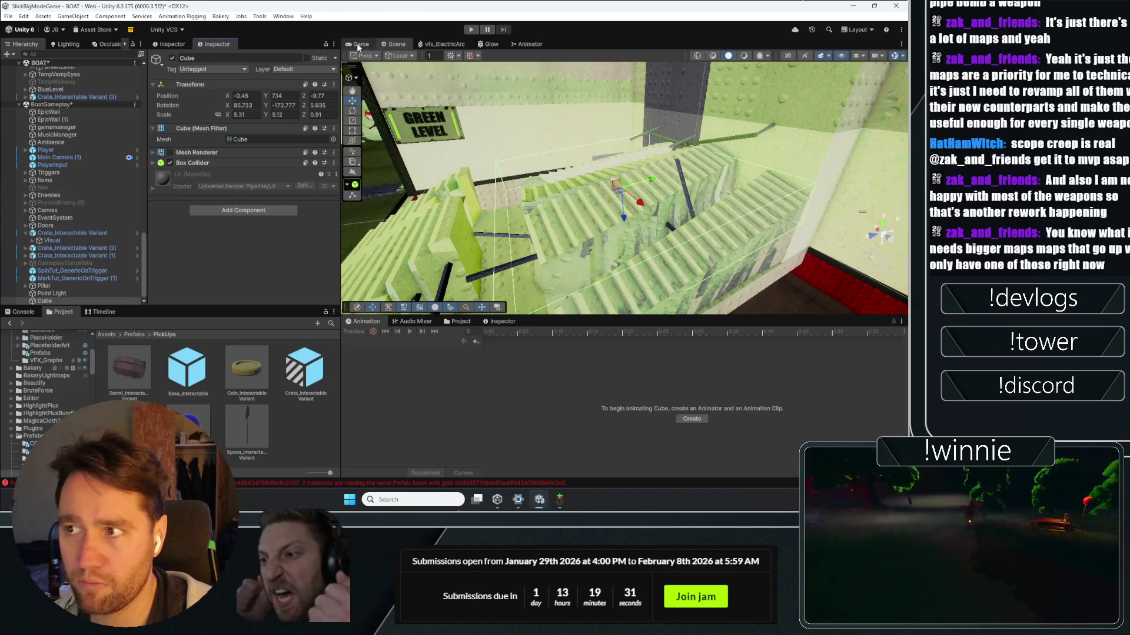
# Step: Return to the Game view, pick up and throw the black cube, then select Player in the Hierarchy
pyautogui.click(357, 44)
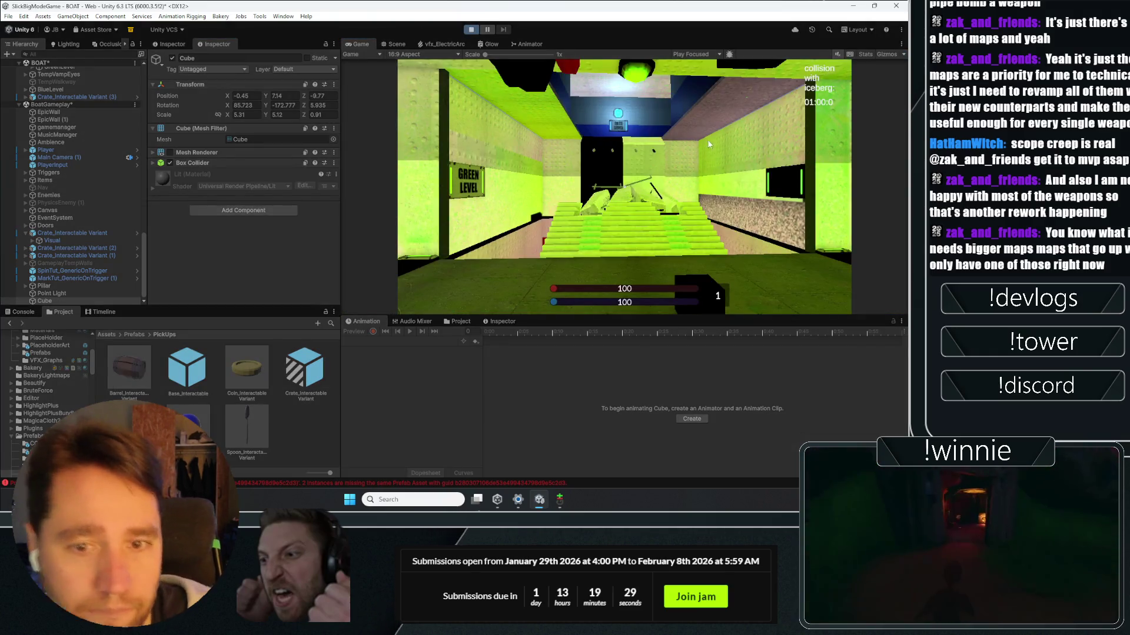
pyautogui.click(707, 139)
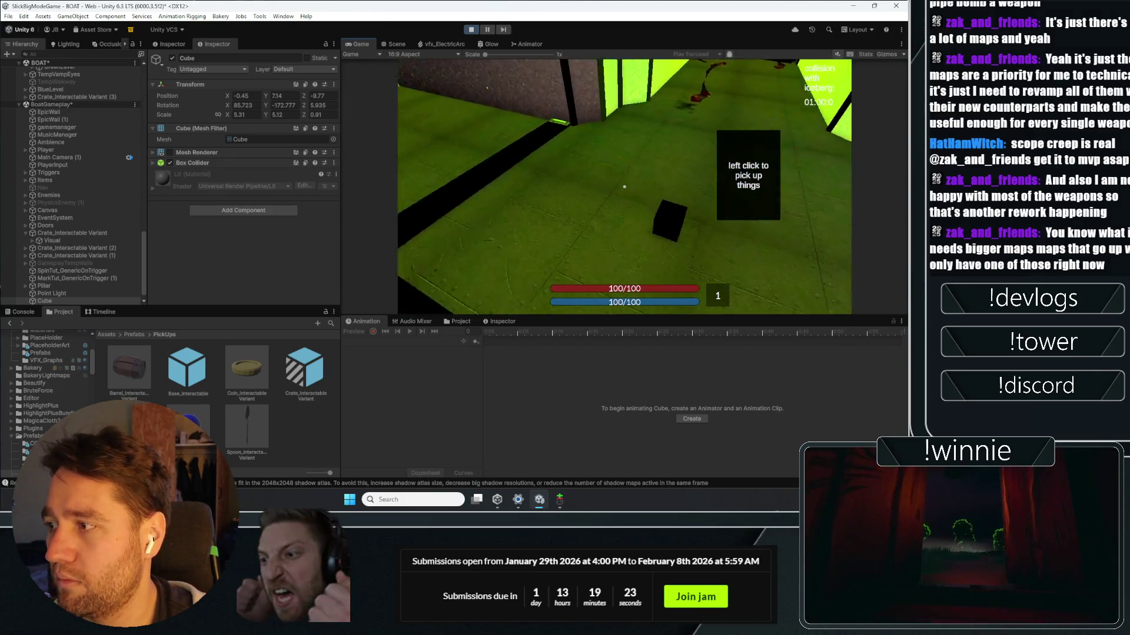
pyautogui.click(624, 186)
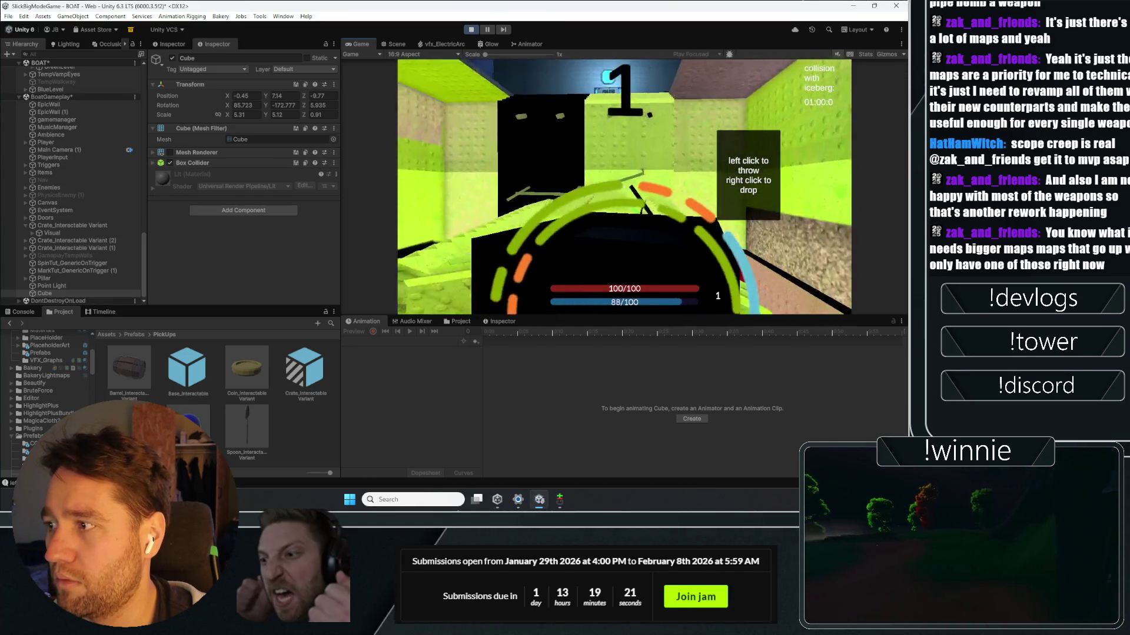
pyautogui.click(624, 186)
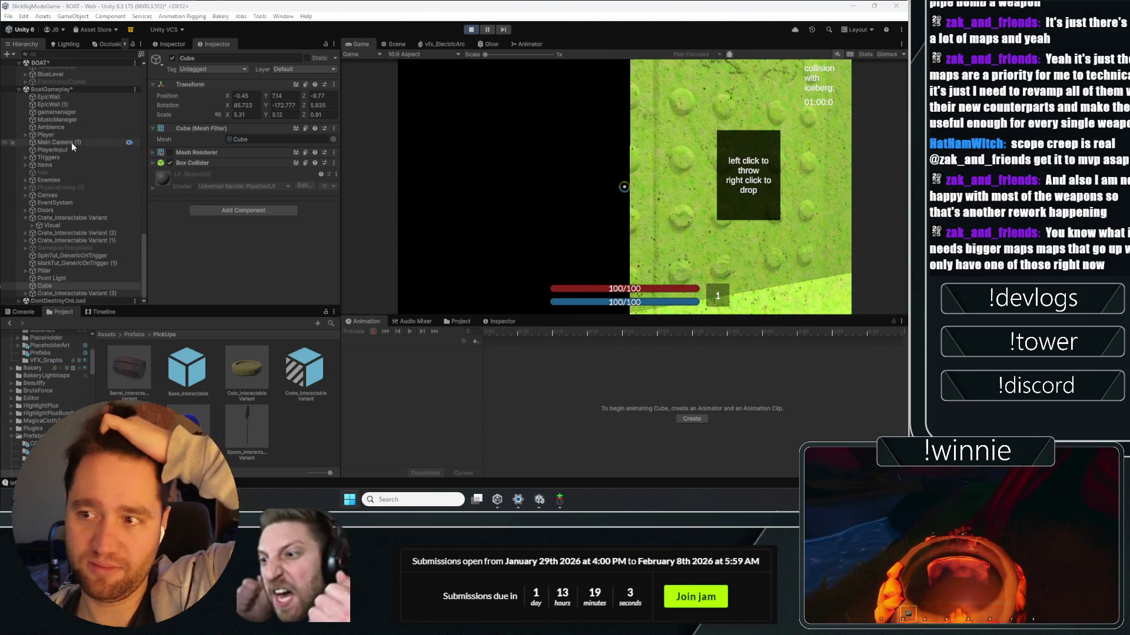
pyautogui.click(46, 134)
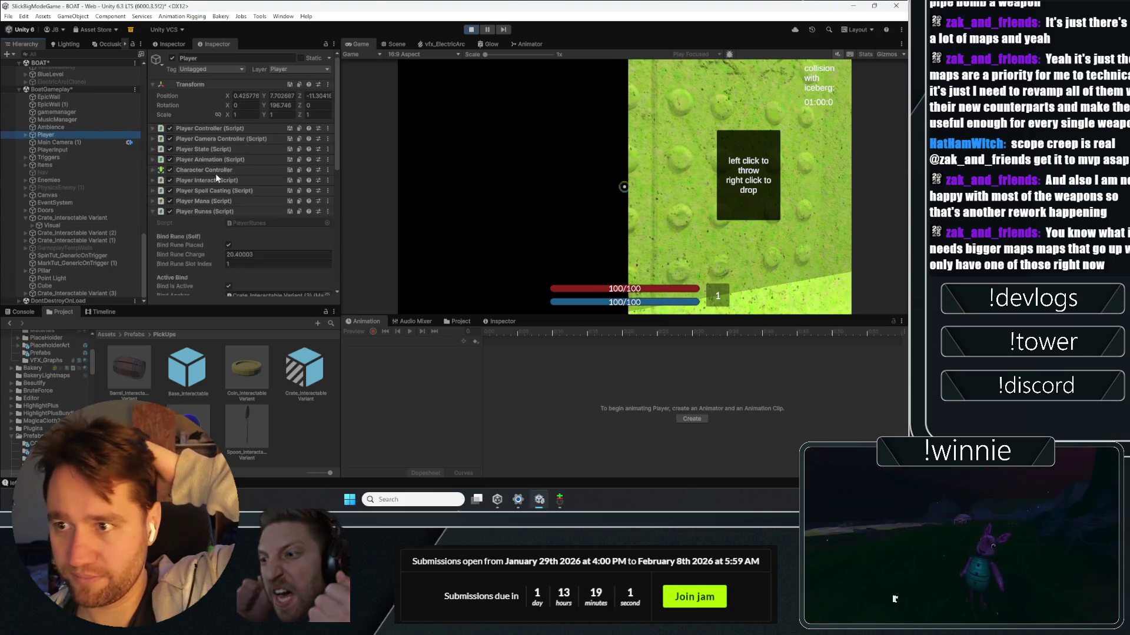
# Step: Set Vertical Resistance Factor to 0.5, then 0.3, charging a test throw after each
pyautogui.scroll(-10, 214, 175)
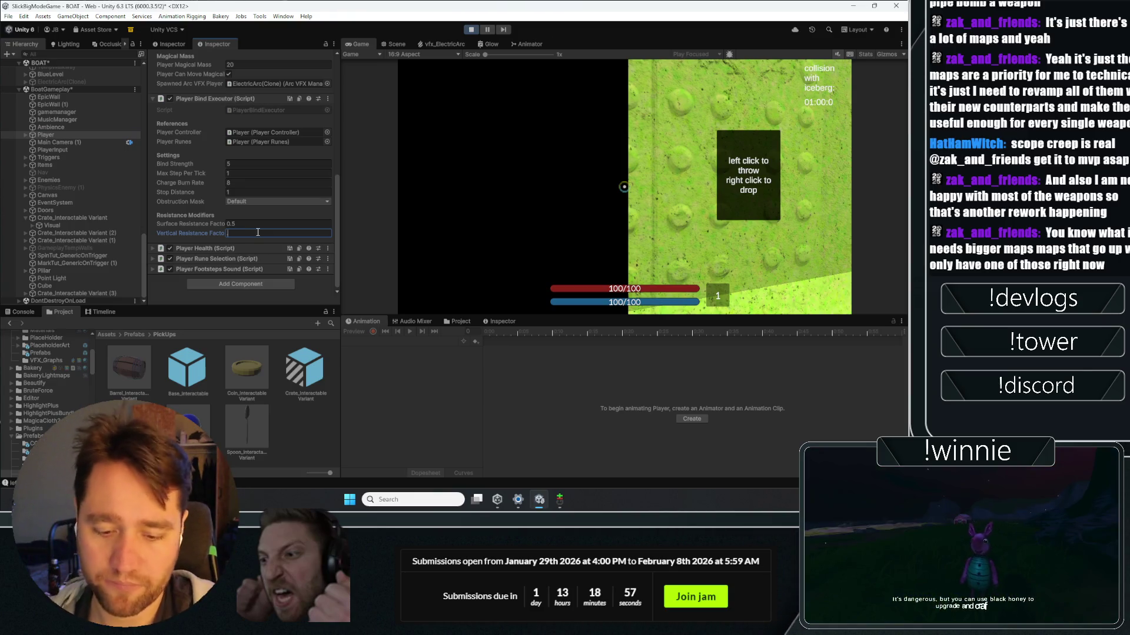
pyautogui.write('0.5')
pyautogui.press('Return')
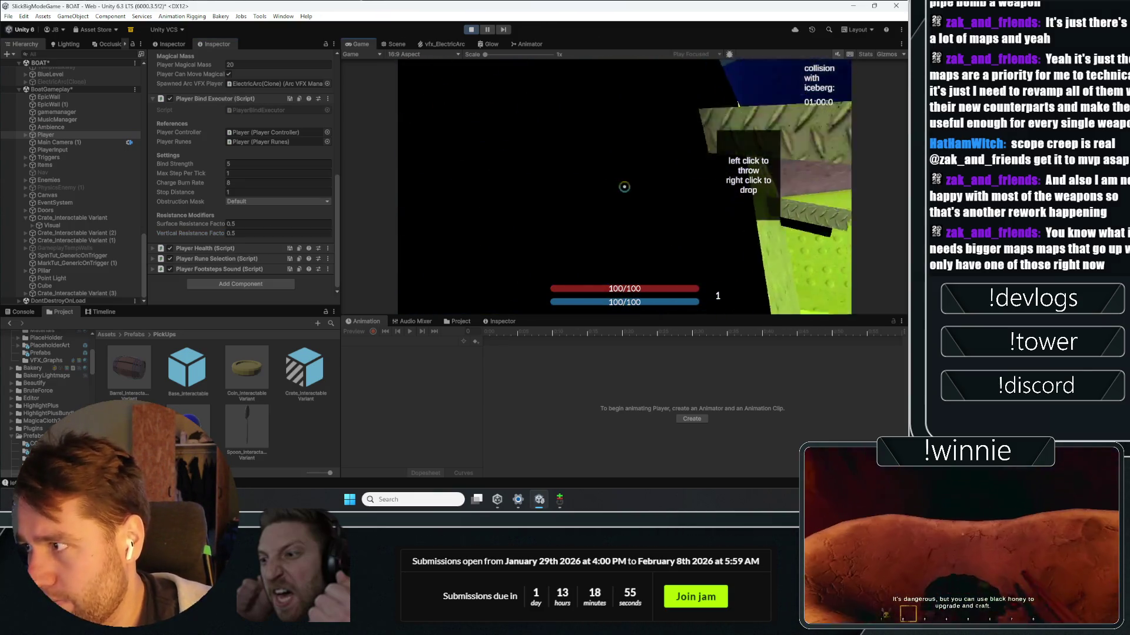
pyautogui.click(624, 186)
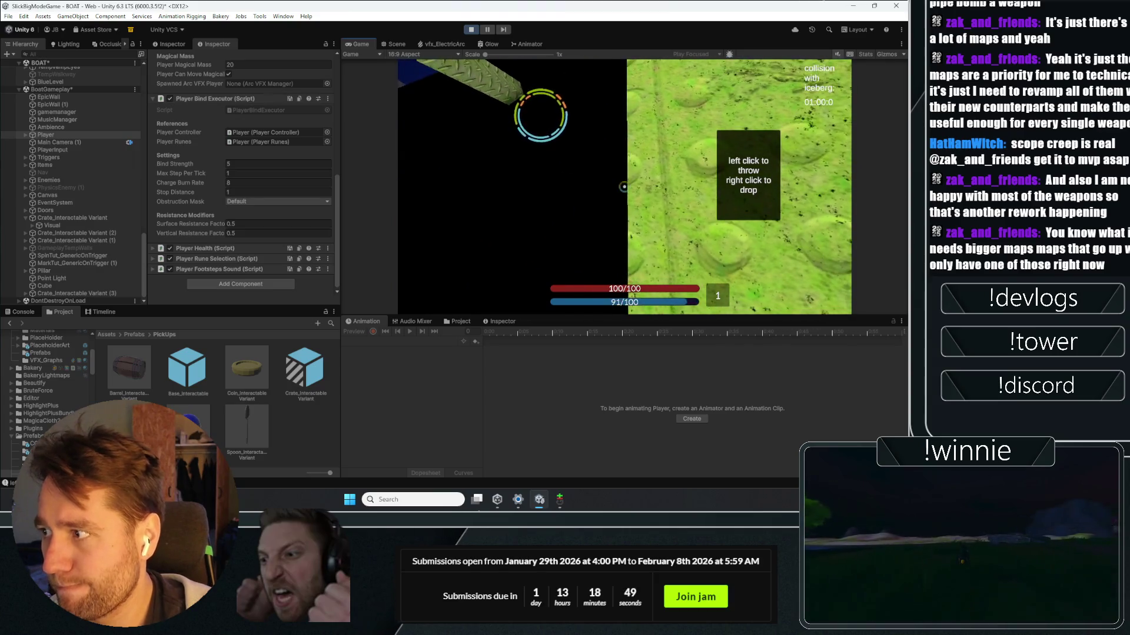
pyautogui.click(624, 186)
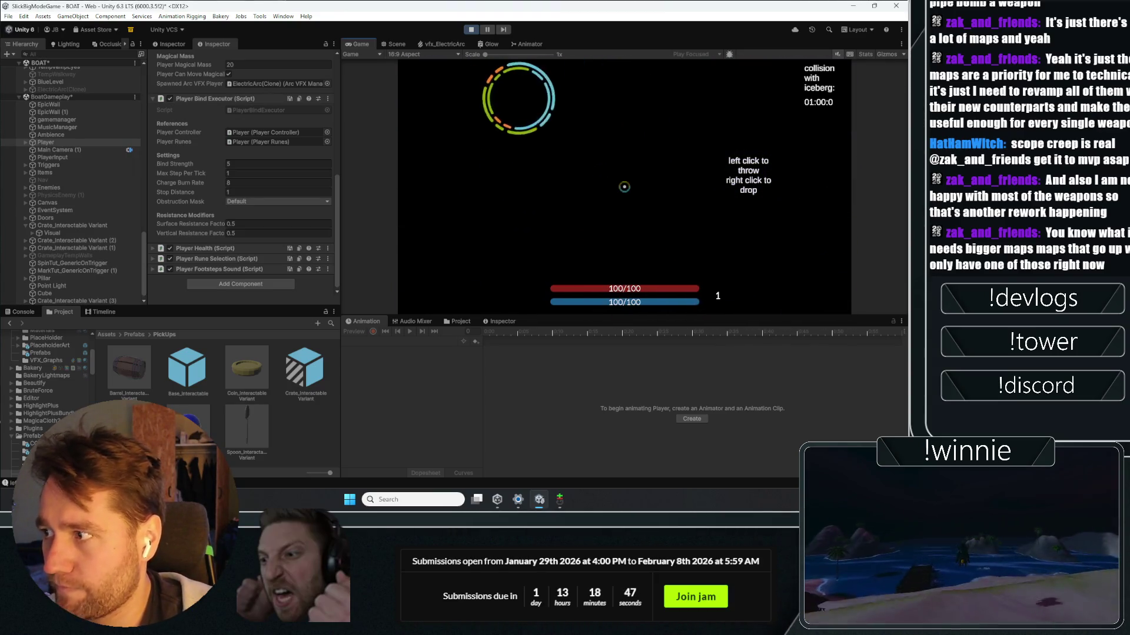
pyautogui.write('0.3')
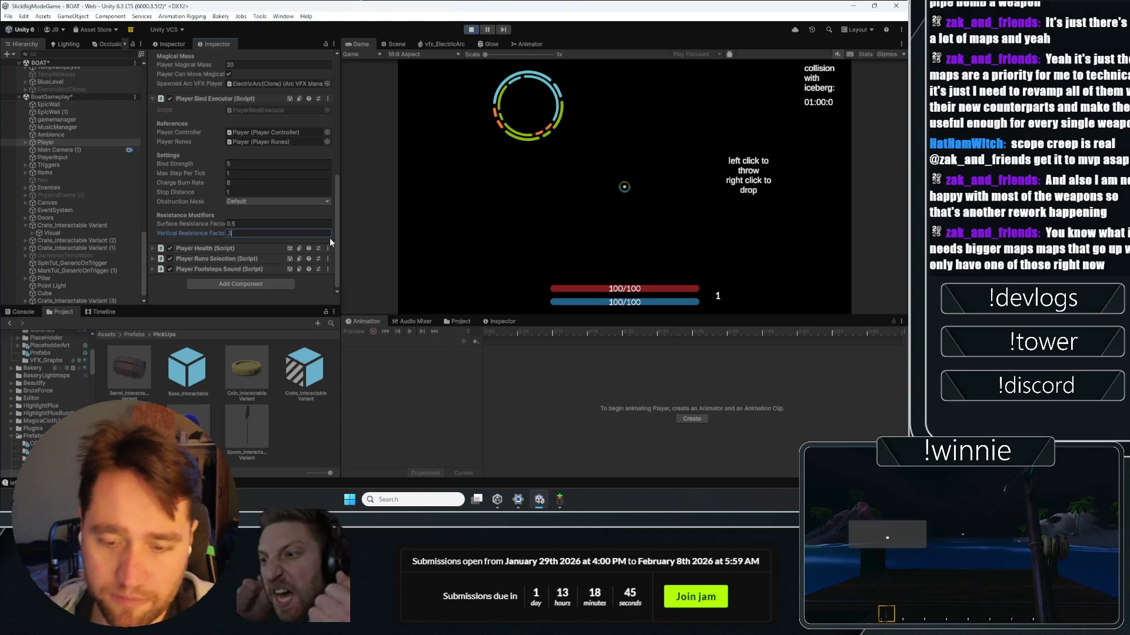
pyautogui.click(449, 189)
pyautogui.click(624, 186)
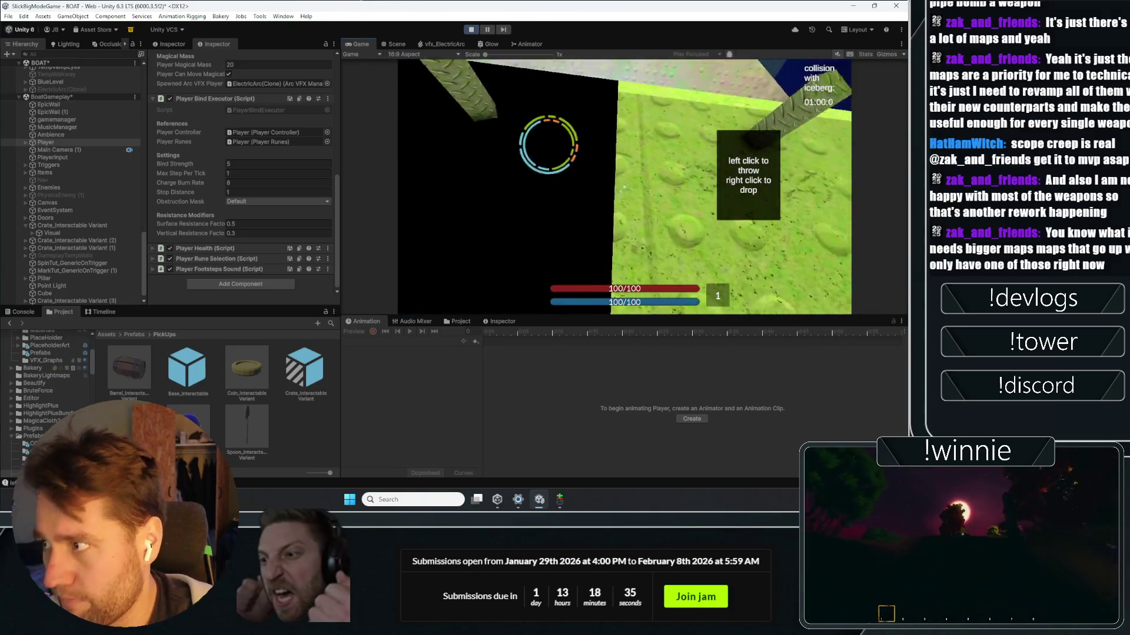
# Step: Set Vertical Resistance Factor to 0.1, then pick up and throw the cube to test it
pyautogui.write('0.1')
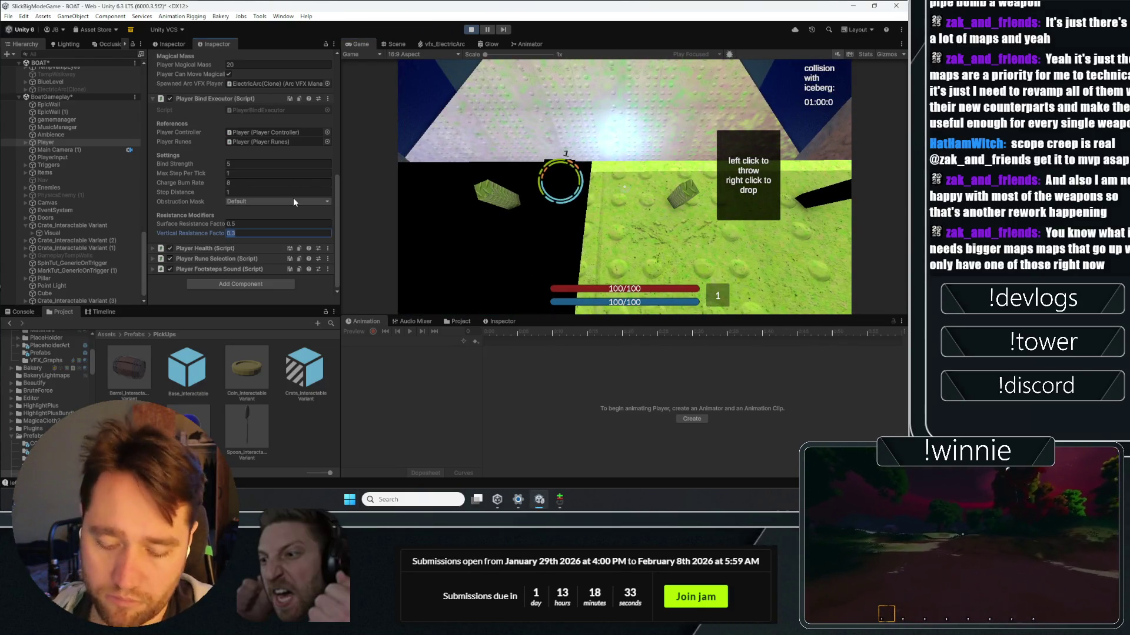
pyautogui.click(415, 230)
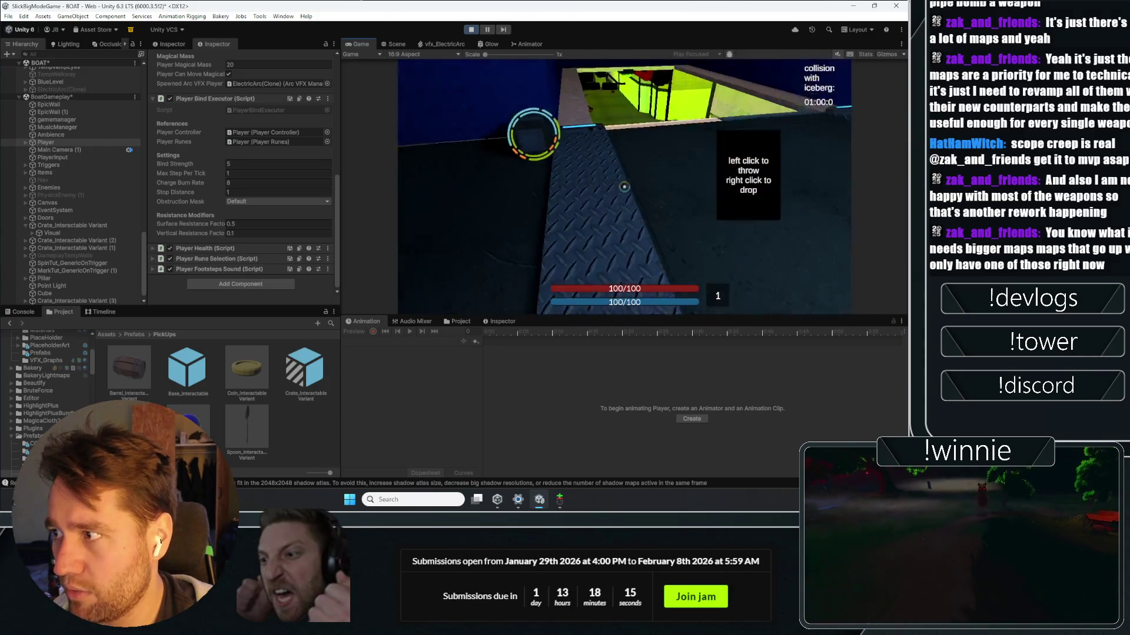
pyautogui.press('e')
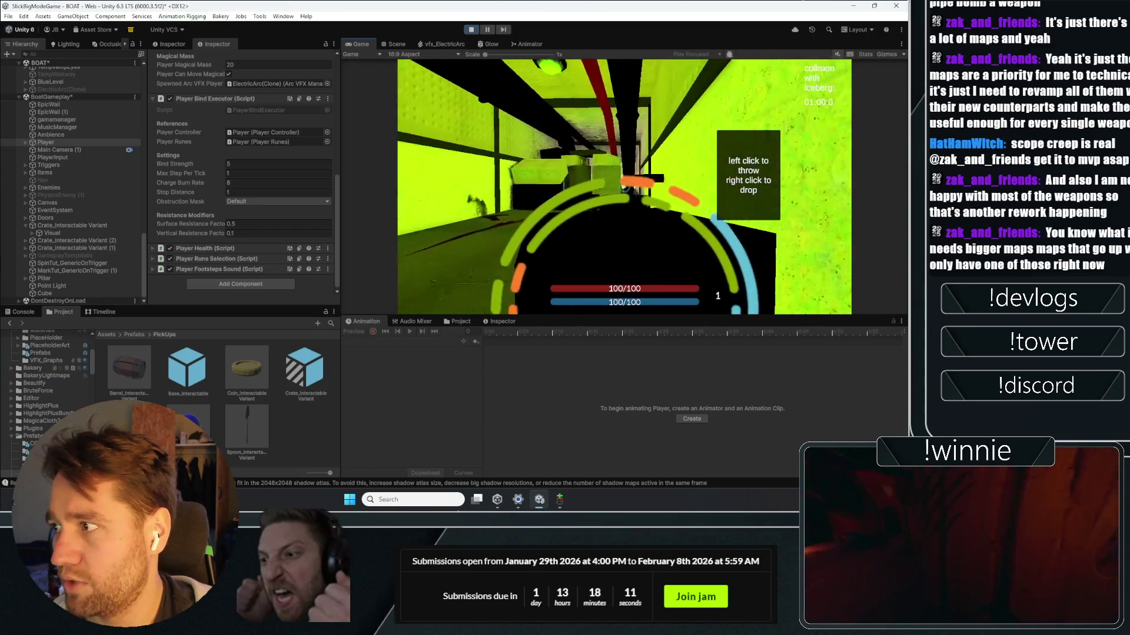
pyautogui.click(624, 186)
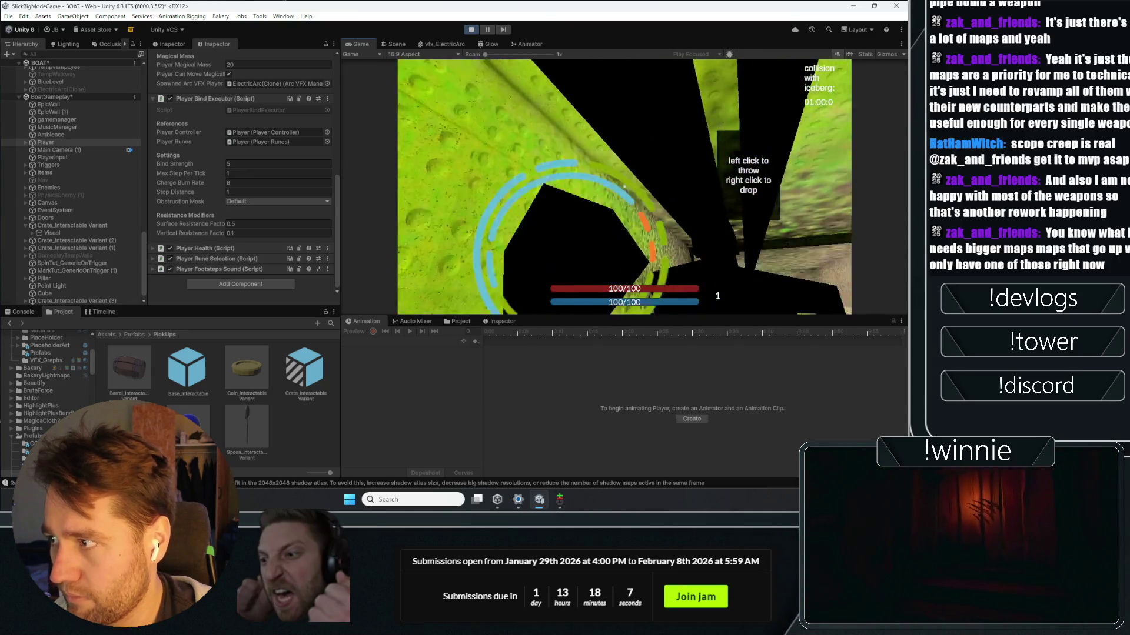
pyautogui.click(398, 44)
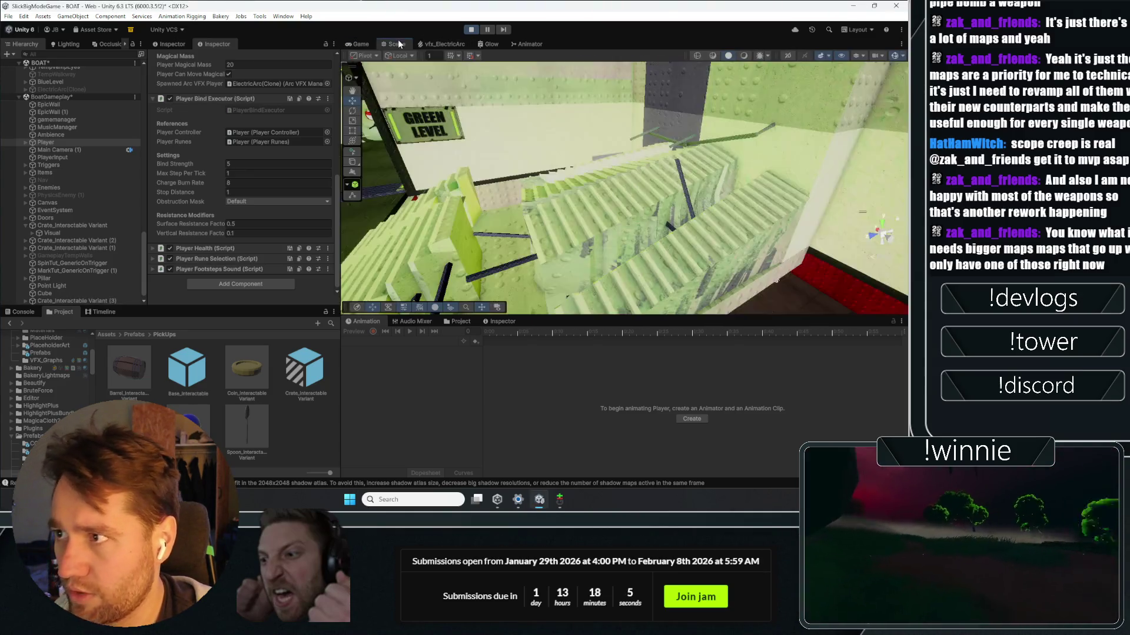
# Step: Frame the player in the Scene view, select Cube (30) beside it, and return to the Game view
pyautogui.press('f')
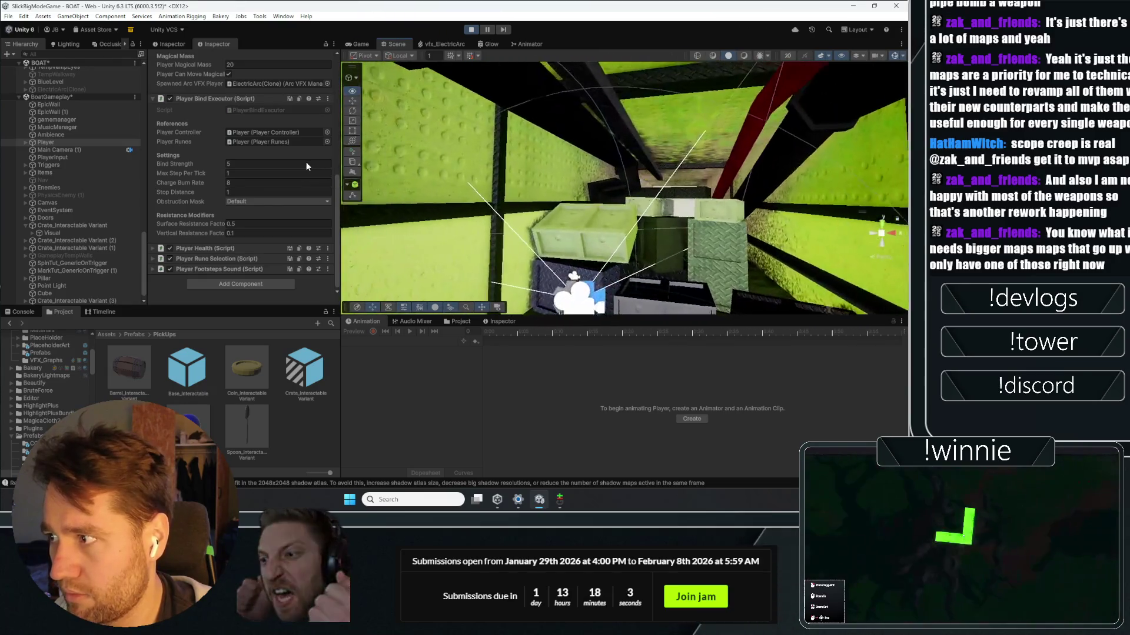
pyautogui.click(656, 214)
pyautogui.click(595, 213)
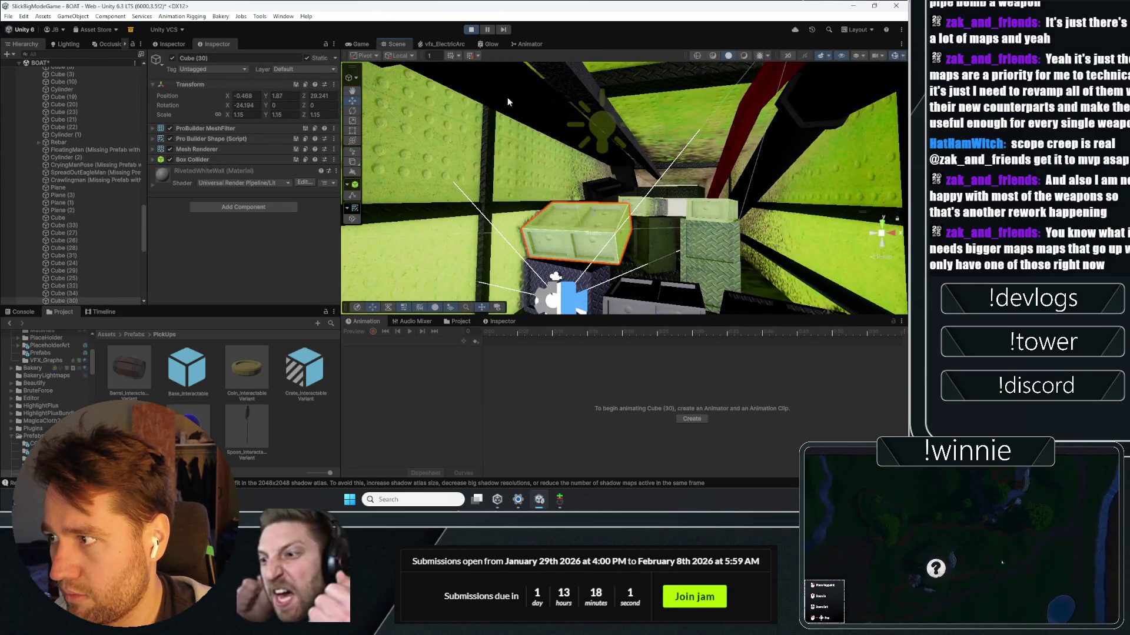
pyautogui.click(360, 44)
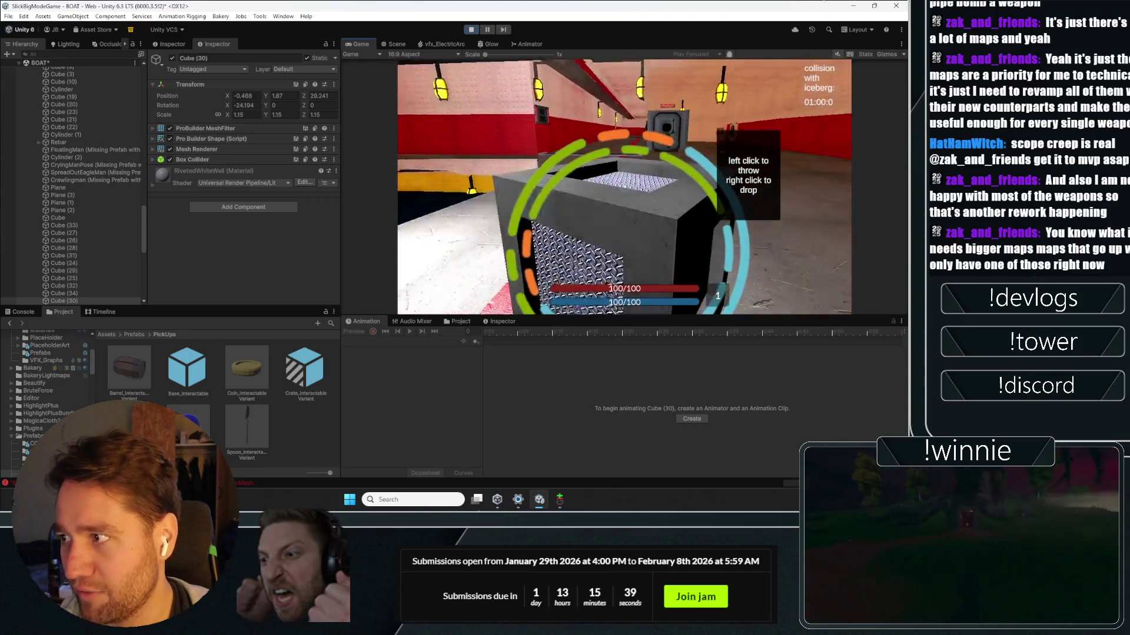
# Step: Carry the crate across the level and throw it
pyautogui.click(624, 186)
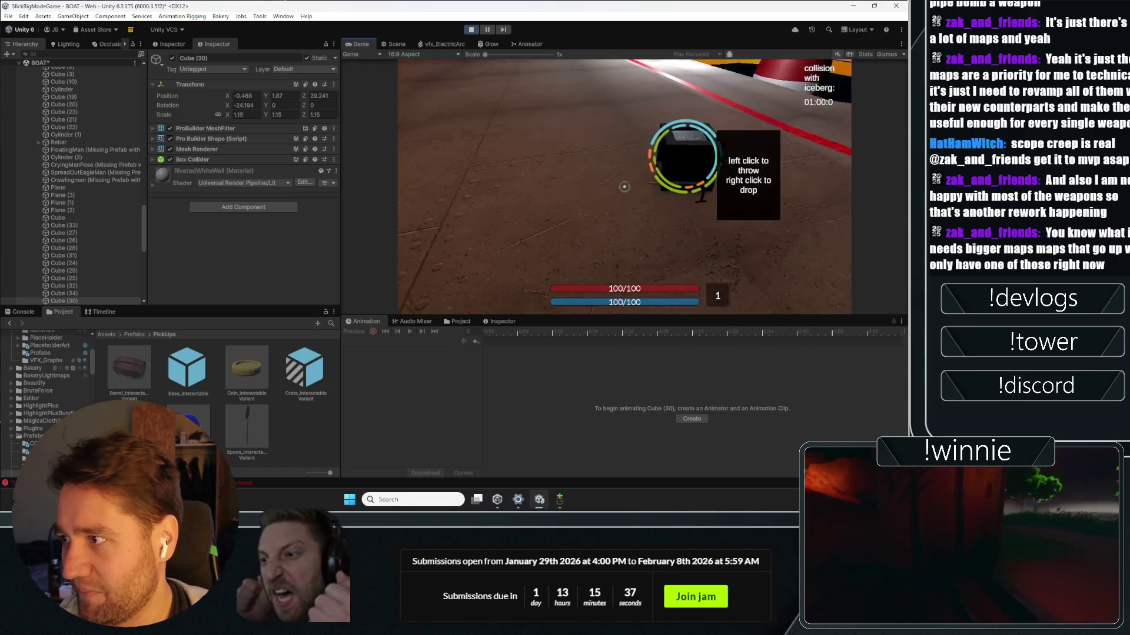
# Step: Jump, throw the held box toward the door, then pick up the dark box and throw it
pyautogui.press('space')
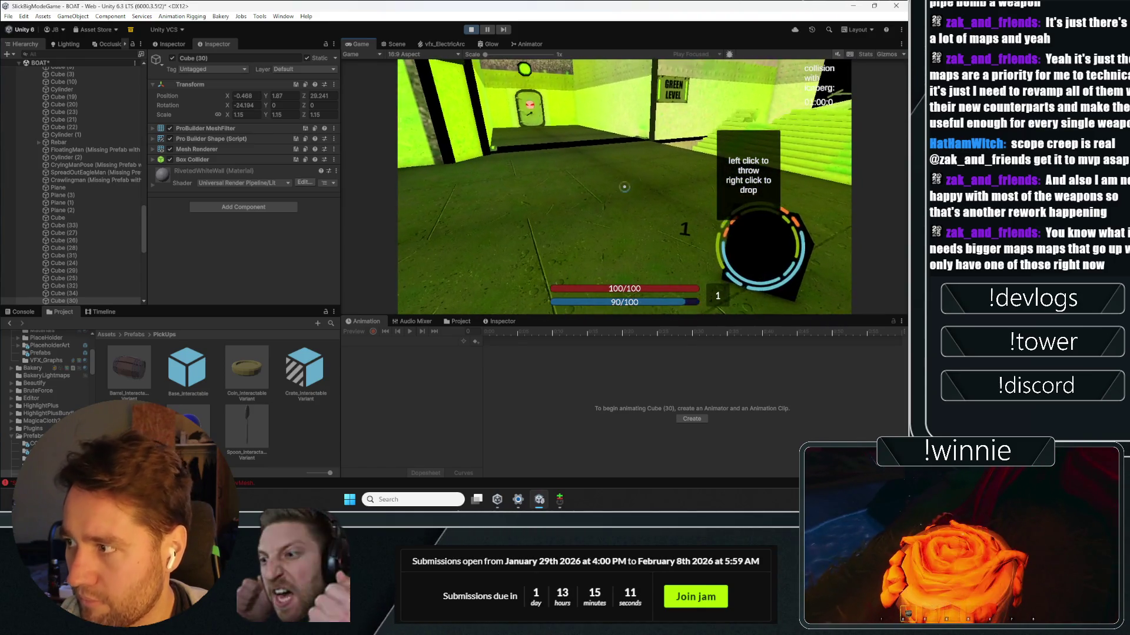
pyautogui.click(624, 187)
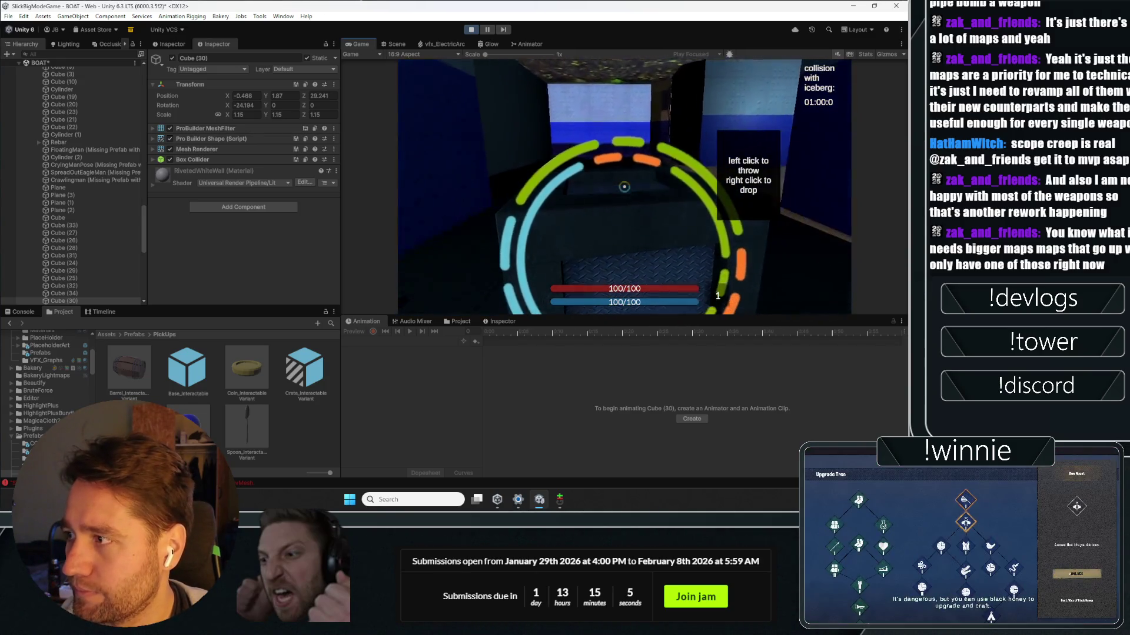
pyautogui.click(624, 186)
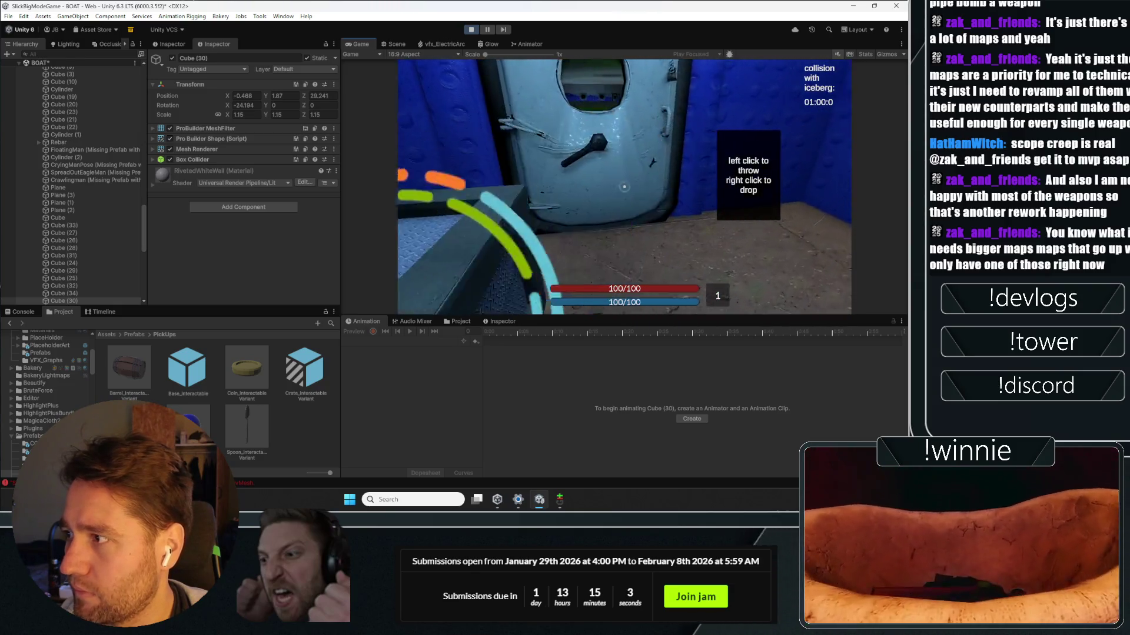
pyautogui.press('e')
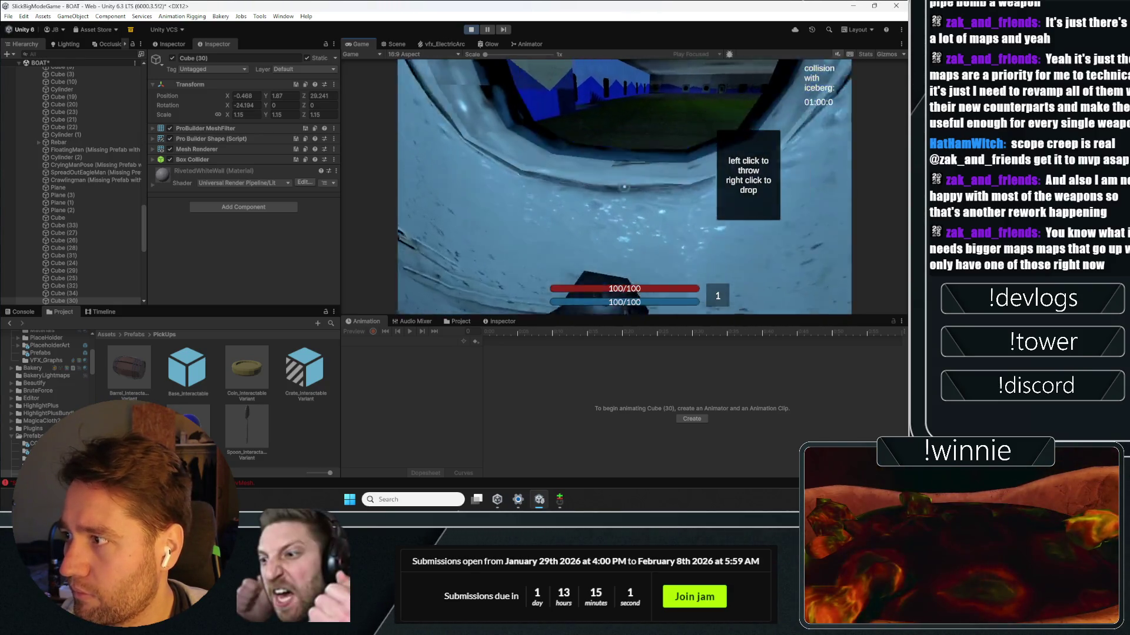
pyautogui.press('e')
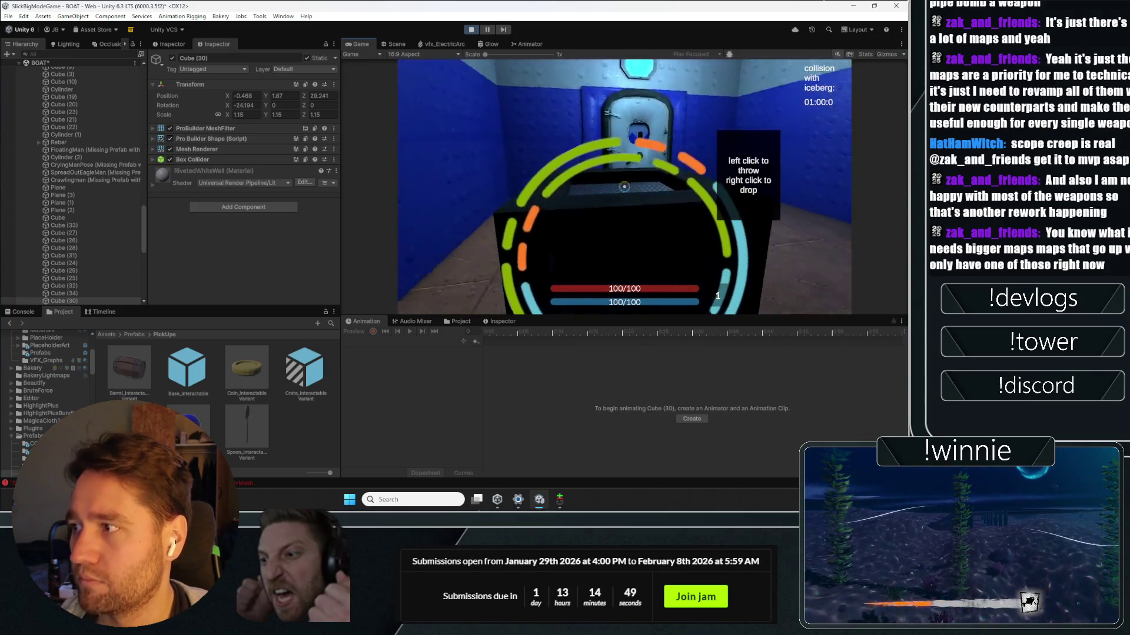
pyautogui.click(624, 187)
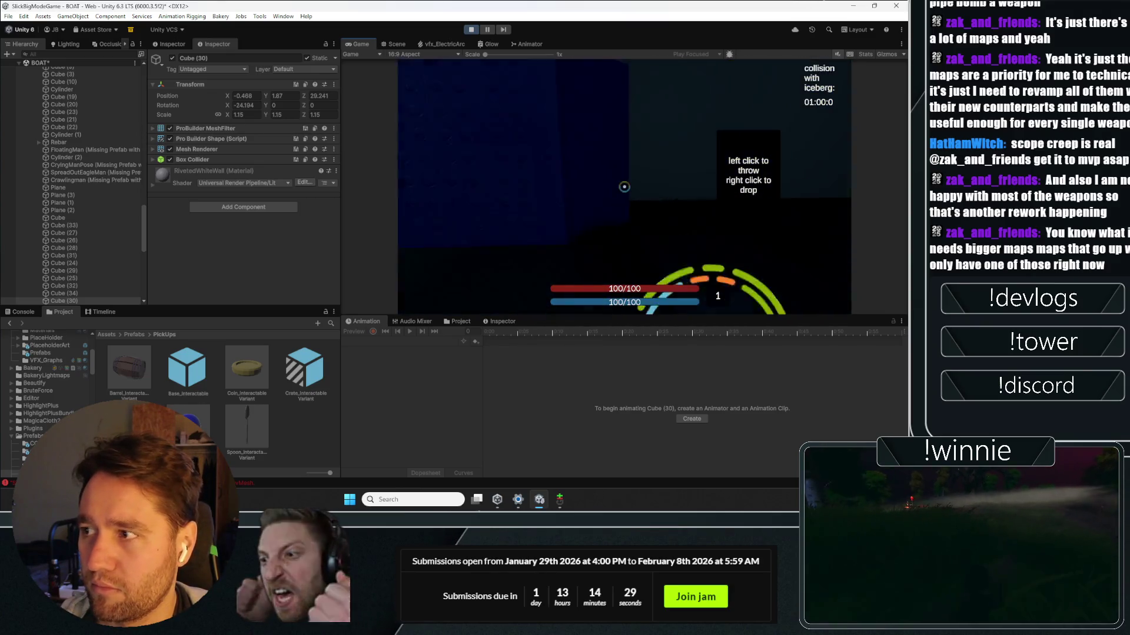
pyautogui.click(393, 44)
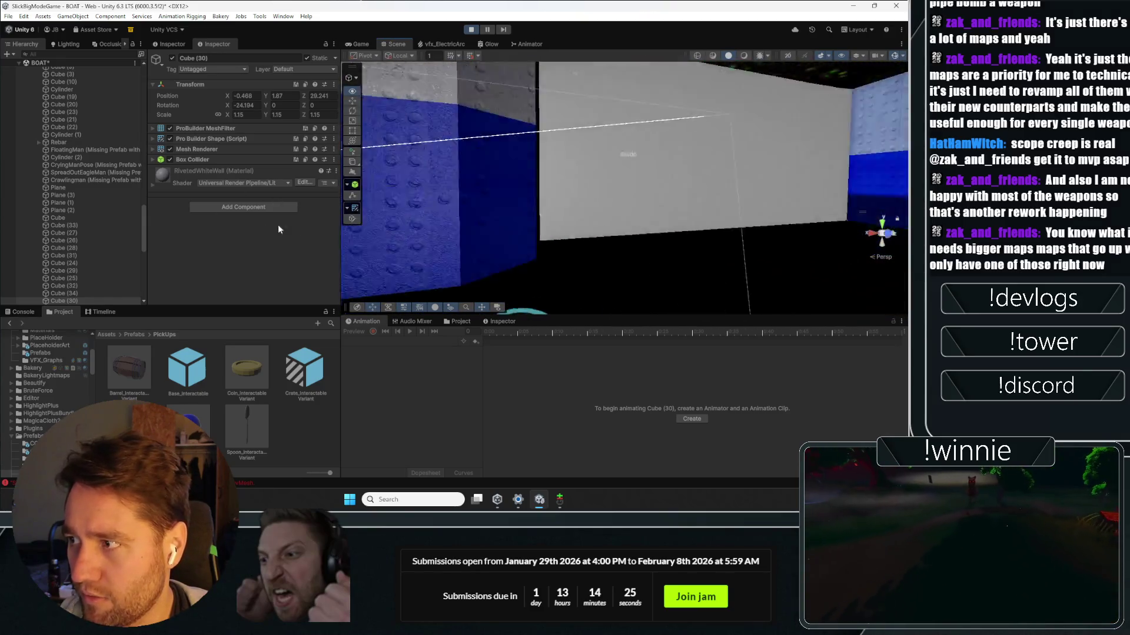
# Step: Disable the long grey EpicWall to reveal the room behind it
pyautogui.click(711, 187)
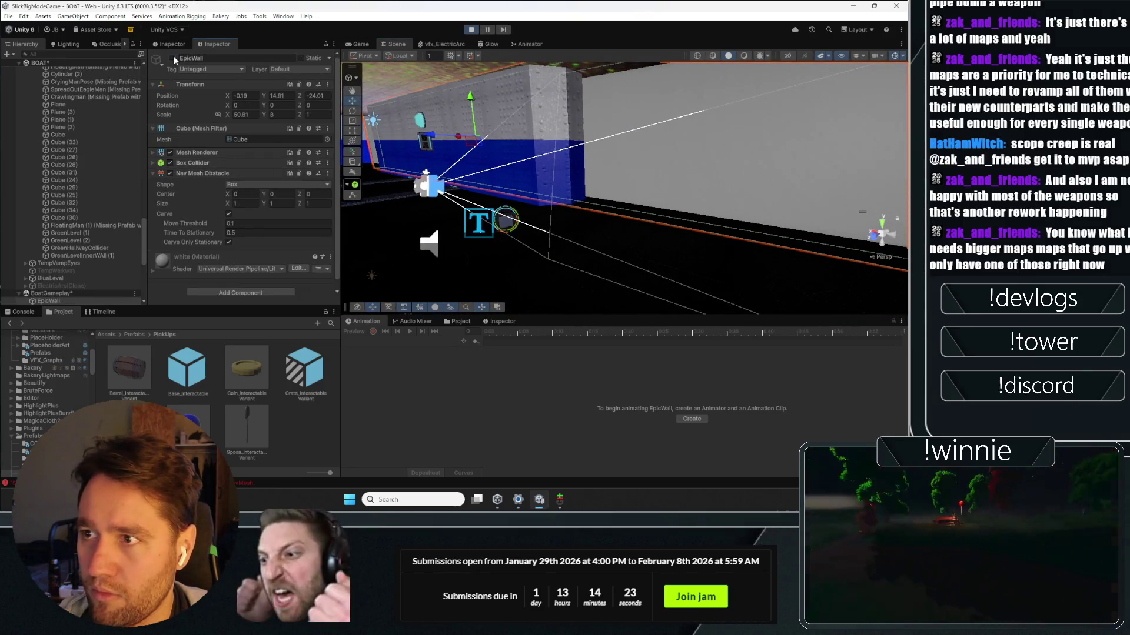
pyautogui.click(172, 58)
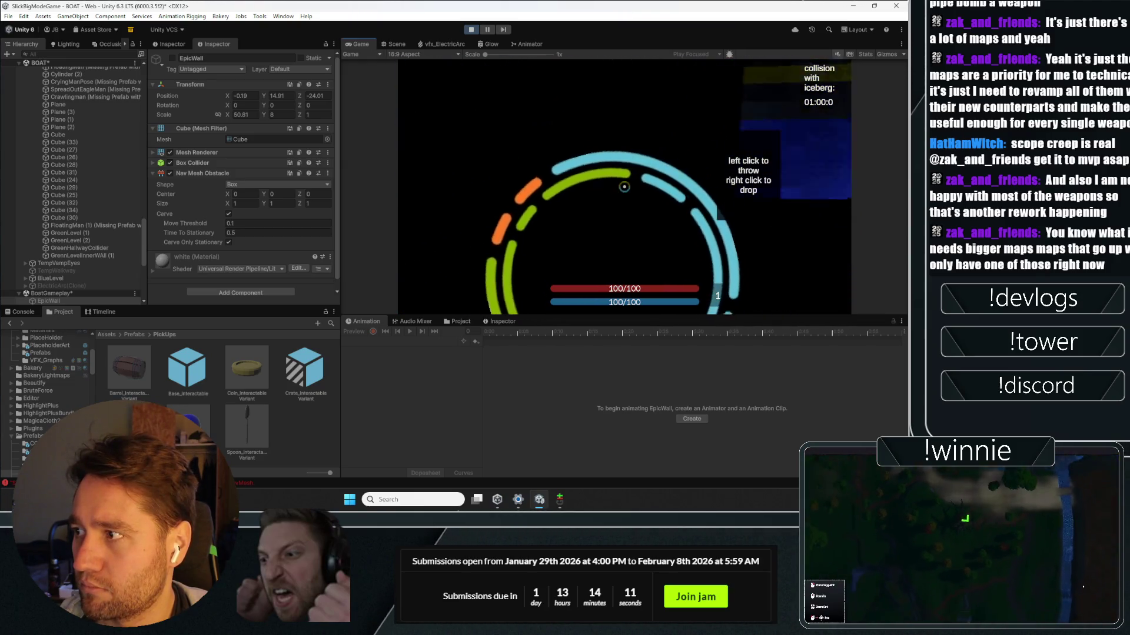
pyautogui.click(391, 43)
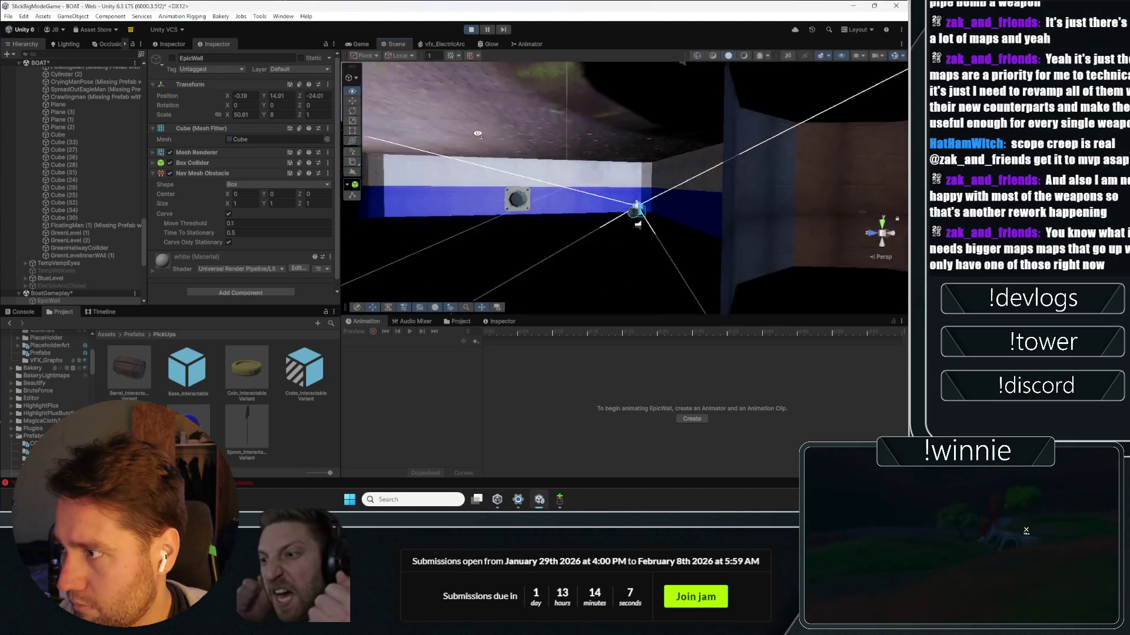
# Step: Hide BlueWall (4) and deactivate the Doors group, then return to the Game view
pyautogui.click(468, 72)
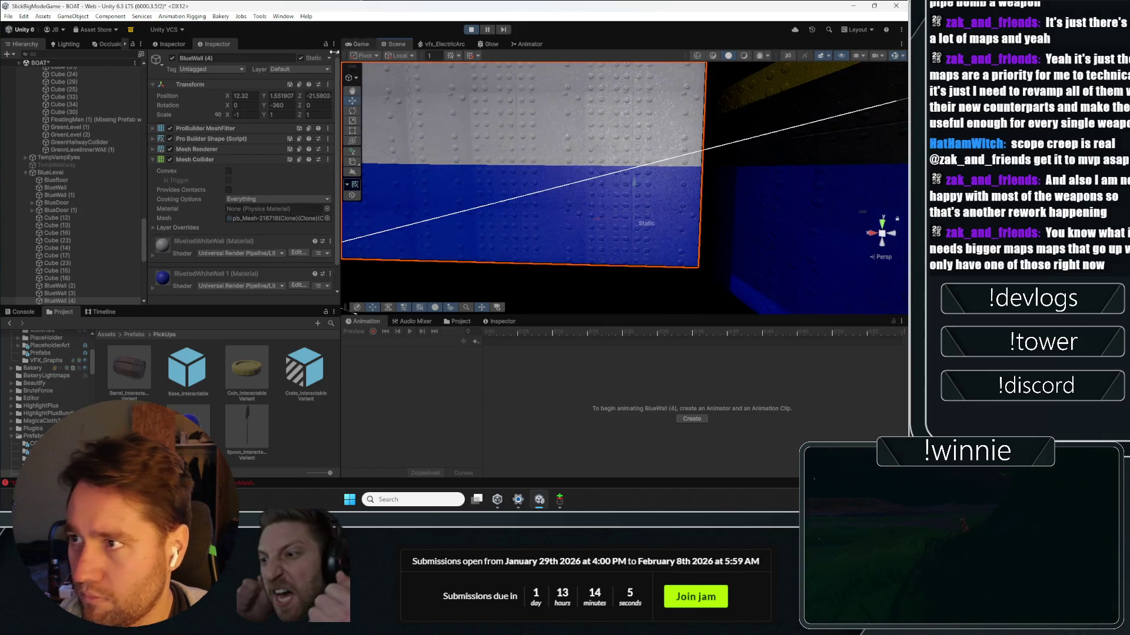
pyautogui.click(173, 58)
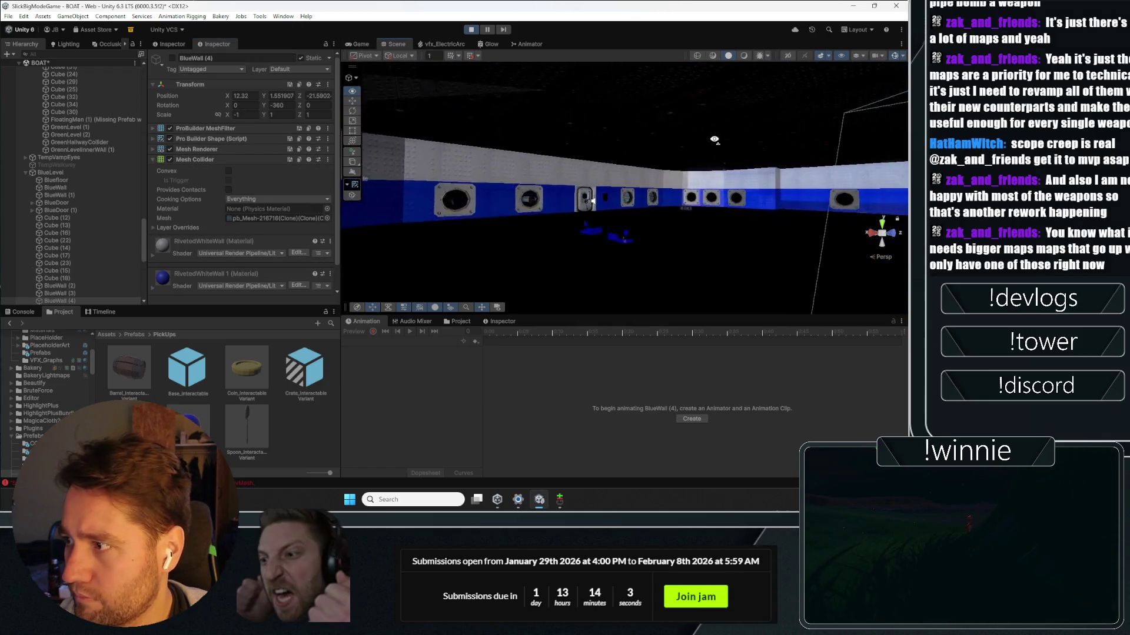
pyautogui.click(615, 177)
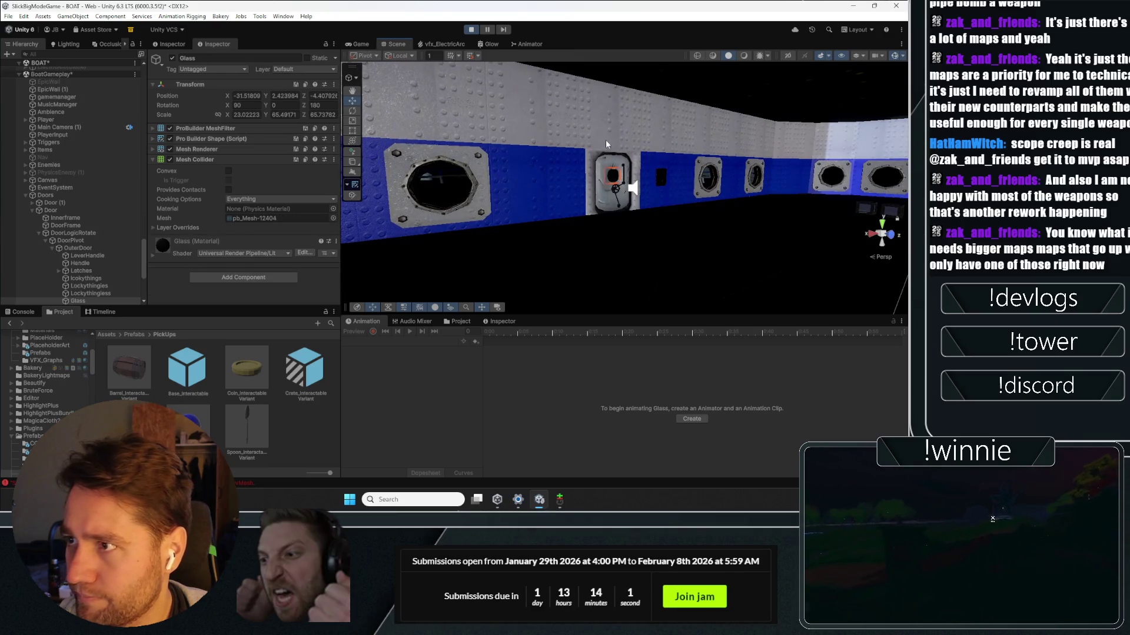
pyautogui.click(45, 194)
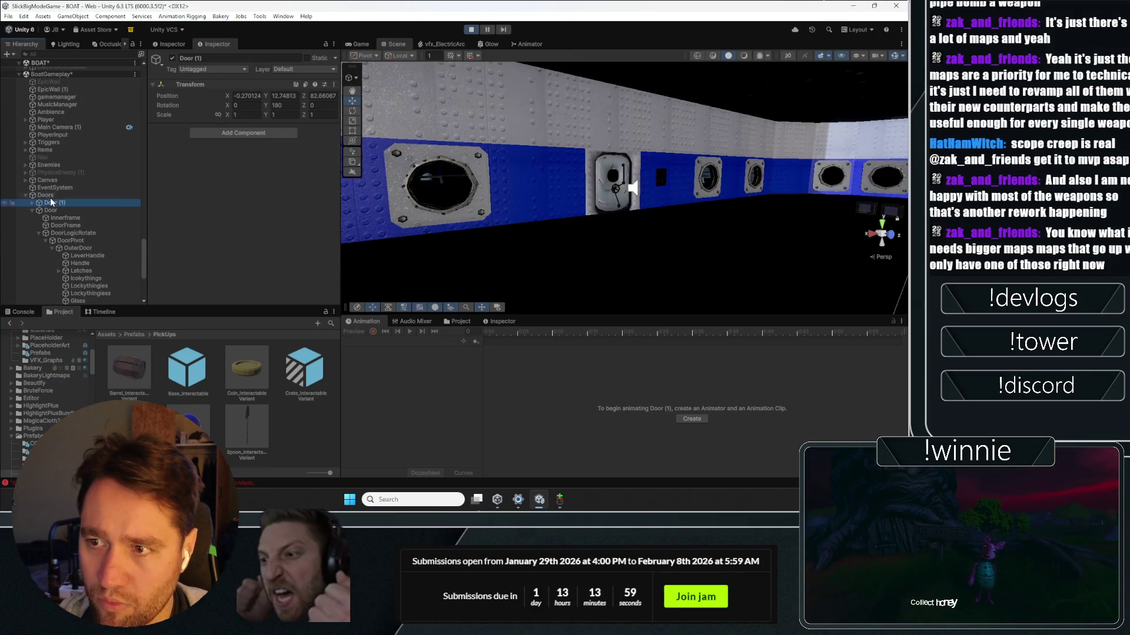
pyautogui.click(172, 58)
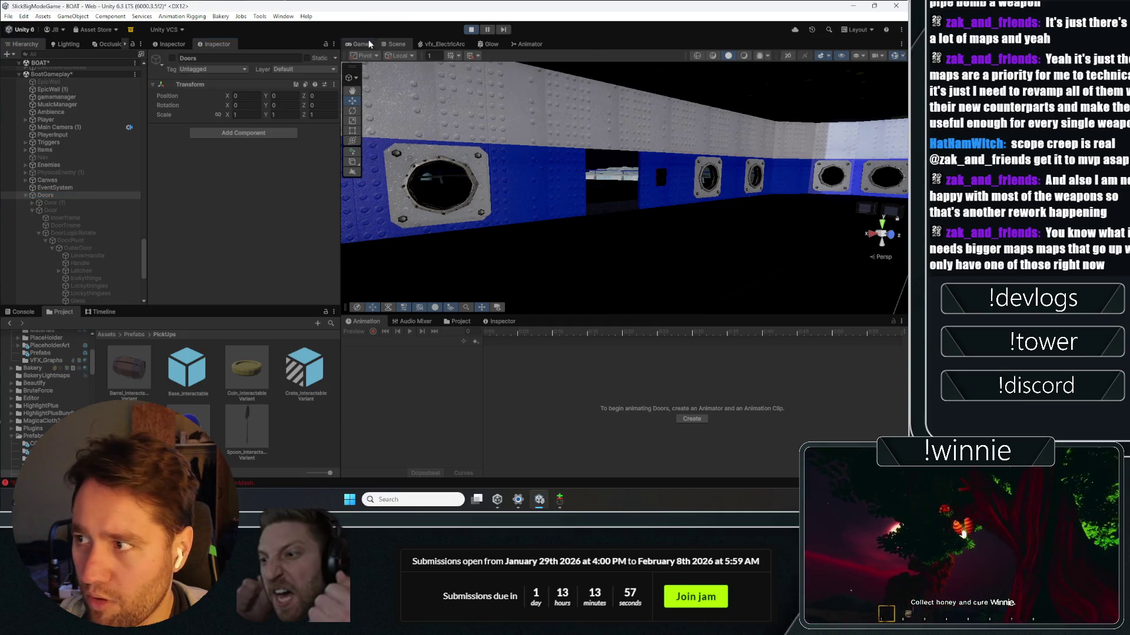
pyautogui.click(369, 43)
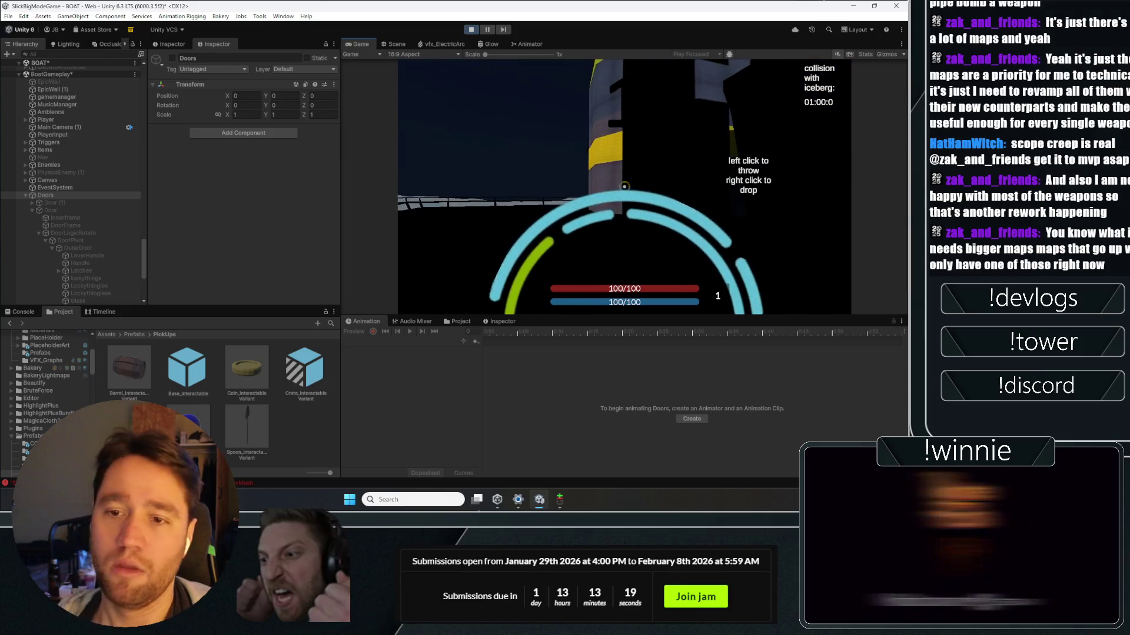
# Step: Release the game cursor, stop the play test and start play mode again
pyautogui.press('Escape')
pyautogui.click(472, 30)
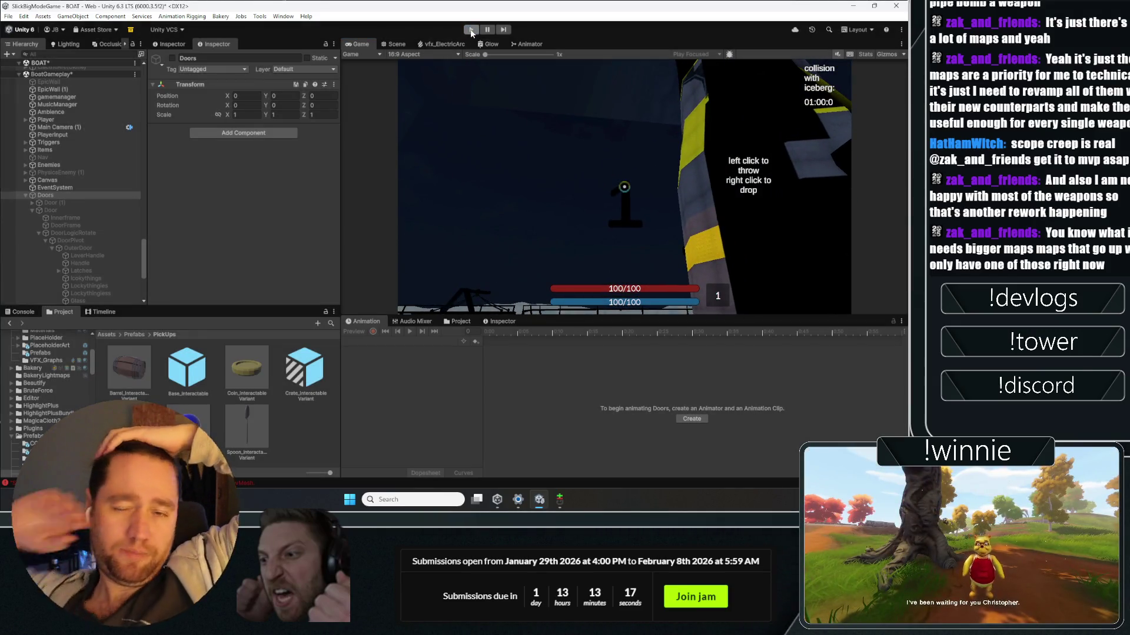
pyautogui.click(471, 30)
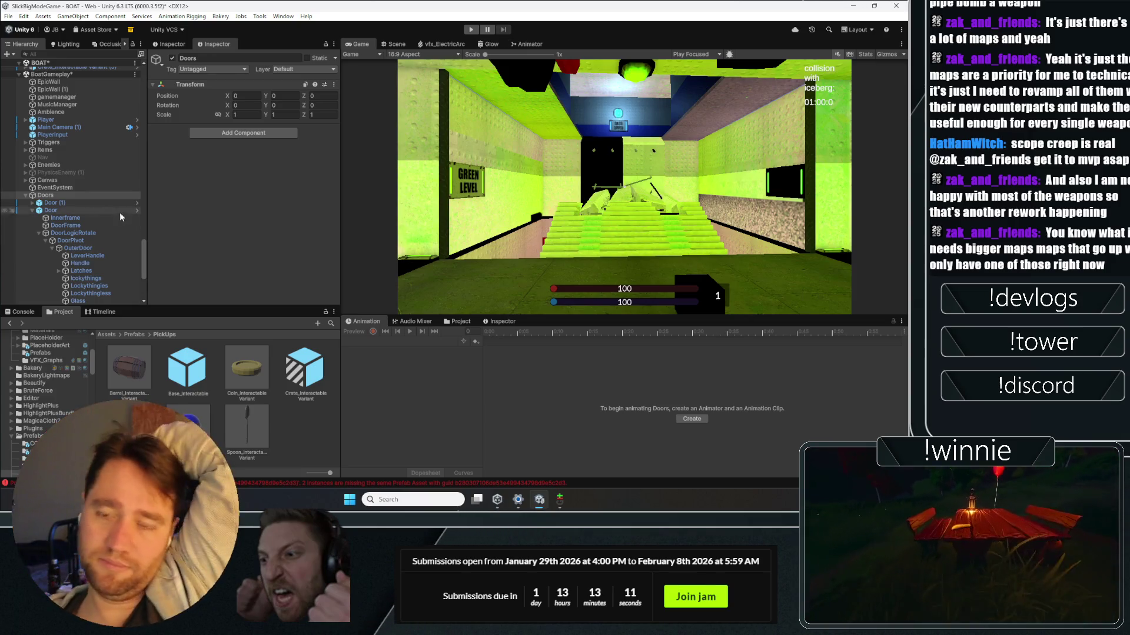
# Step: Clear the error messages in the Console and return to the Scene view
pyautogui.click(20, 312)
pyautogui.click(9, 322)
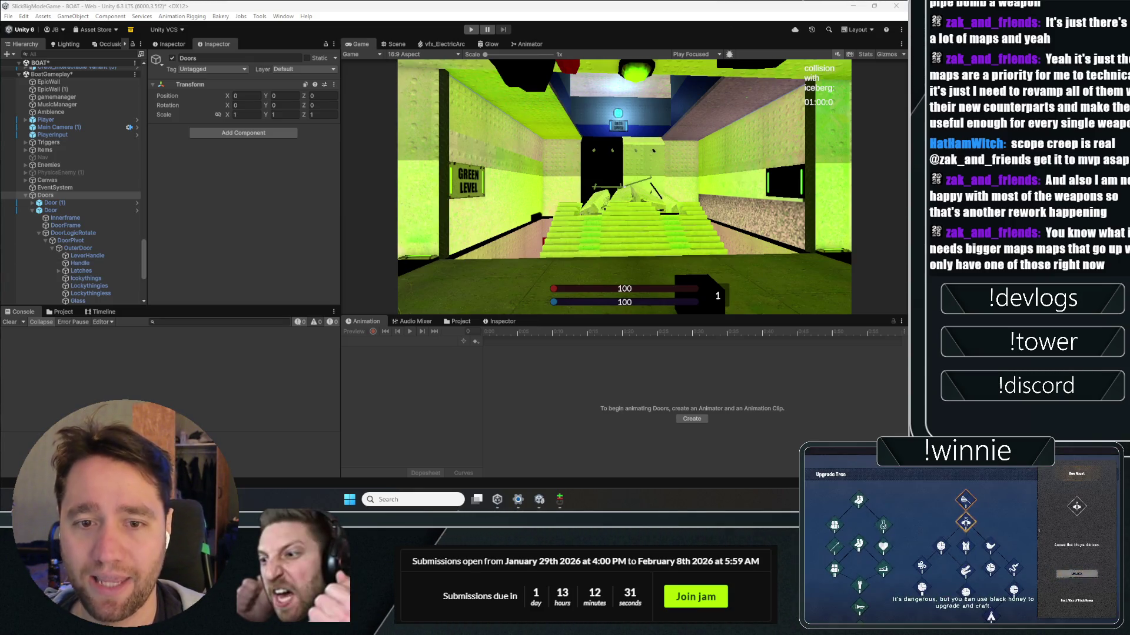
pyautogui.click(394, 47)
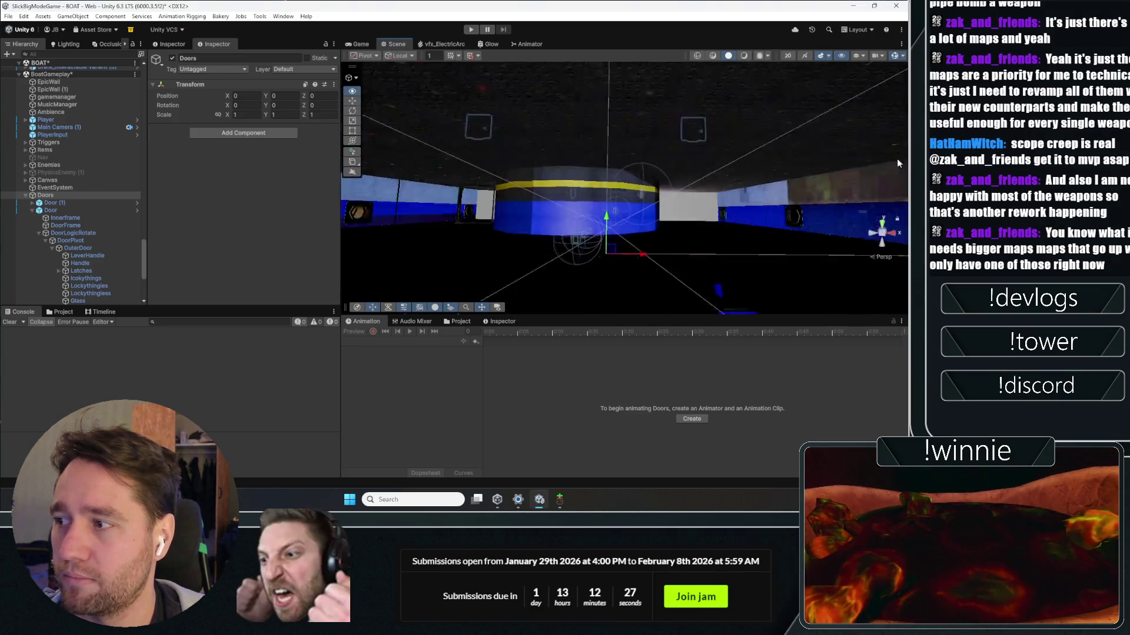
# Step: Orbit past the grey and yellow-striped walls toward the door gizmos and frame the Door object
pyautogui.moveTo(898, 163); pyautogui.dragTo(895, 159)
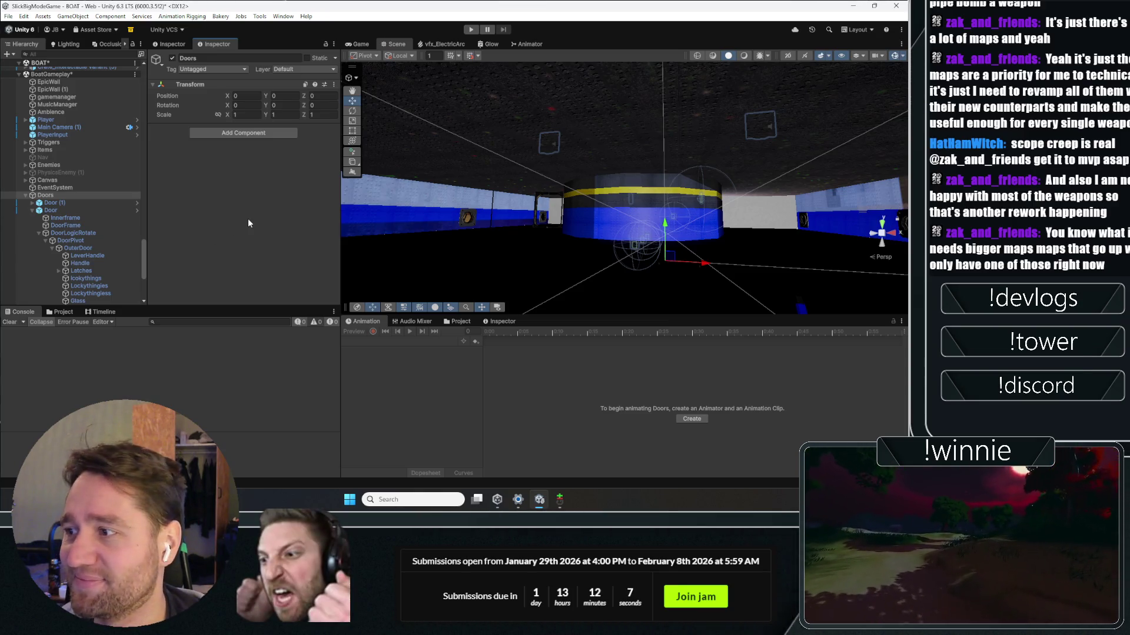
pyautogui.moveTo(608, 169)
pyautogui.mouseDown()
pyautogui.moveTo(689, 203)
pyautogui.moveTo(708, 171)
pyautogui.moveTo(859, 175)
pyautogui.mouseUp()
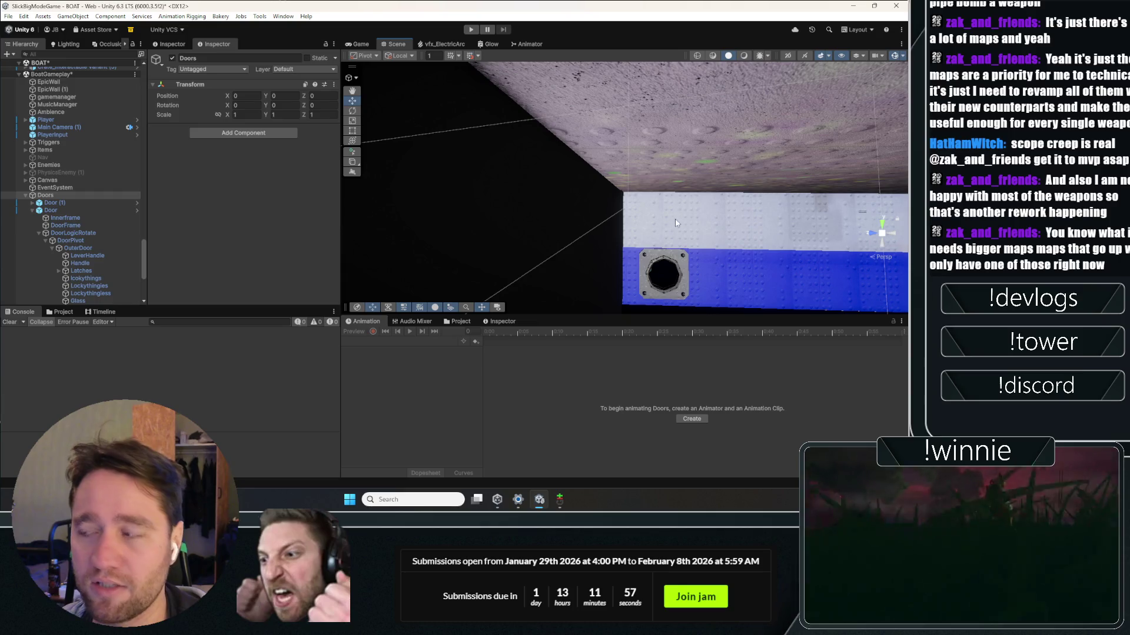
pyautogui.moveTo(675, 223); pyautogui.dragTo(432, 210)
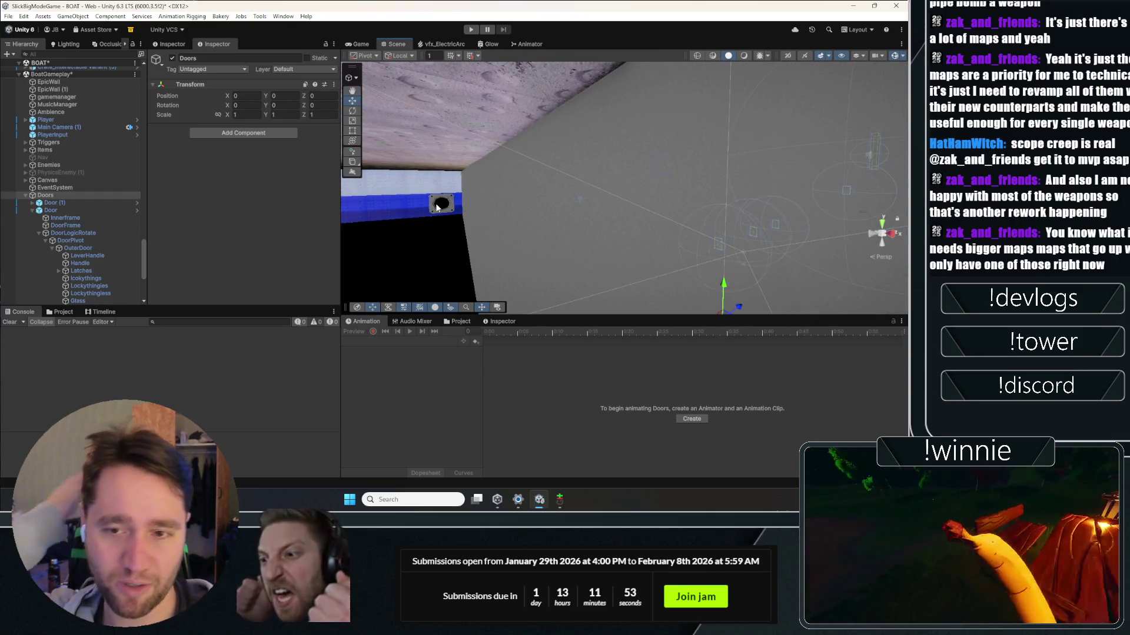
pyautogui.moveTo(437, 207); pyautogui.dragTo(302, 178)
pyautogui.press('w')
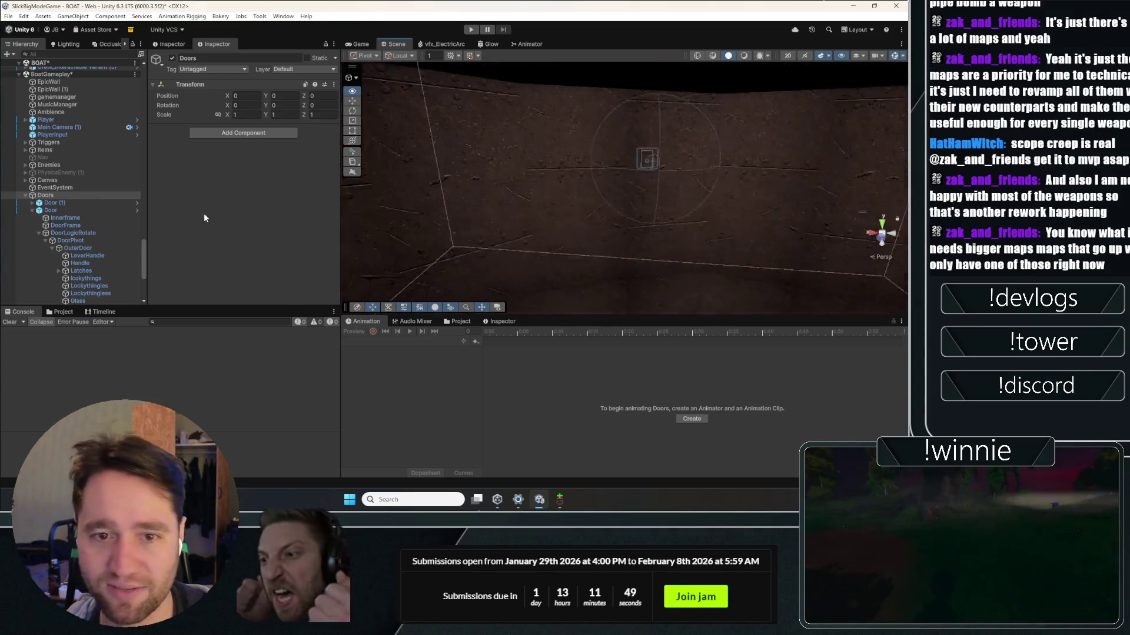
pyautogui.moveTo(424, 189)
pyautogui.mouseDown()
pyautogui.moveTo(745, 214)
pyautogui.moveTo(670, 198)
pyautogui.mouseUp()
pyautogui.doubleClick(71, 209)
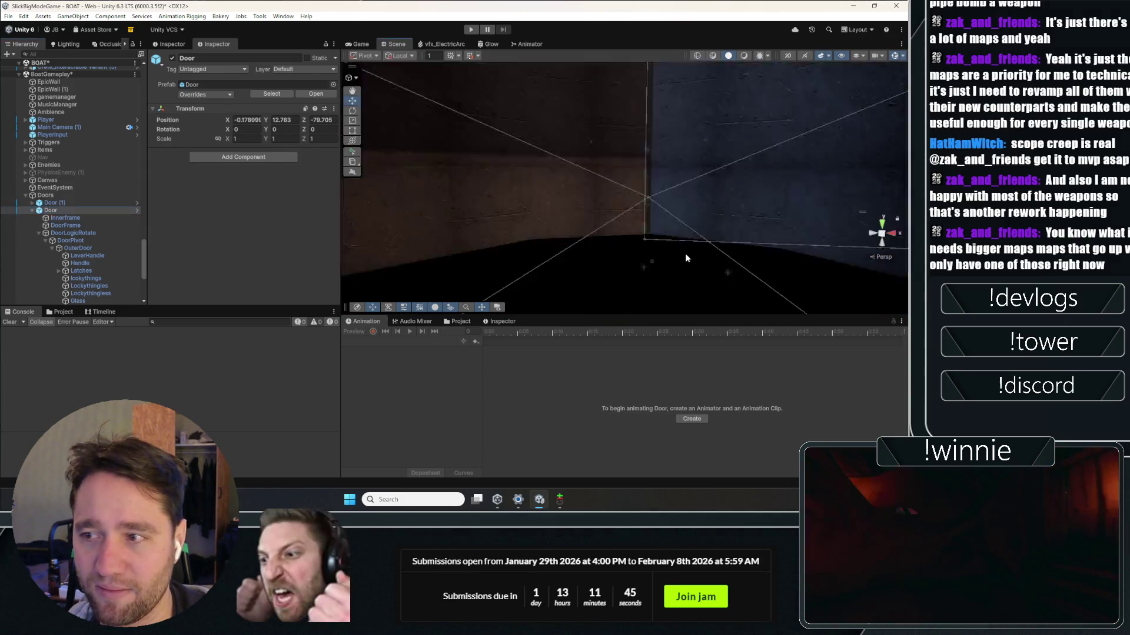
pyautogui.moveTo(670, 228)
pyautogui.mouseDown()
pyautogui.moveTo(731, 163)
pyautogui.moveTo(661, 227)
pyautogui.moveTo(846, 212)
pyautogui.moveTo(843, 234)
pyautogui.mouseUp()
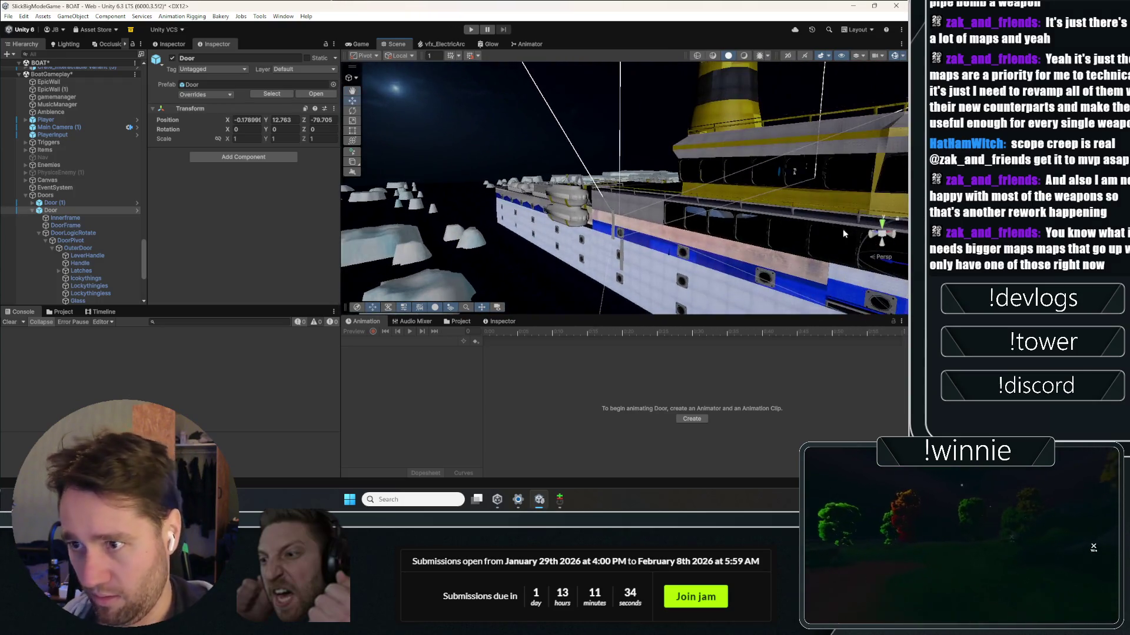
# Step: Collapse Door and RED_FLOOR, select Crate_Interactable Variant and fold its Magical Interactions component
pyautogui.click(33, 211)
pyautogui.scroll(6, 47, 218)
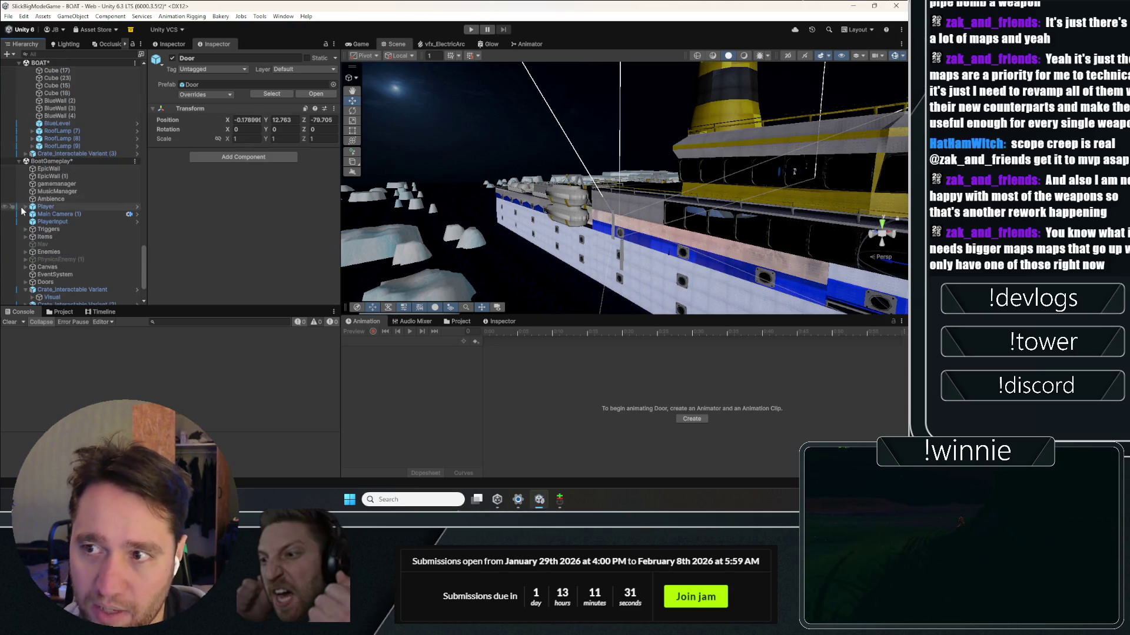
pyautogui.scroll(15, 64, 235)
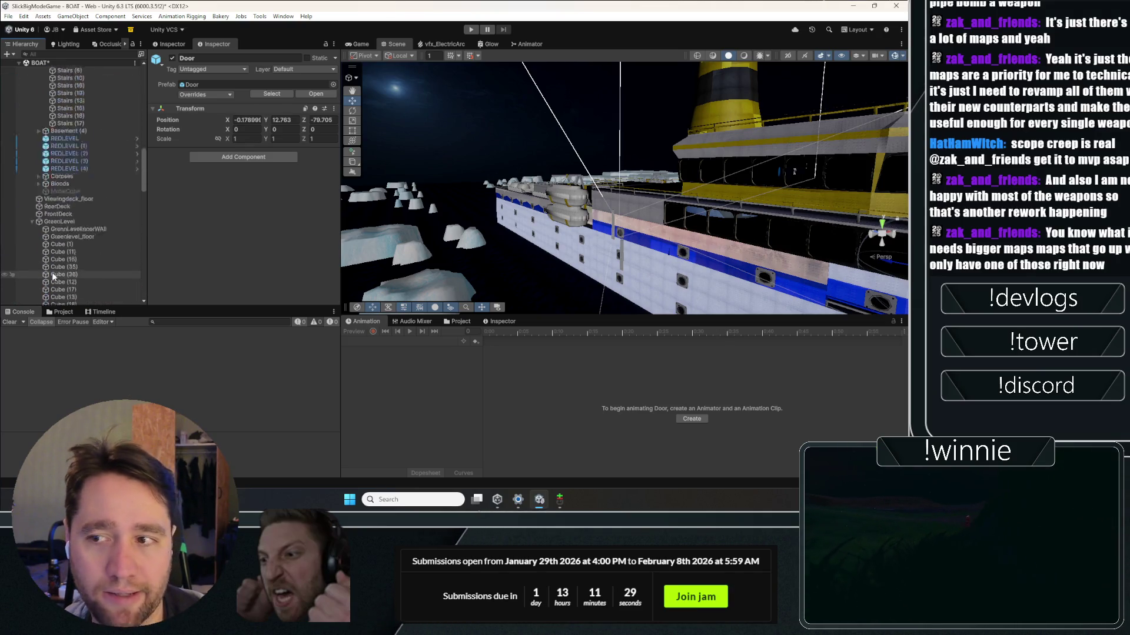
pyautogui.scroll(5, 32, 188)
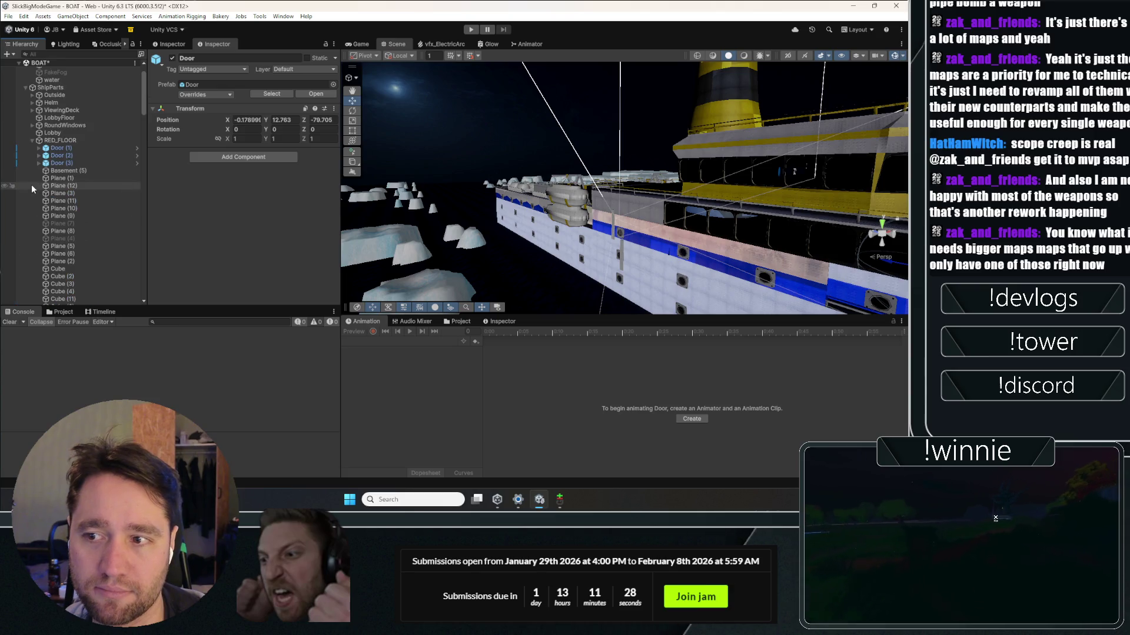
pyautogui.click(32, 141)
pyautogui.scroll(1, 35, 176)
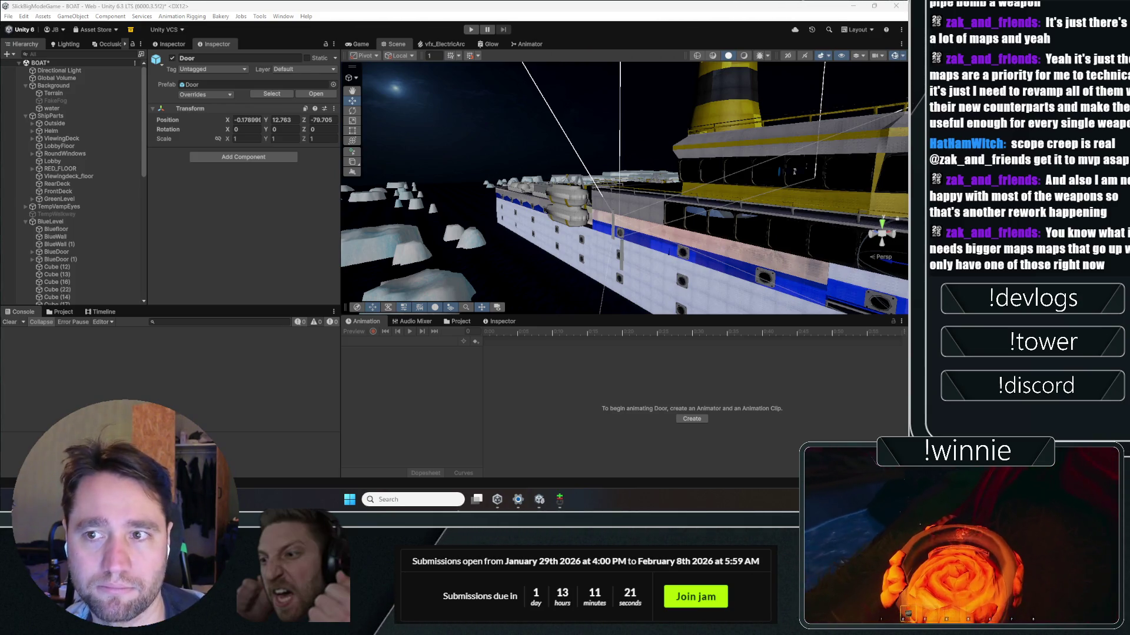
pyautogui.scroll(-10, 63, 261)
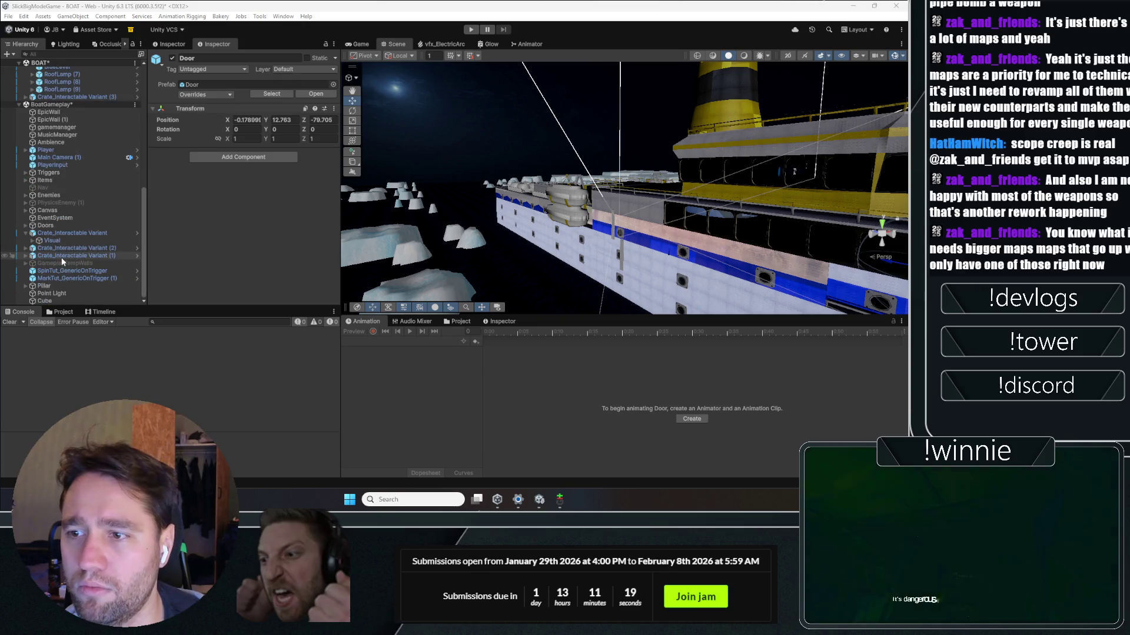
pyautogui.click(70, 233)
pyautogui.click(194, 184)
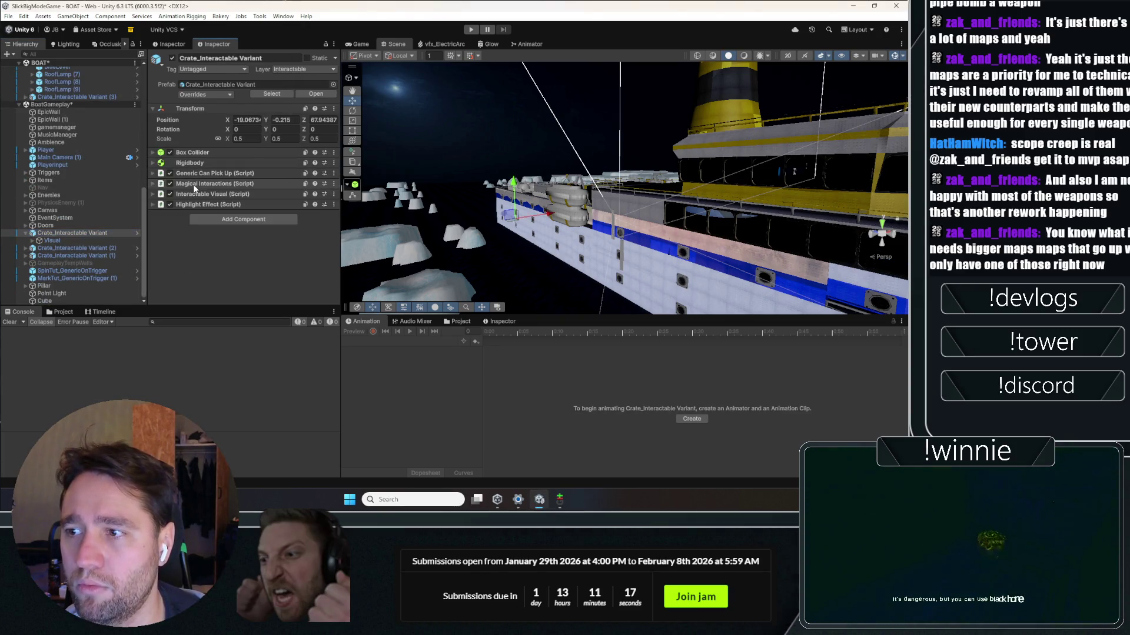
# Step: Check the crate's Generic Can Pick Up component options menu without choosing anything
pyautogui.click(333, 173)
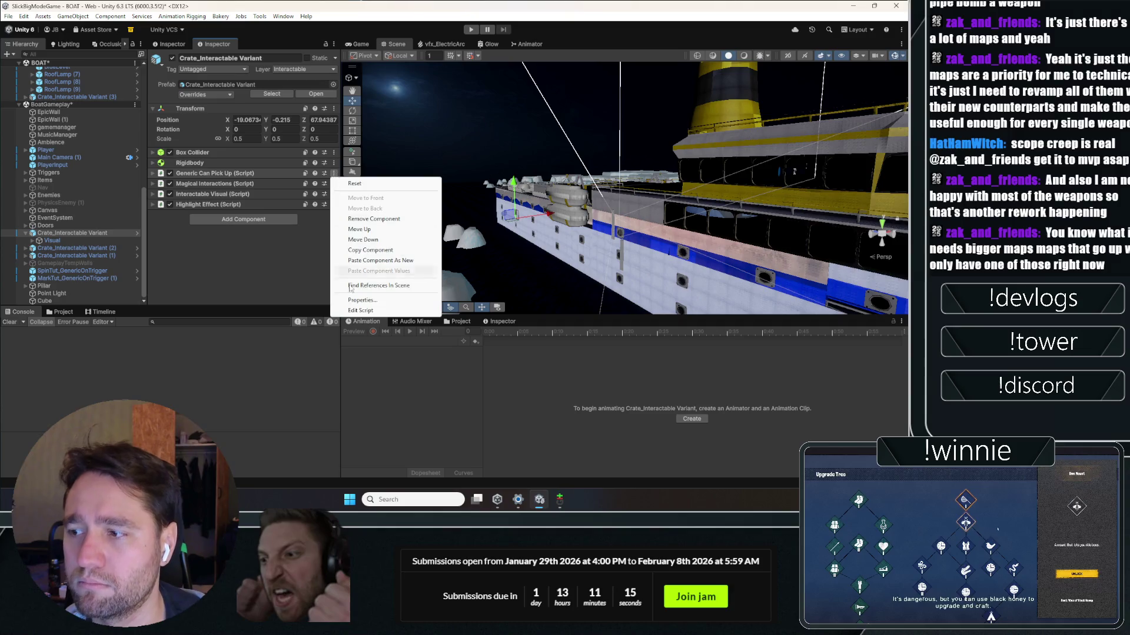
pyautogui.press('Escape')
pyautogui.click(333, 183)
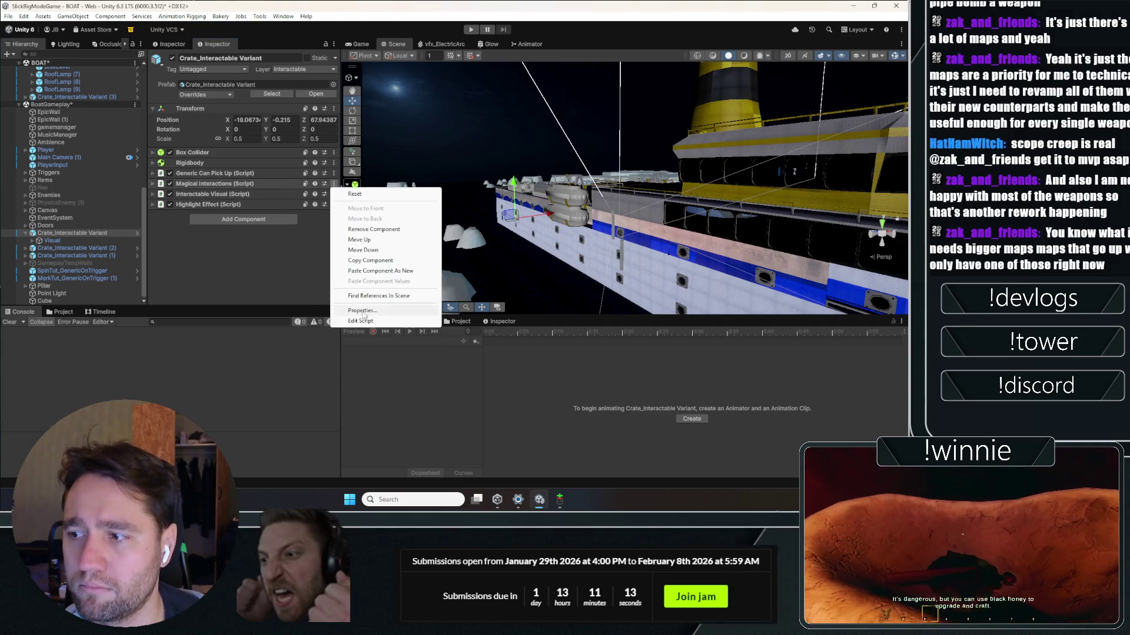
pyautogui.press('Escape')
# Step: Select the Player, collapse Player Runes, and open the Player Interact script for editing
pyautogui.click(45, 150)
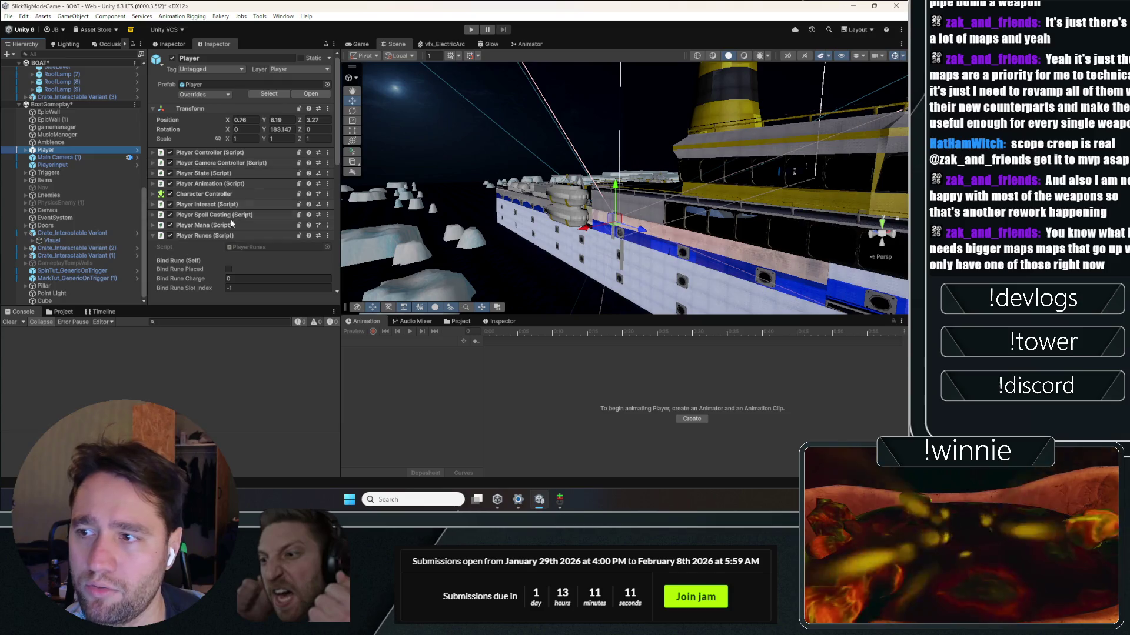
pyautogui.click(206, 235)
pyautogui.click(327, 246)
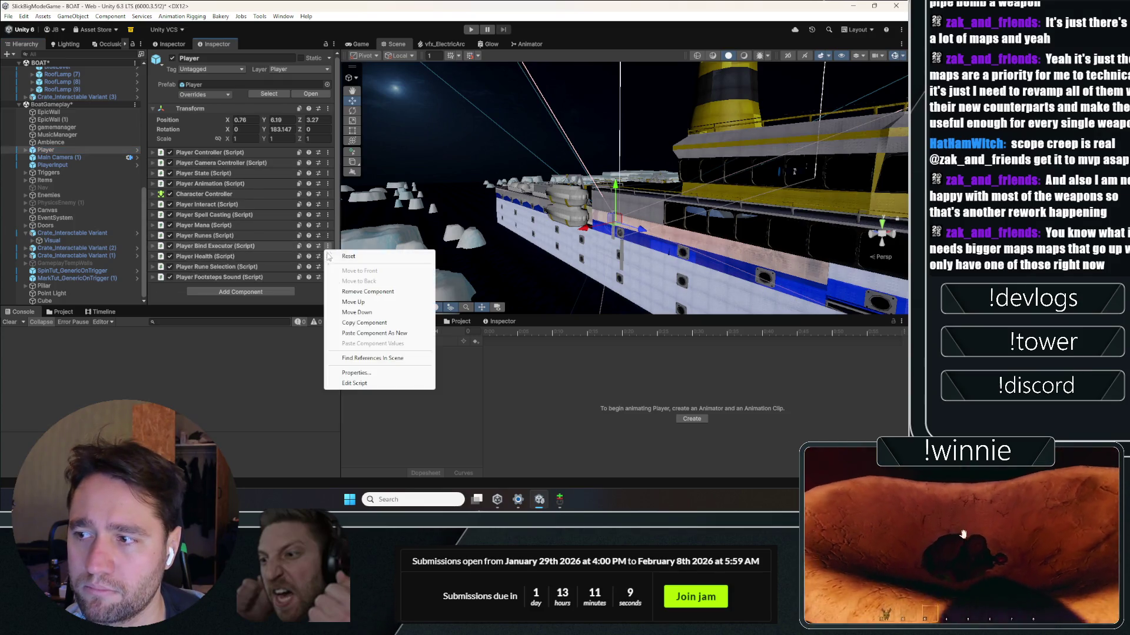
pyautogui.press('Escape')
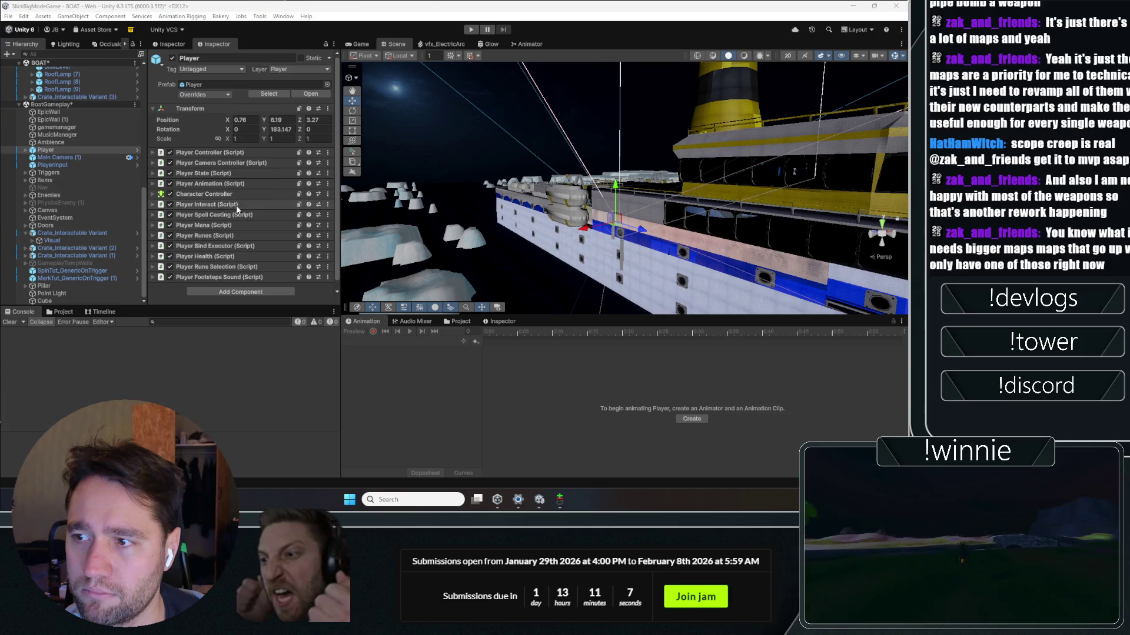
pyautogui.click(328, 204)
pyautogui.click(351, 352)
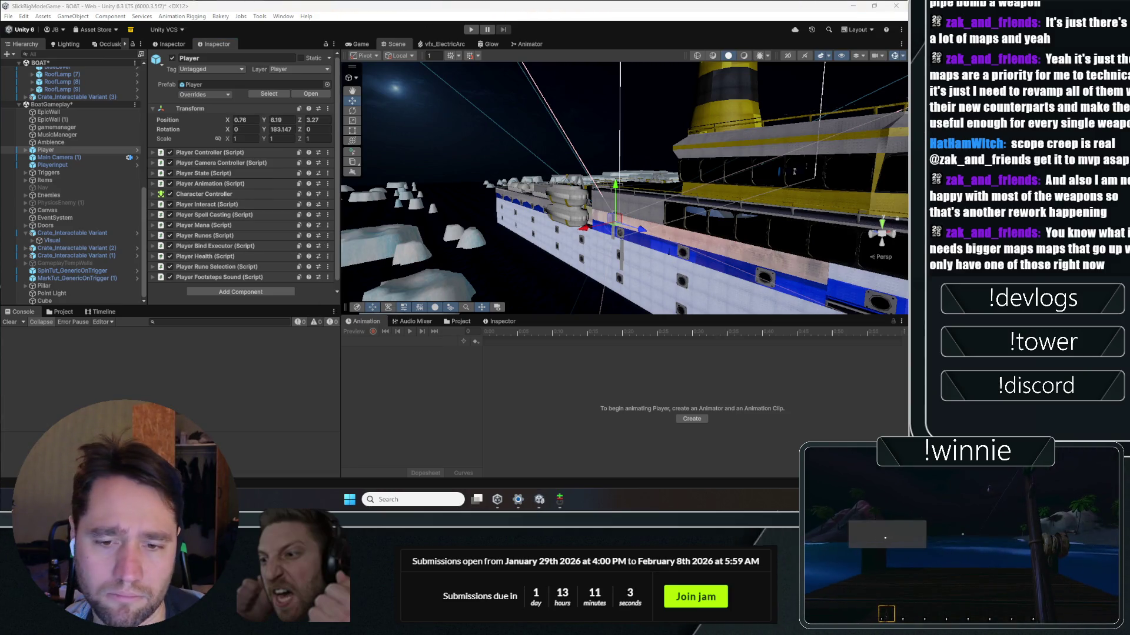
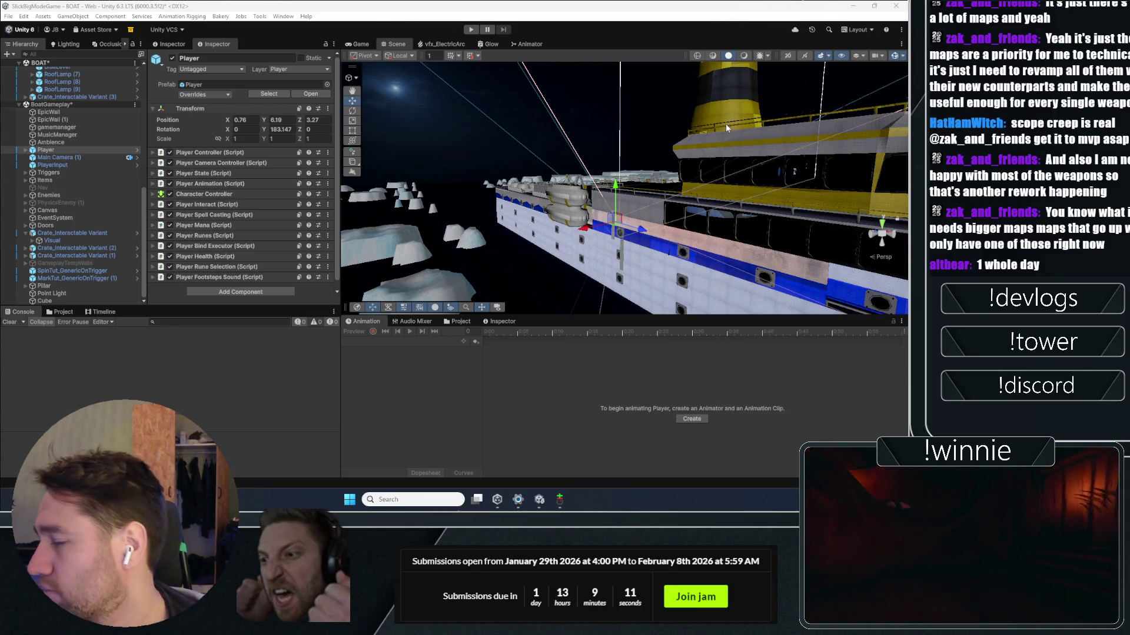
# Step: Select the Player and set Player Bind Executor's Vertical Resistance Factor to 0.1, then enter Play mode
pyautogui.doubleClick(75, 152)
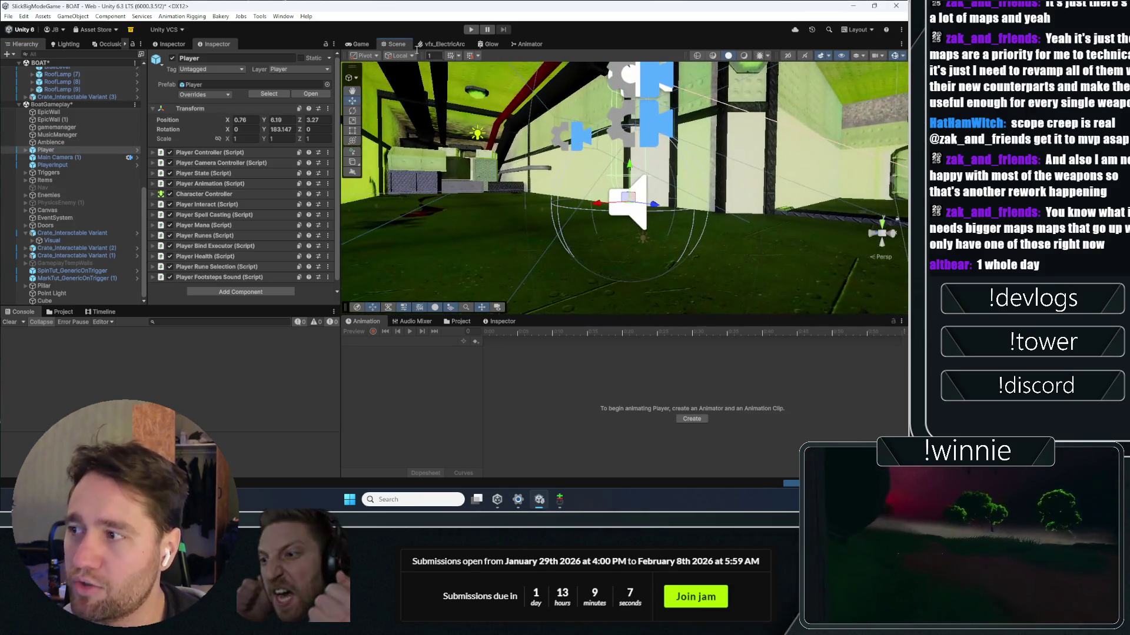
pyautogui.click(368, 45)
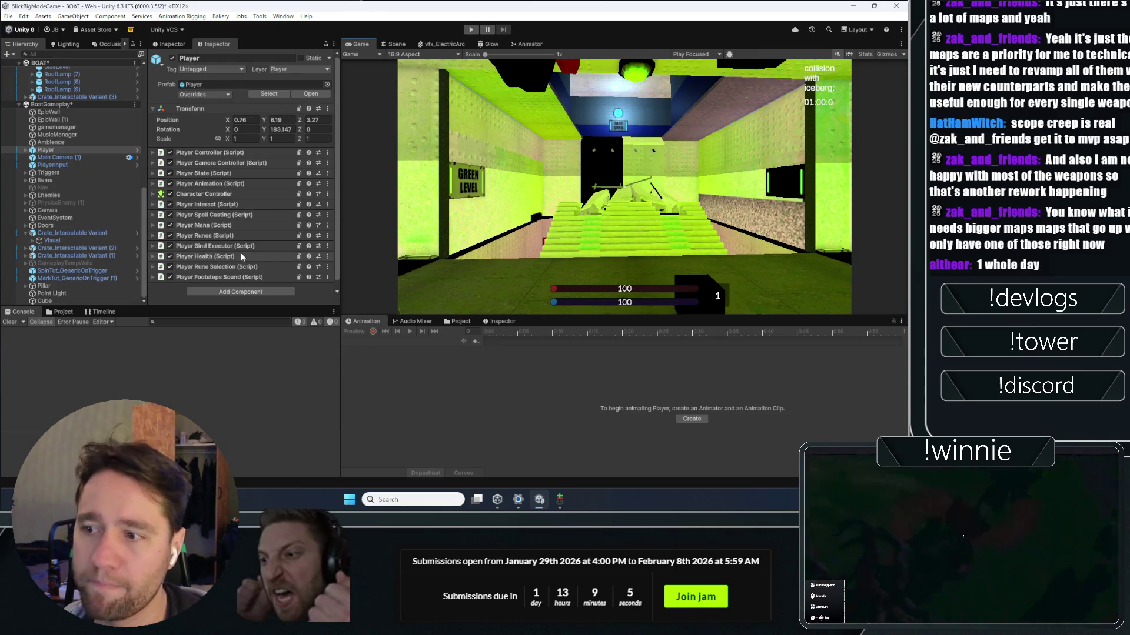
pyautogui.click(227, 246)
pyautogui.scroll(-3, 228, 248)
pyautogui.click(265, 278)
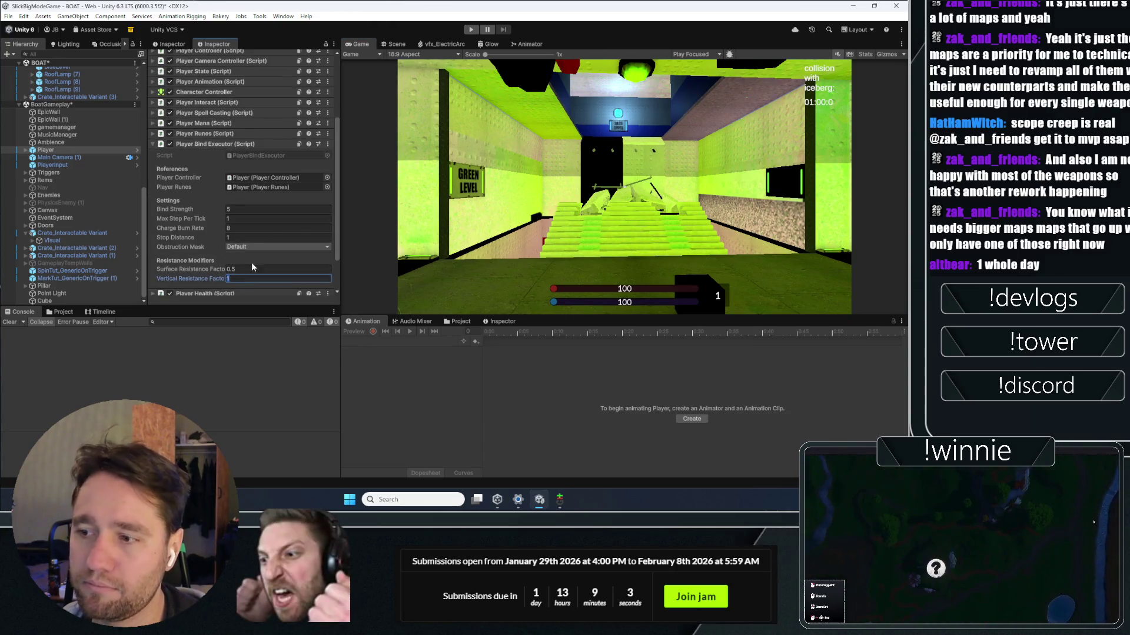
pyautogui.write('0.1')
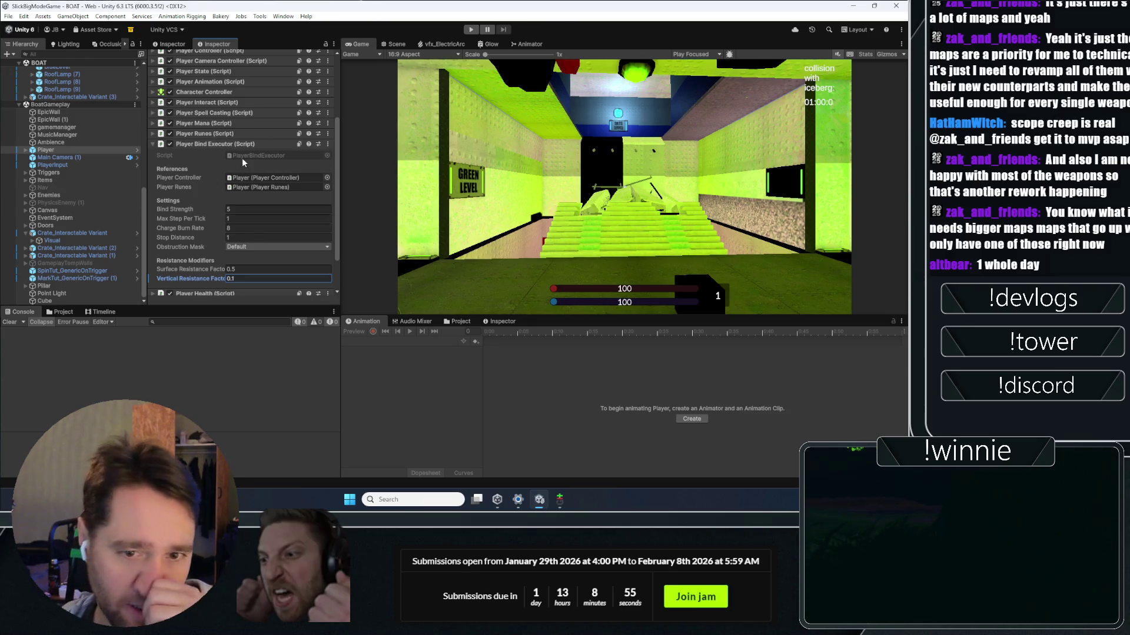
pyautogui.hotkey('alt', 'Tab')
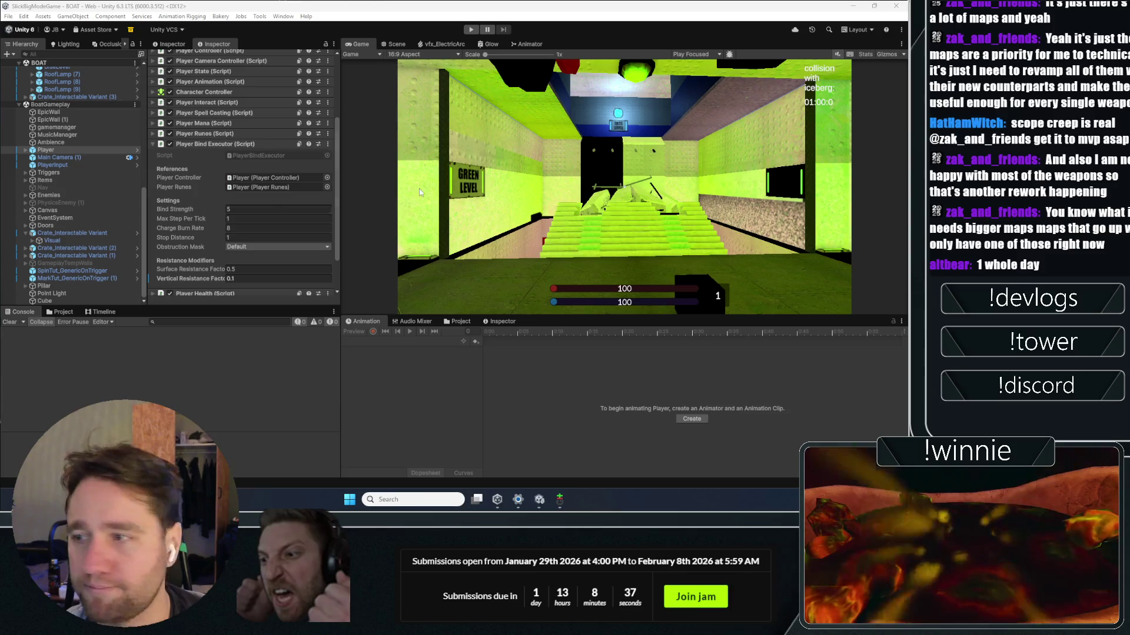
pyautogui.click(468, 30)
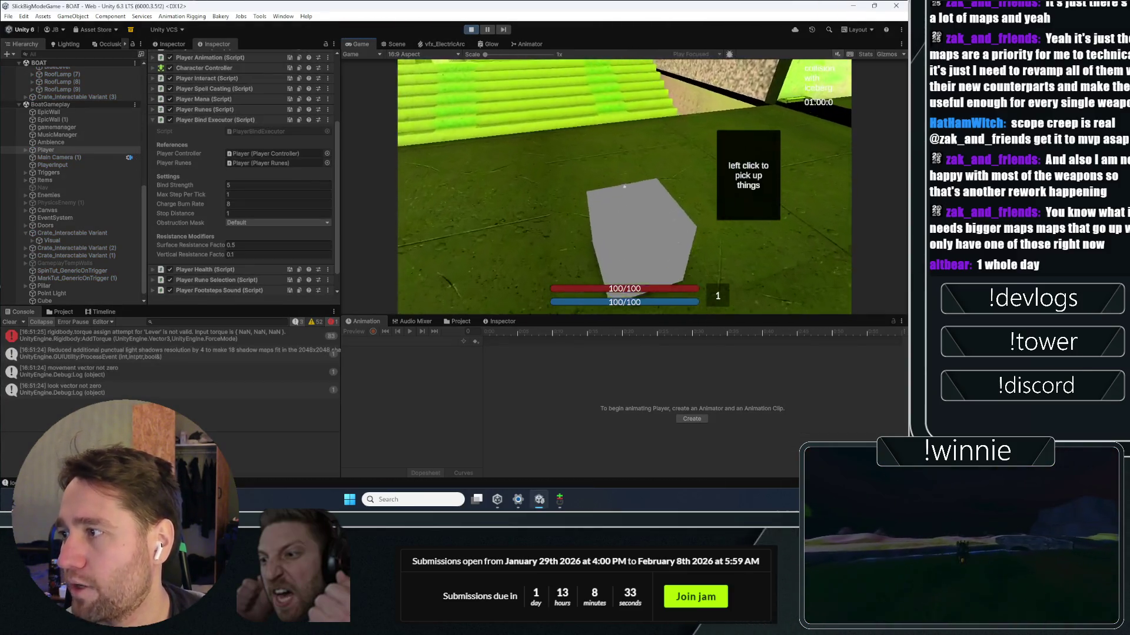
# Step: Walk into the green corridor, cast a bind rune on the cube and pick it up
pyautogui.press('w')
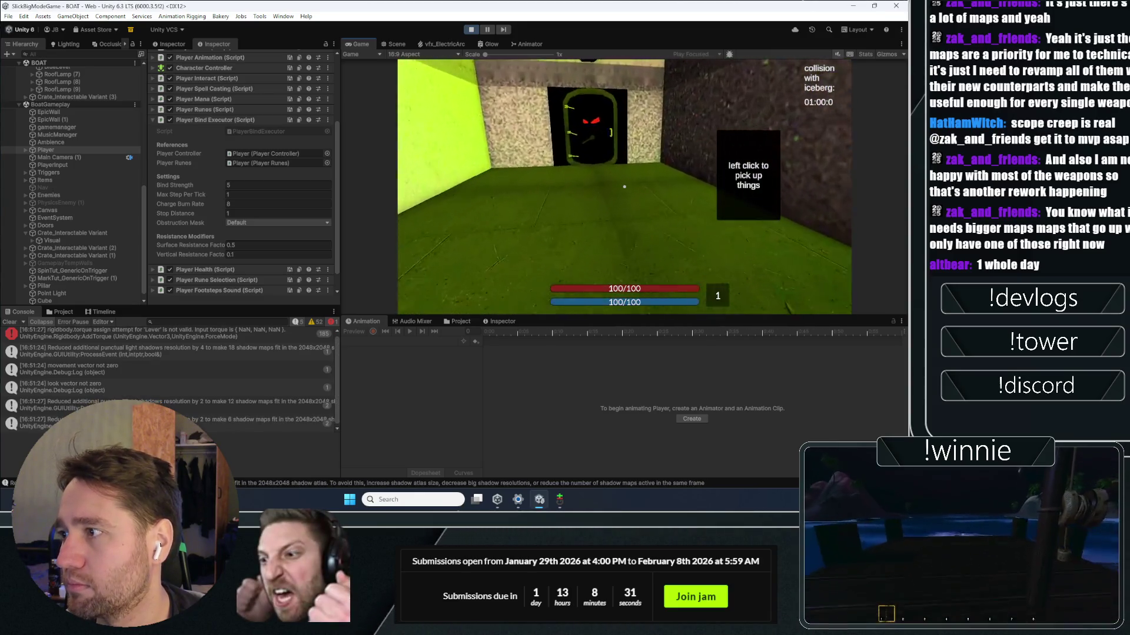
pyautogui.press('w')
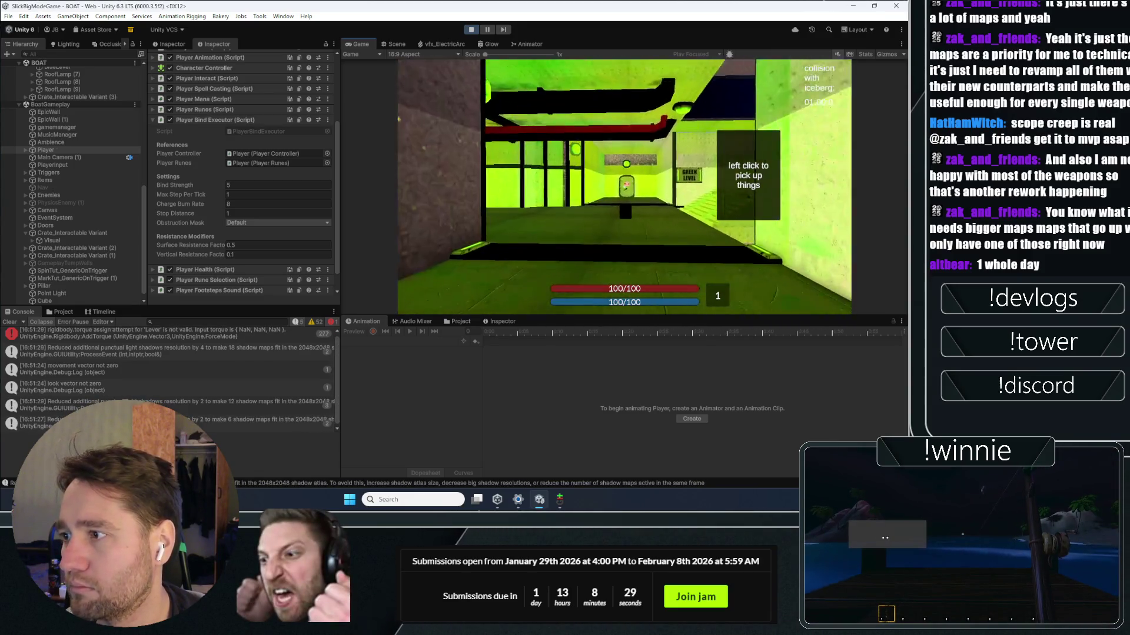
pyautogui.click(624, 186)
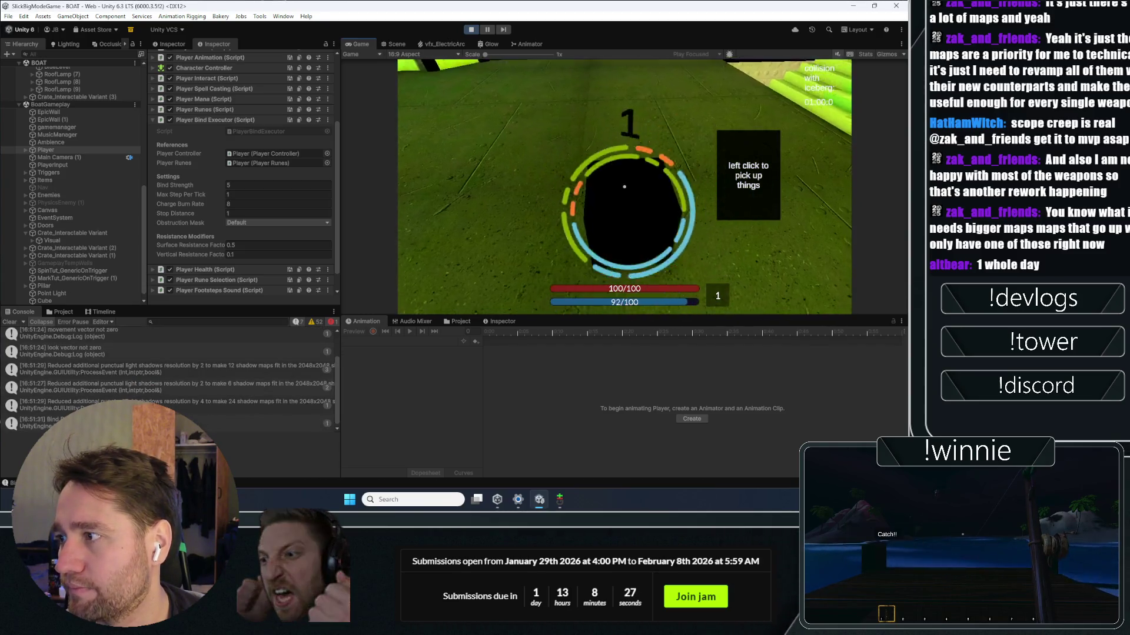
pyautogui.click(624, 186)
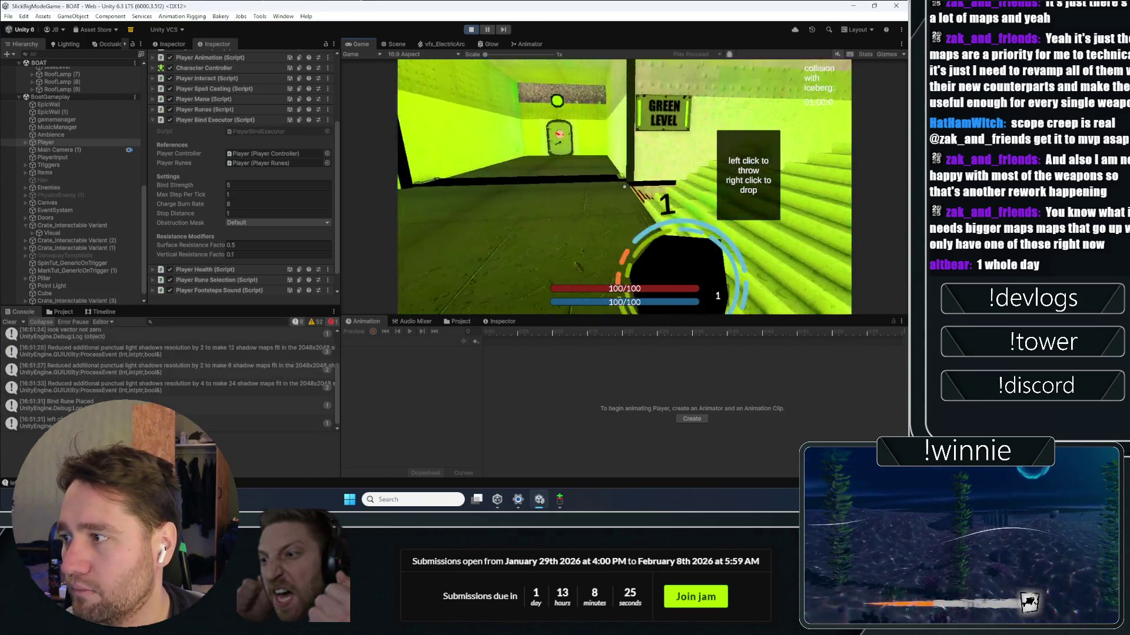
# Step: Carry the cube into the BLUE LEVEL room and look down the green staircase
pyautogui.press('w')
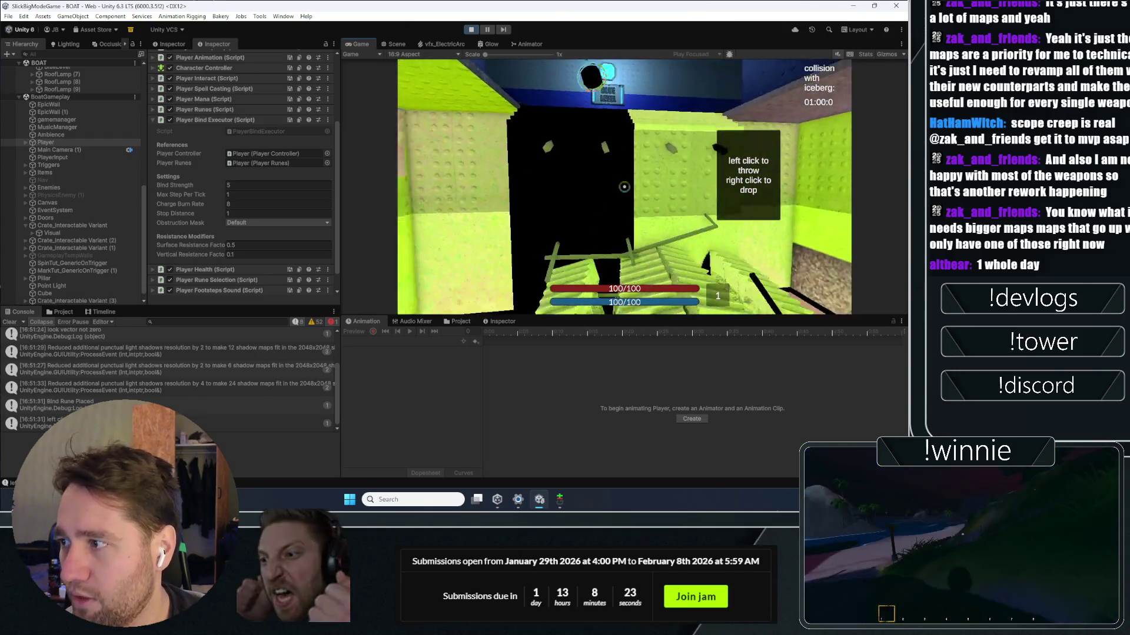
pyautogui.press('w')
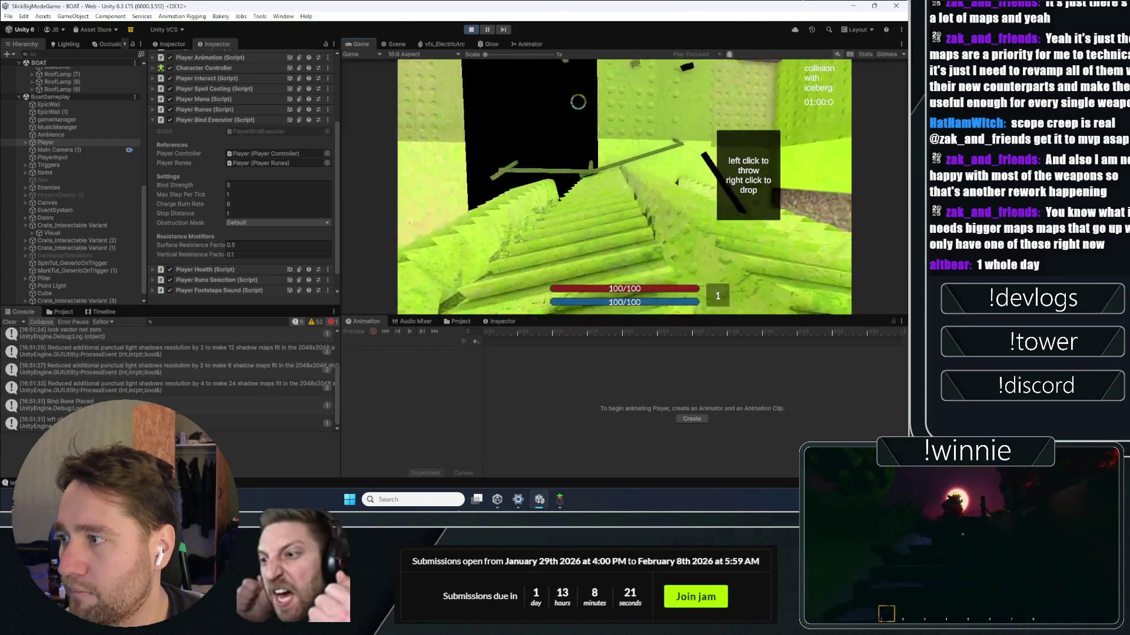
pyautogui.press('w')
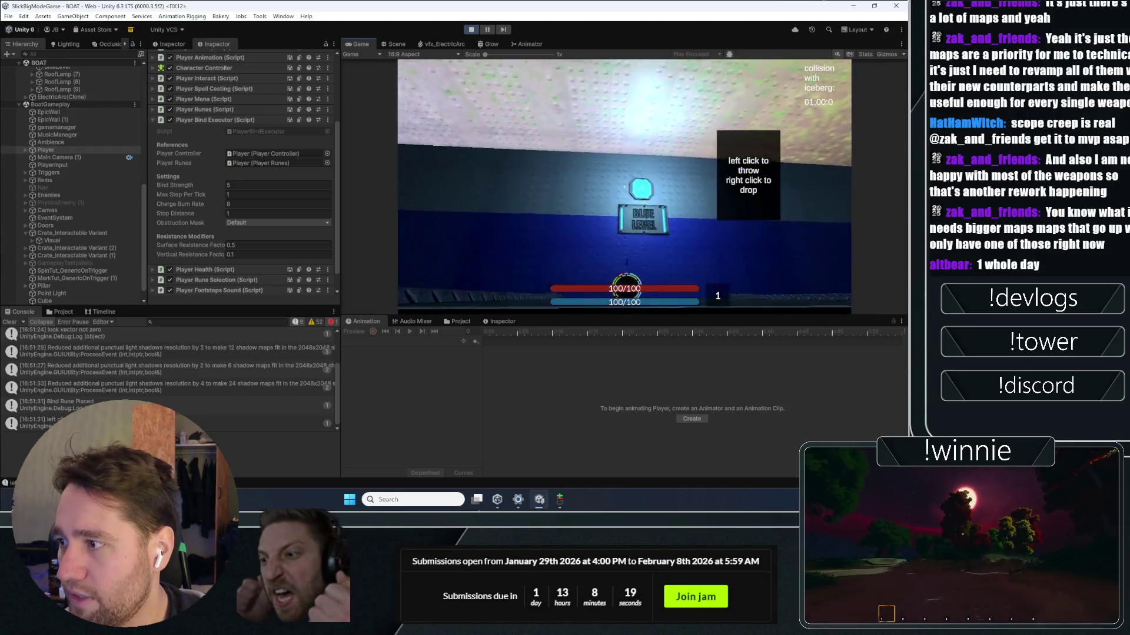
pyautogui.press('w')
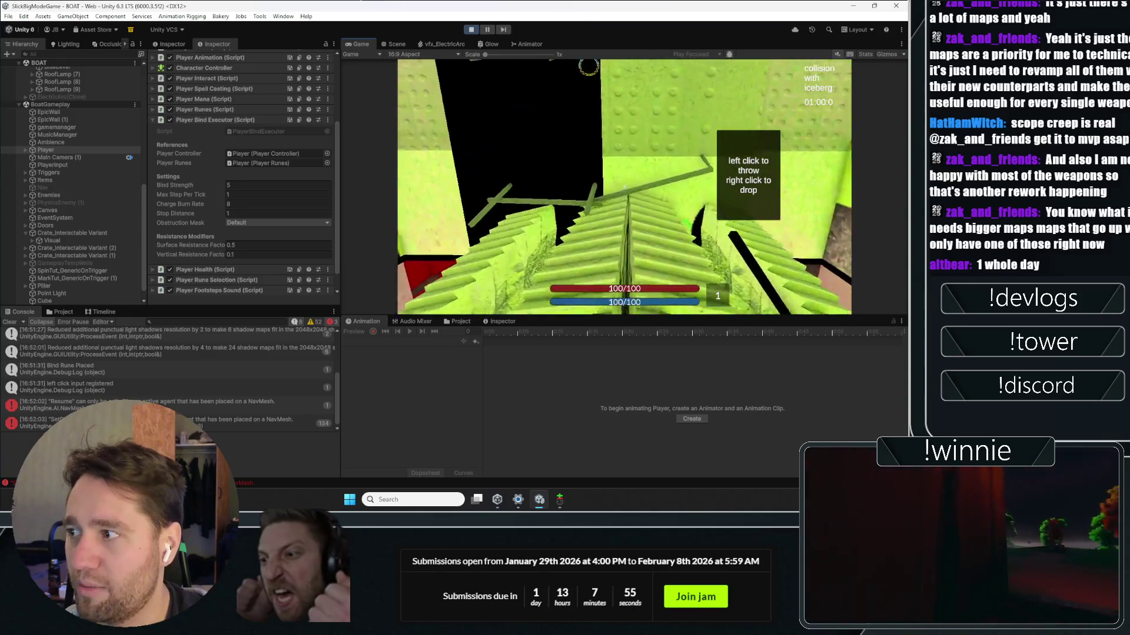
pyautogui.moveTo(624, 186)
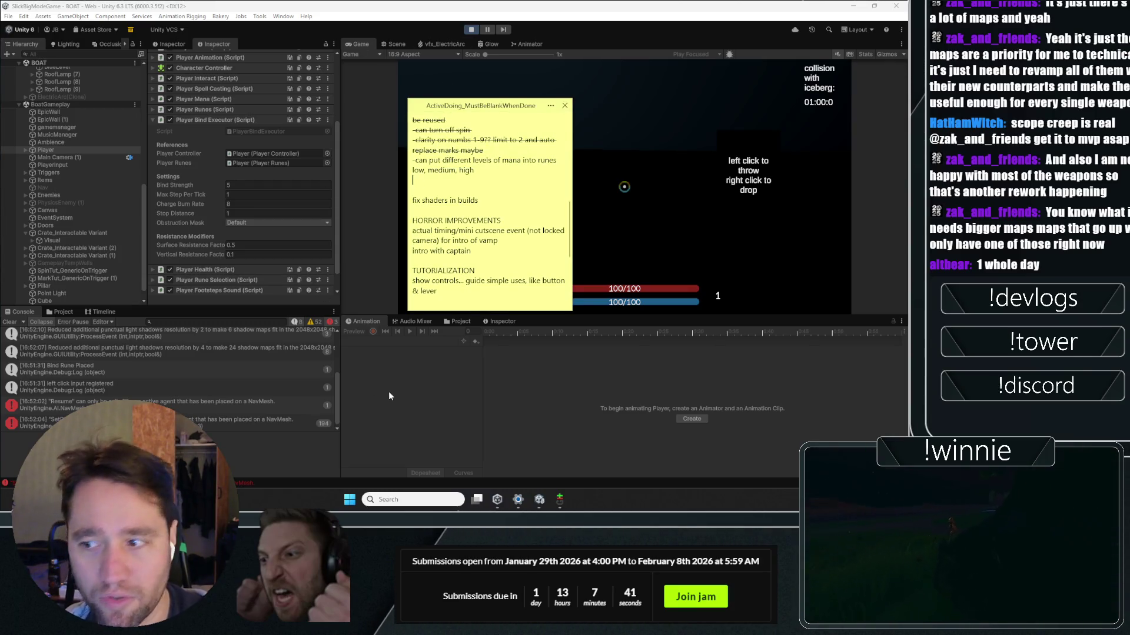
# Step: Scroll through the sticky note's horror and tutorialization to-do items
pyautogui.scroll(10, 483, 235)
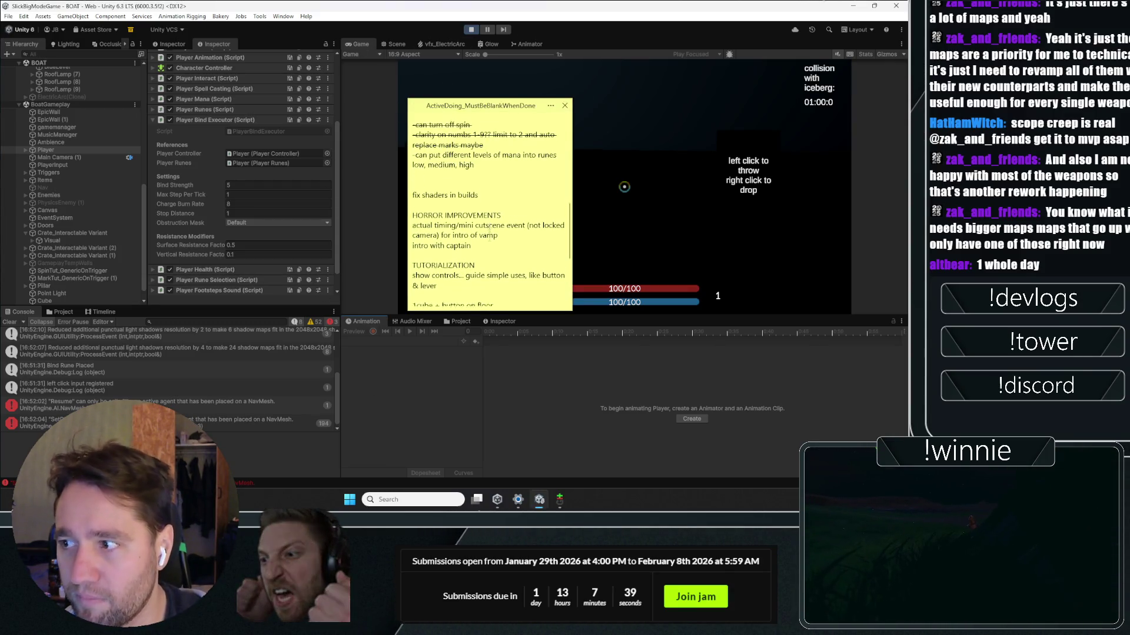
pyautogui.scroll(-10, 483, 235)
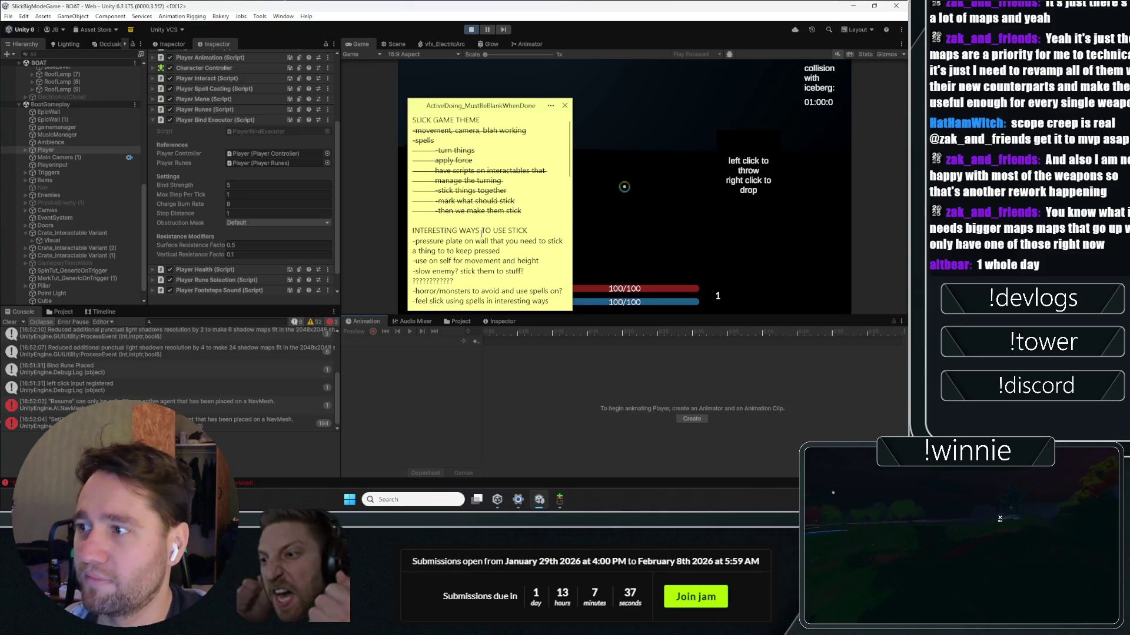
pyautogui.scroll(-2, 466, 217)
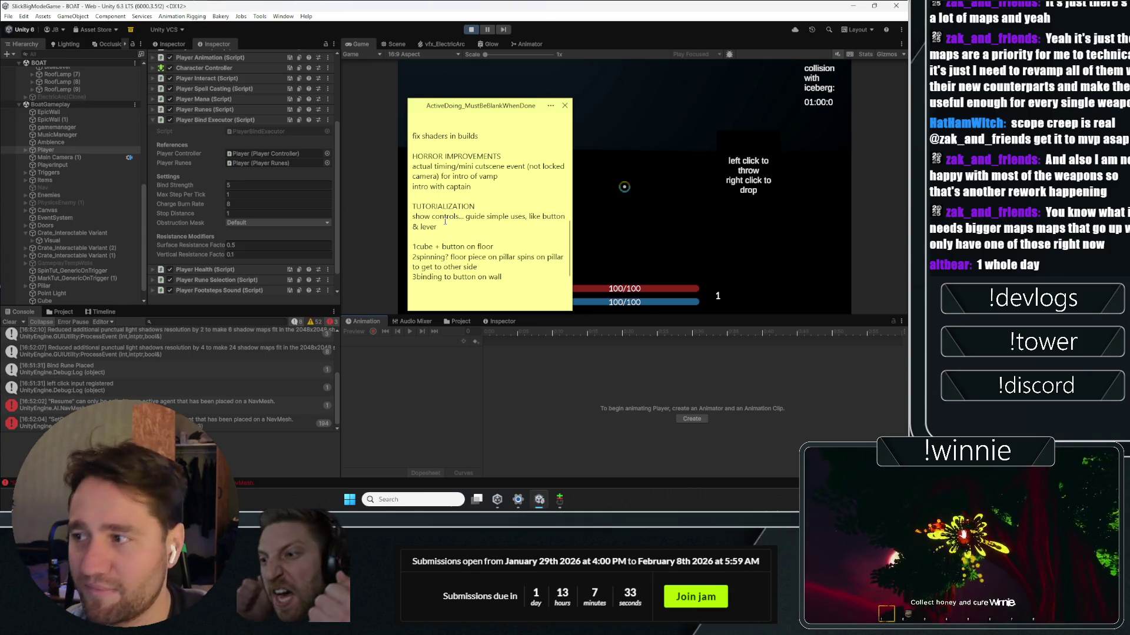
pyautogui.scroll(3, 476, 234)
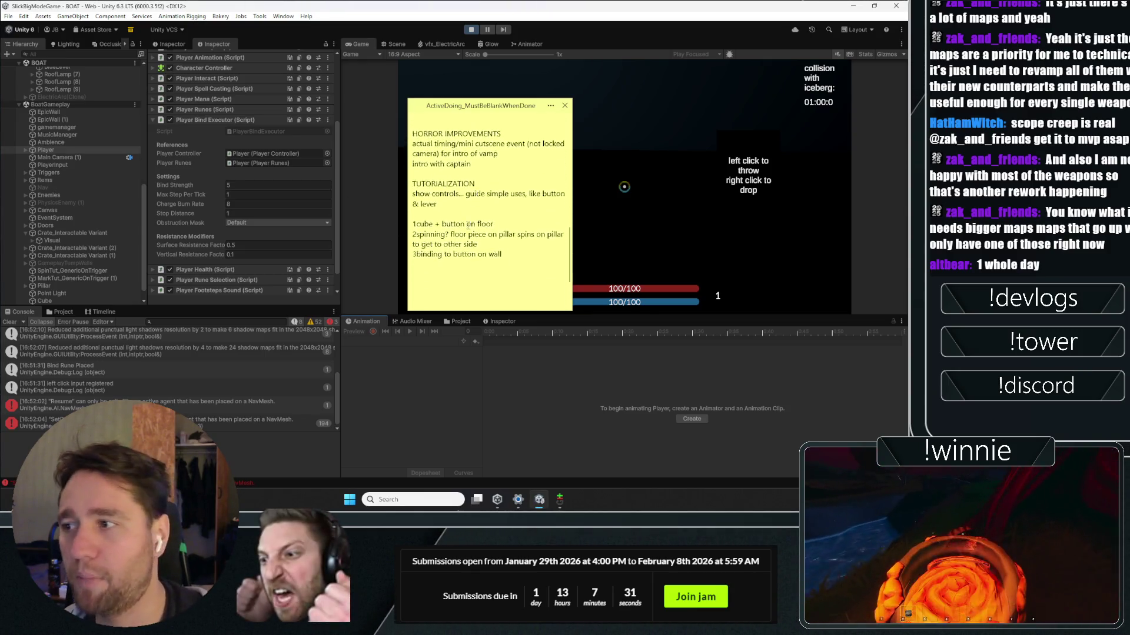
pyautogui.scroll(-4, 476, 234)
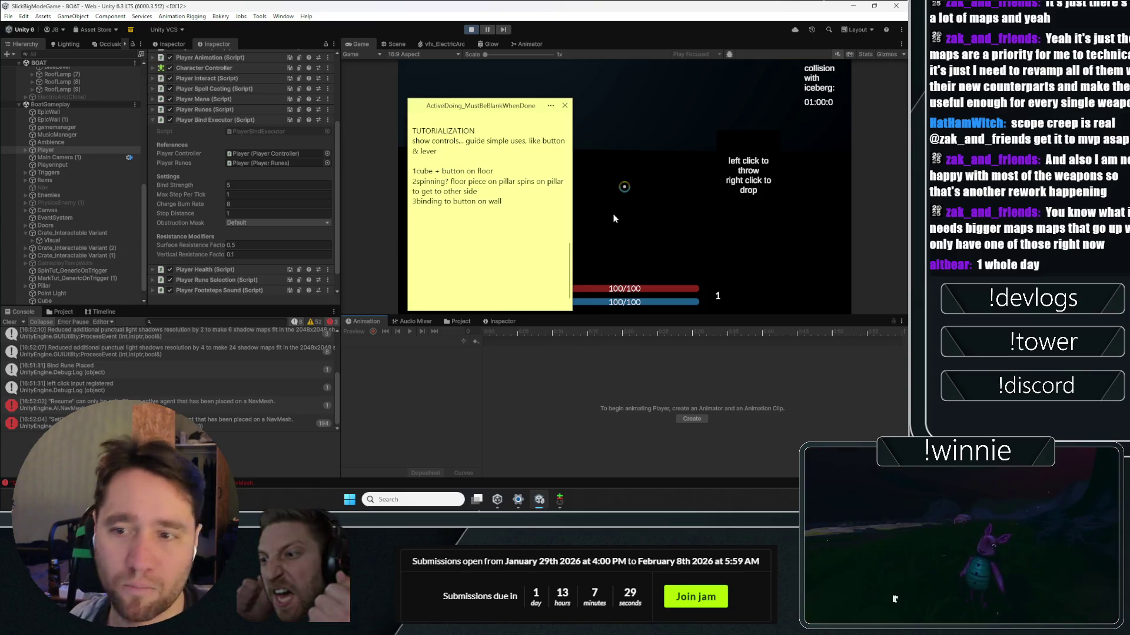
pyautogui.scroll(3, 518, 280)
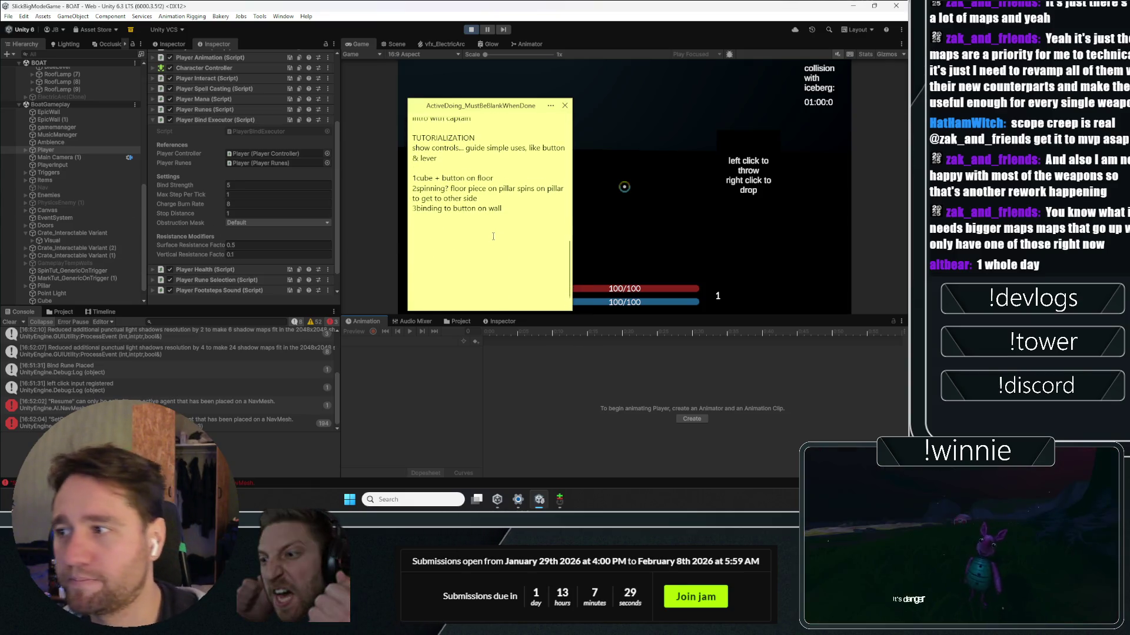
# Step: Collapse the sticky note to its title, move it to the top-left corner, and refocus the game
pyautogui.doubleClick(486, 112)
pyautogui.moveTo(486, 112); pyautogui.dragTo(418, 22)
pyautogui.click(421, 92)
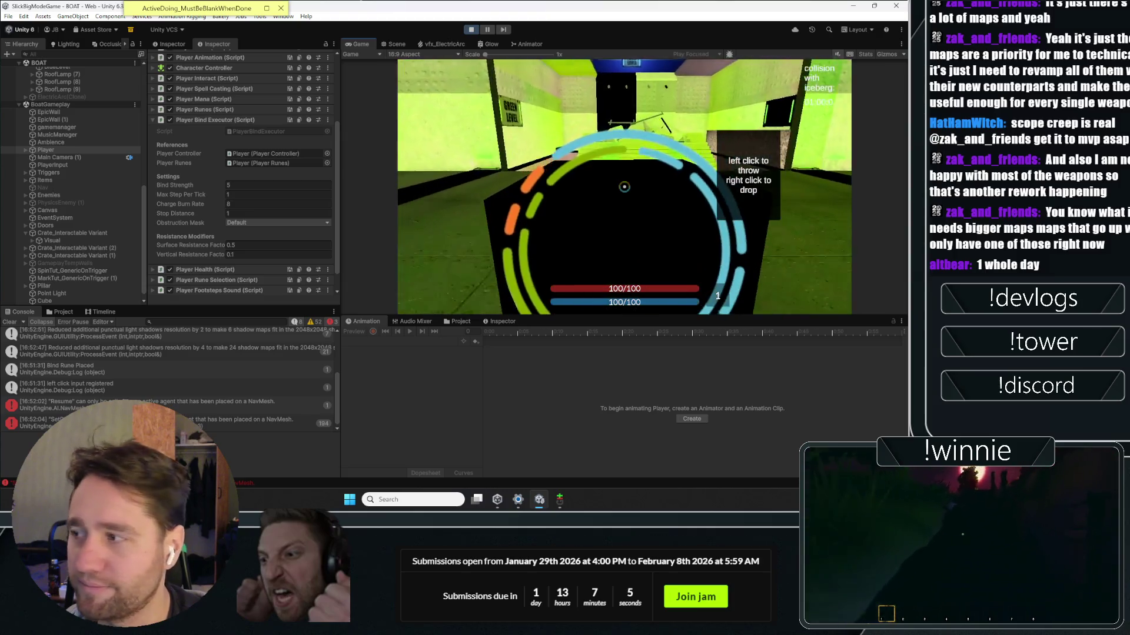
# Step: Select rune slot 1, fire several electric arc spells around the green level, then walk down the blue corridor
pyautogui.press('1')
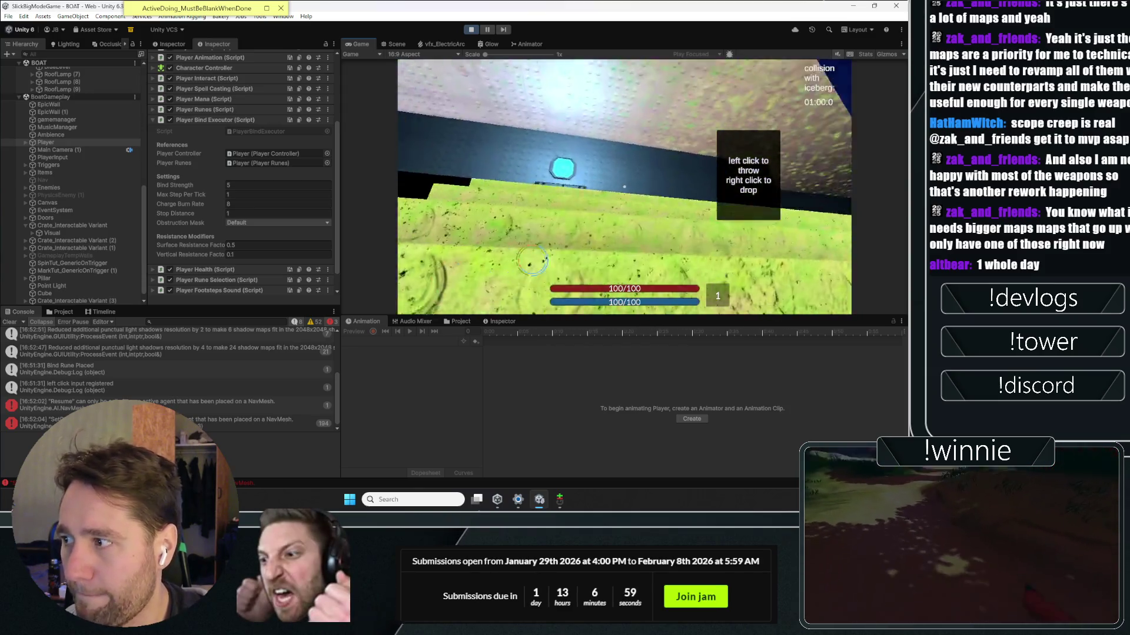
pyautogui.click(625, 187)
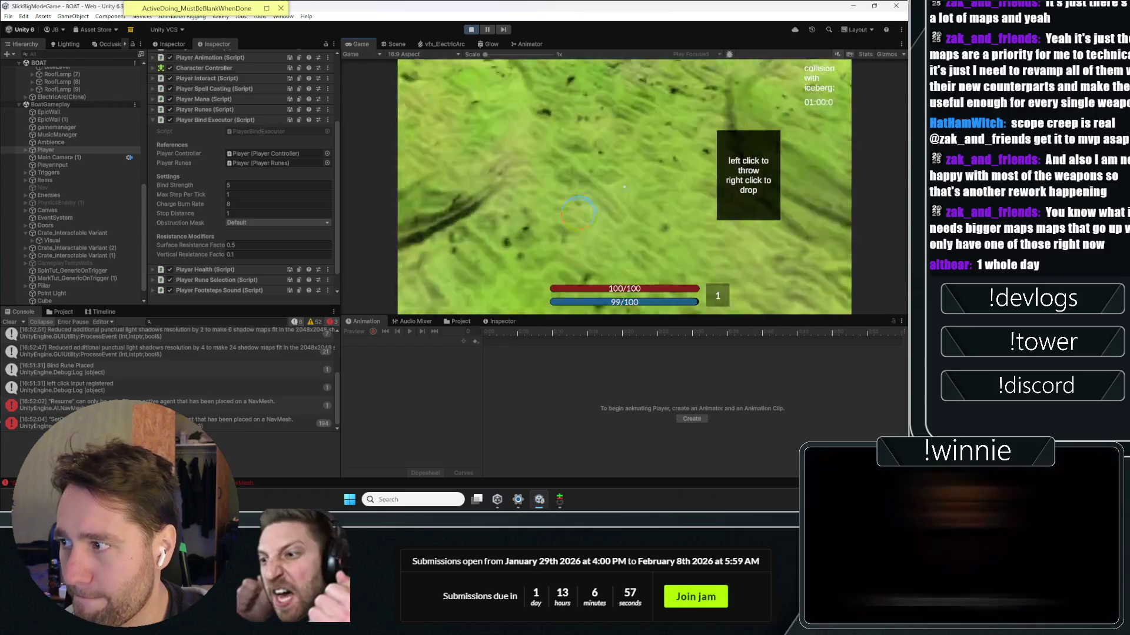
pyautogui.click(624, 187)
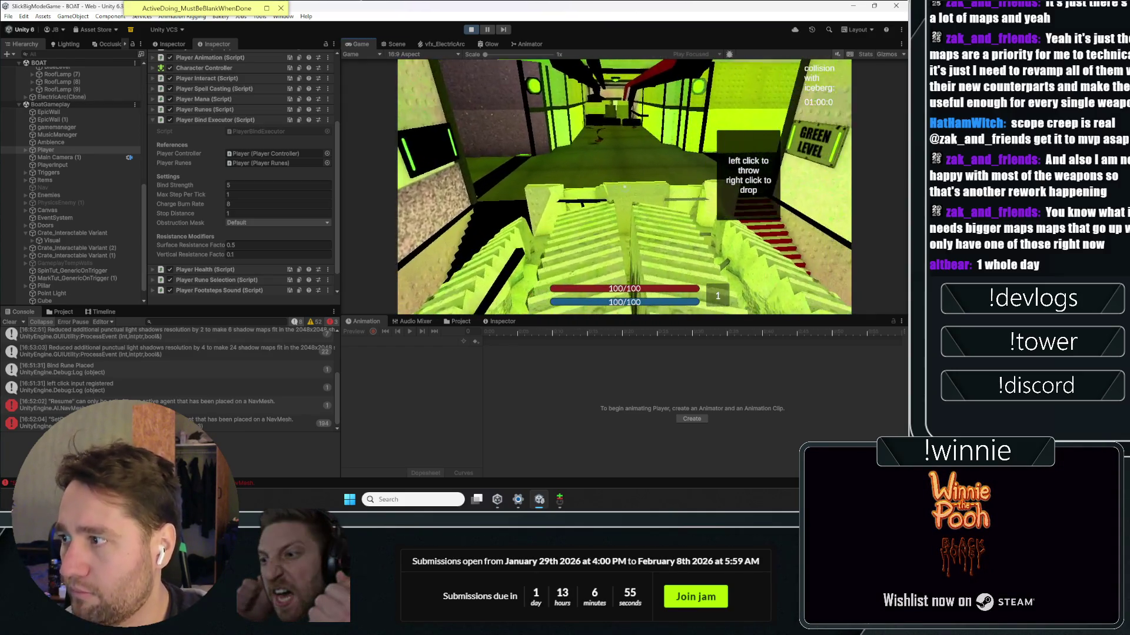
pyautogui.click(624, 188)
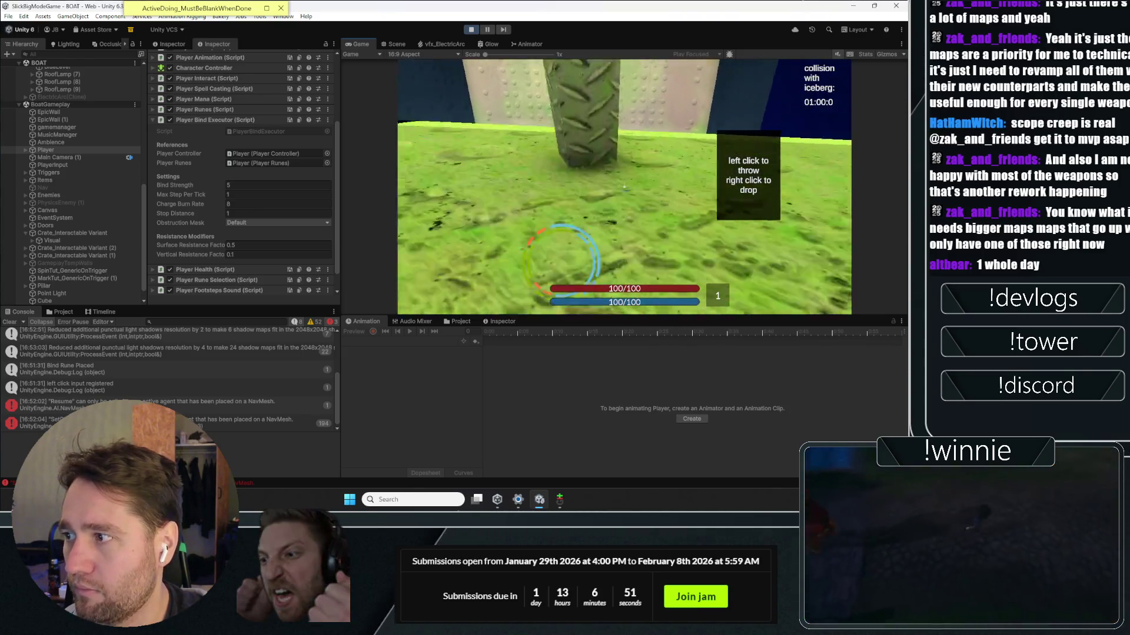
pyautogui.click(624, 187)
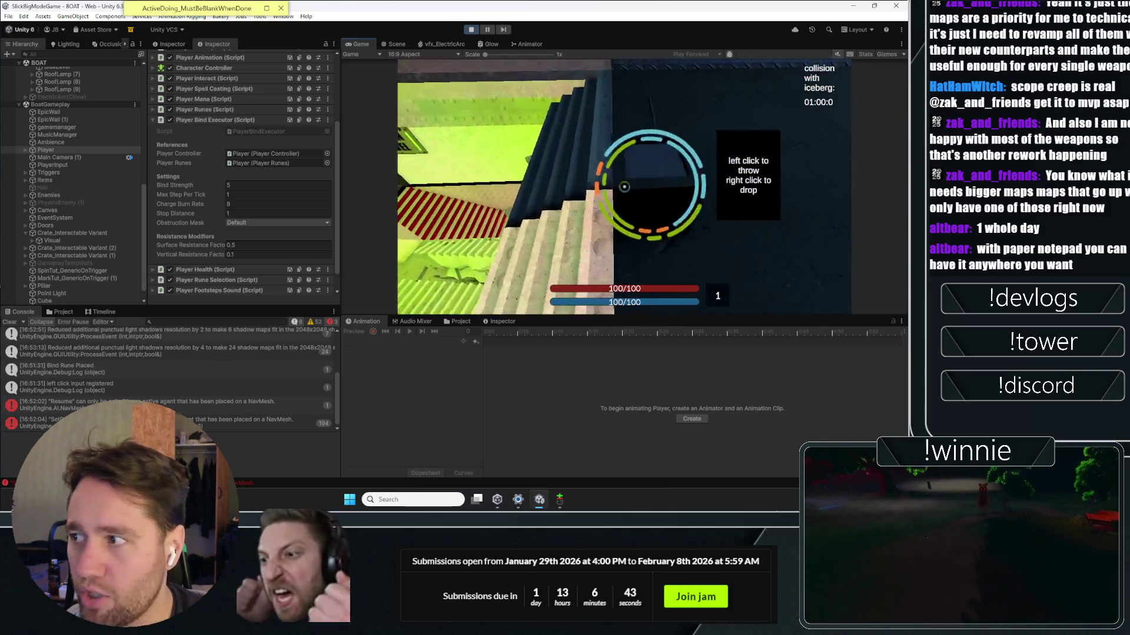
pyautogui.press('w')
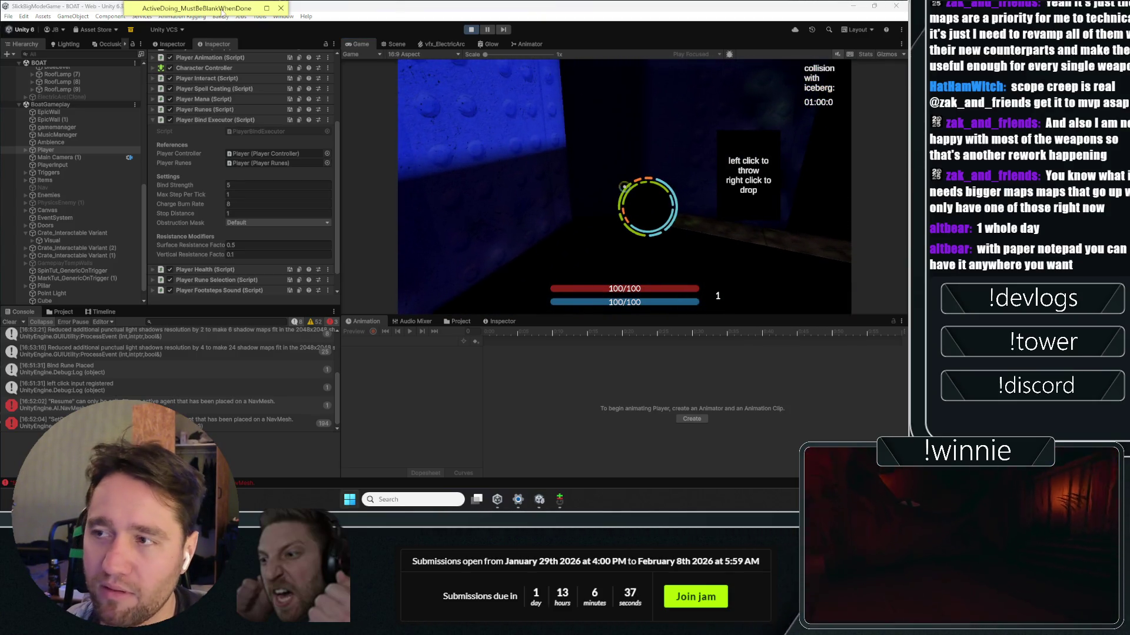
pyautogui.click(197, 7)
pyautogui.moveTo(222, 24); pyautogui.dragTo(335, 127)
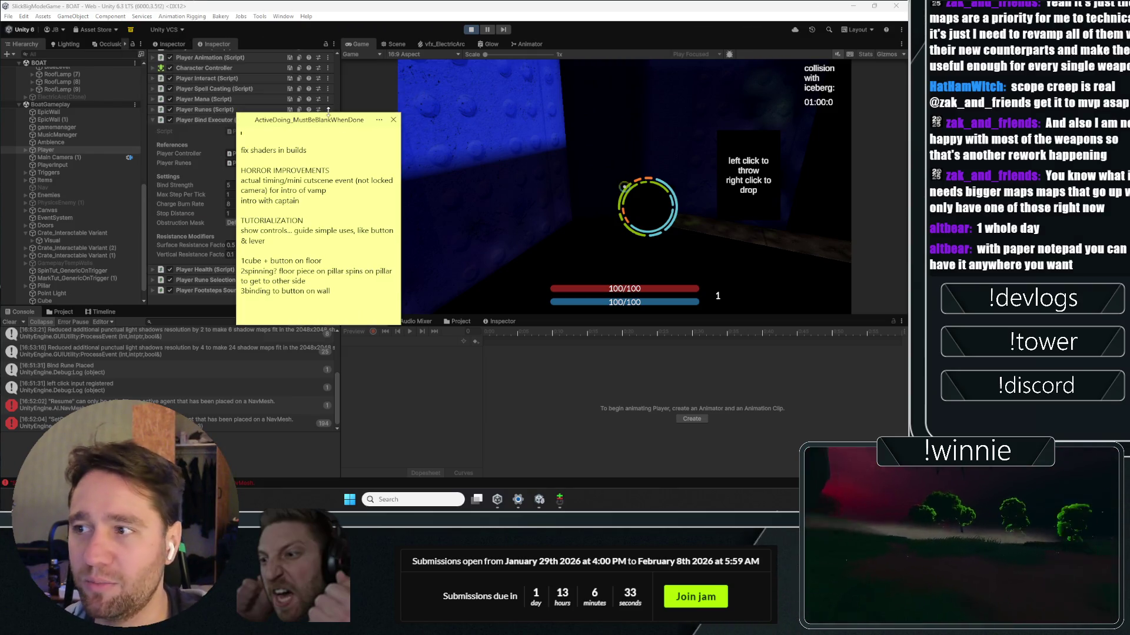
pyautogui.moveTo(317, 123); pyautogui.dragTo(377, 11)
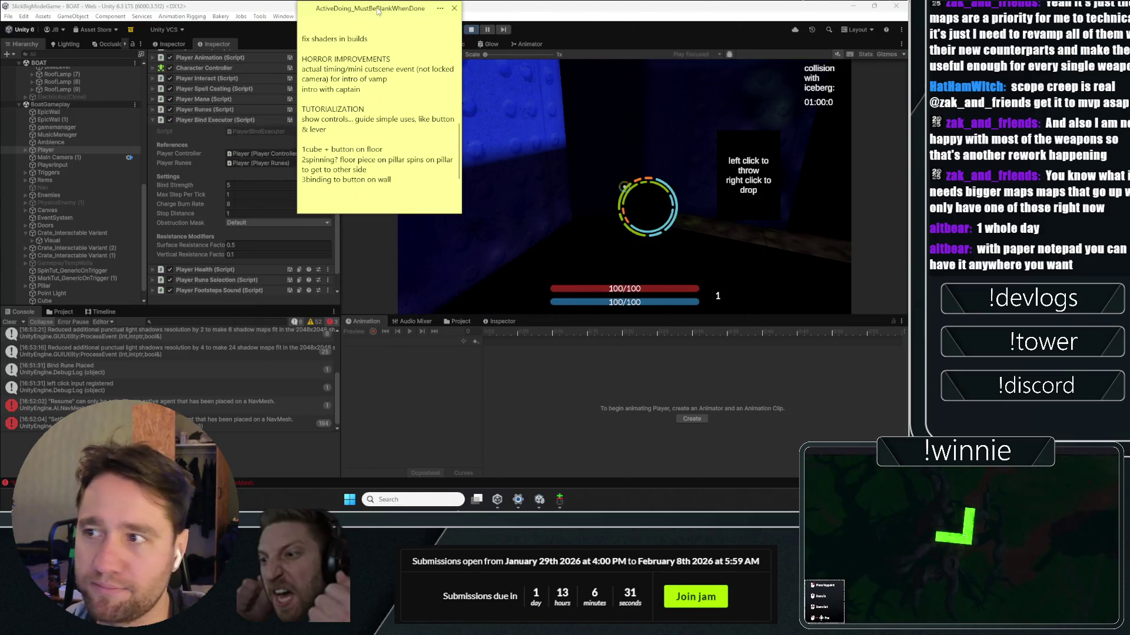
pyautogui.click(381, 86)
pyautogui.moveTo(284, 10); pyautogui.dragTo(285, 10)
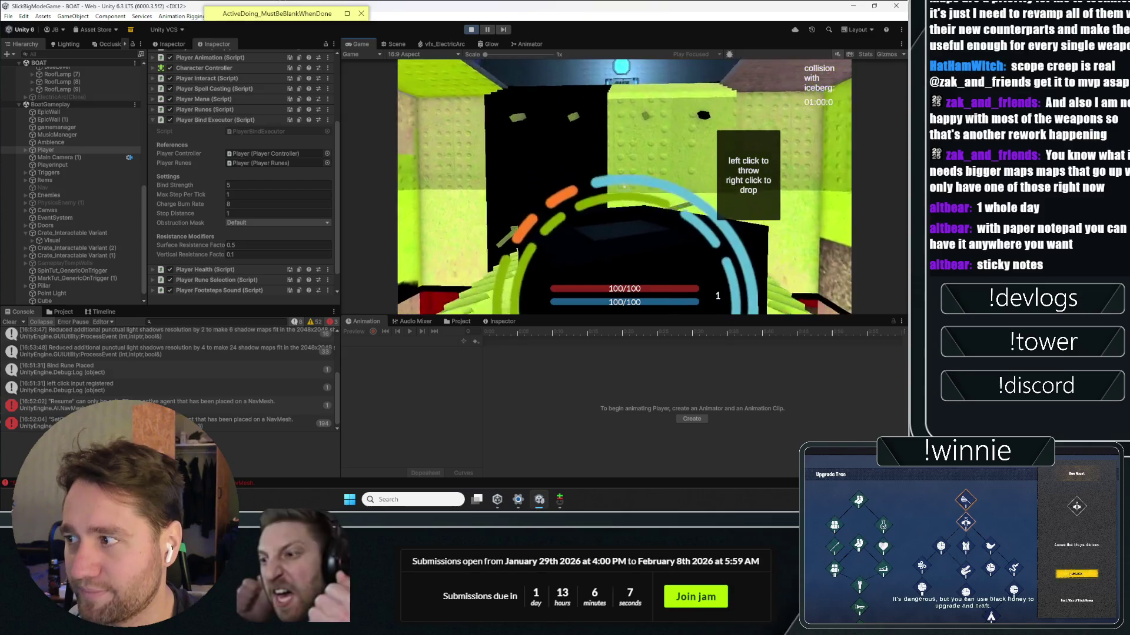
# Step: Repeatedly throw the rune ring and pick it back up around the corridor
pyautogui.click(624, 187)
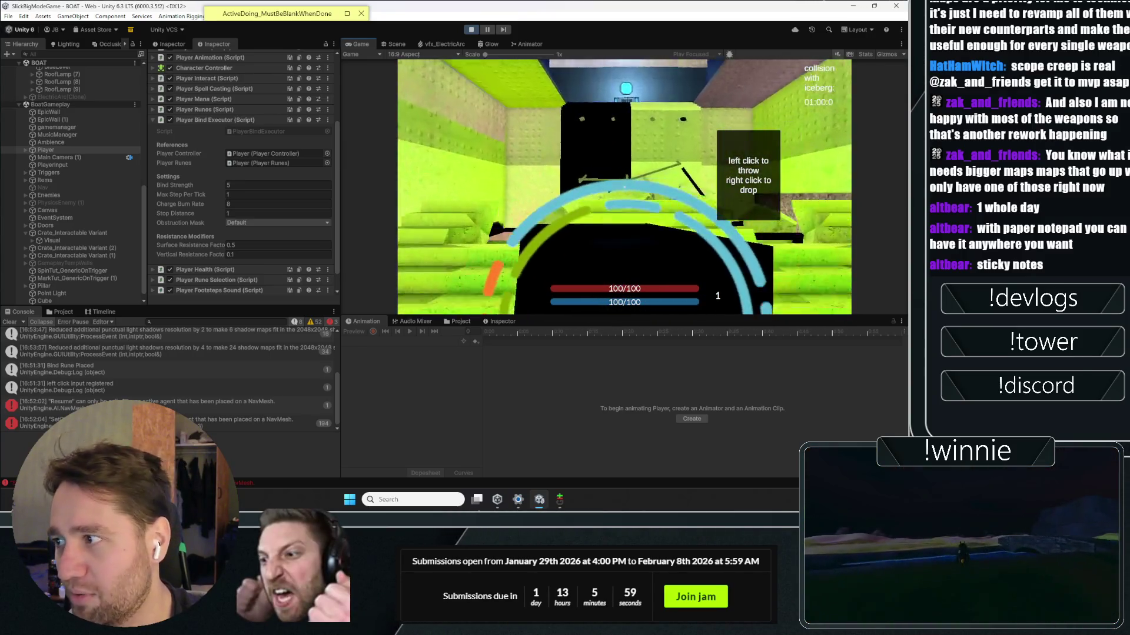
pyautogui.click(624, 187)
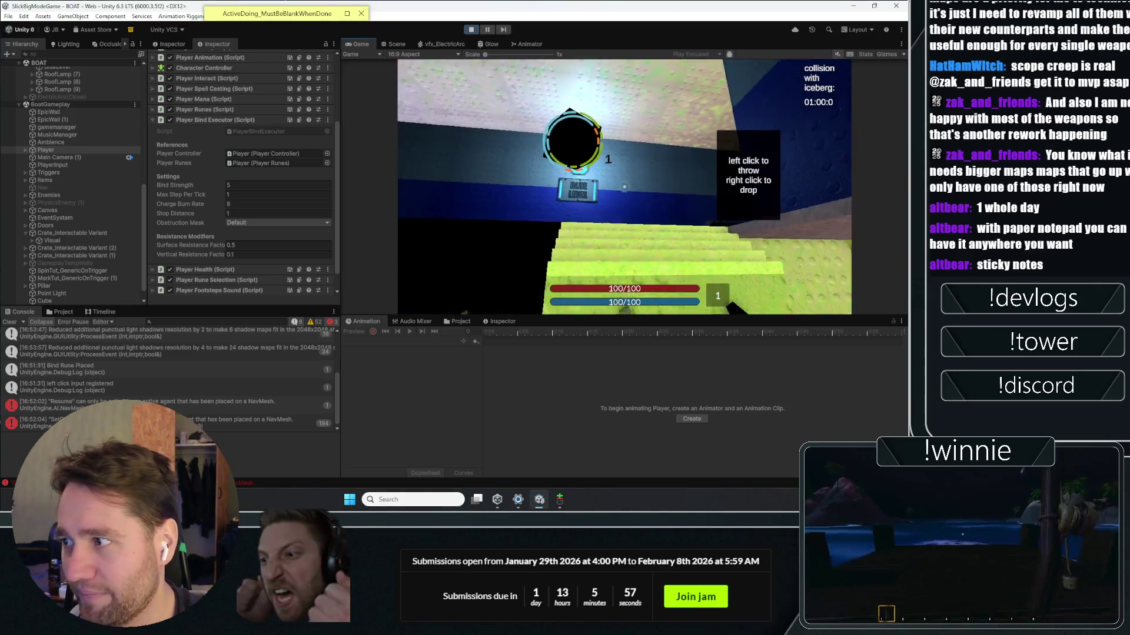
pyautogui.click(625, 187)
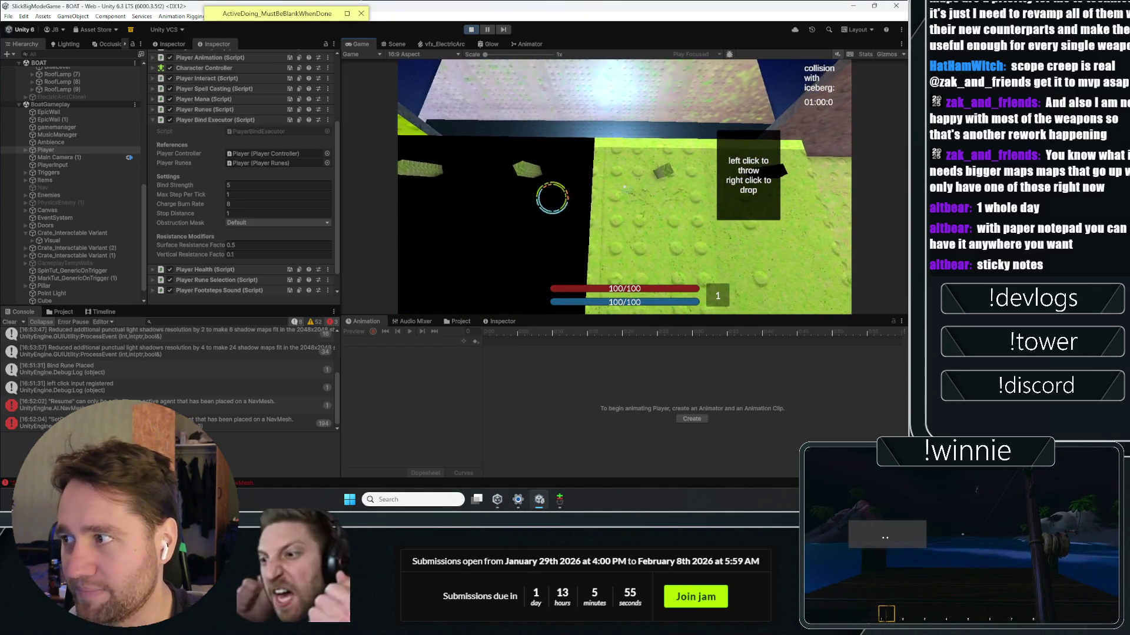
pyautogui.click(624, 187)
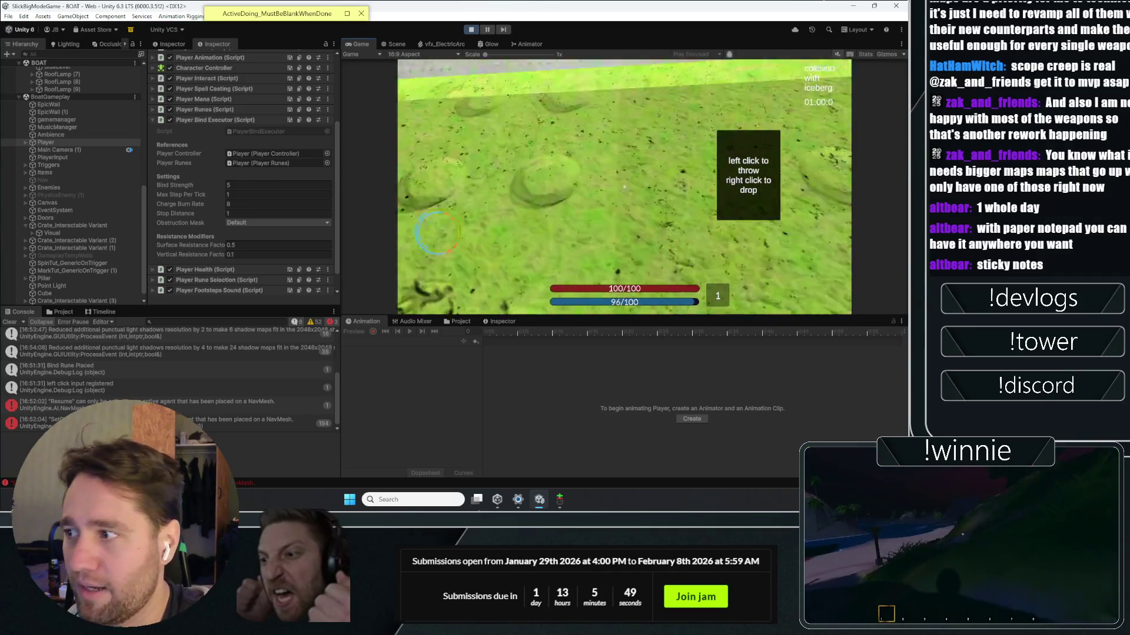
pyautogui.click(624, 187)
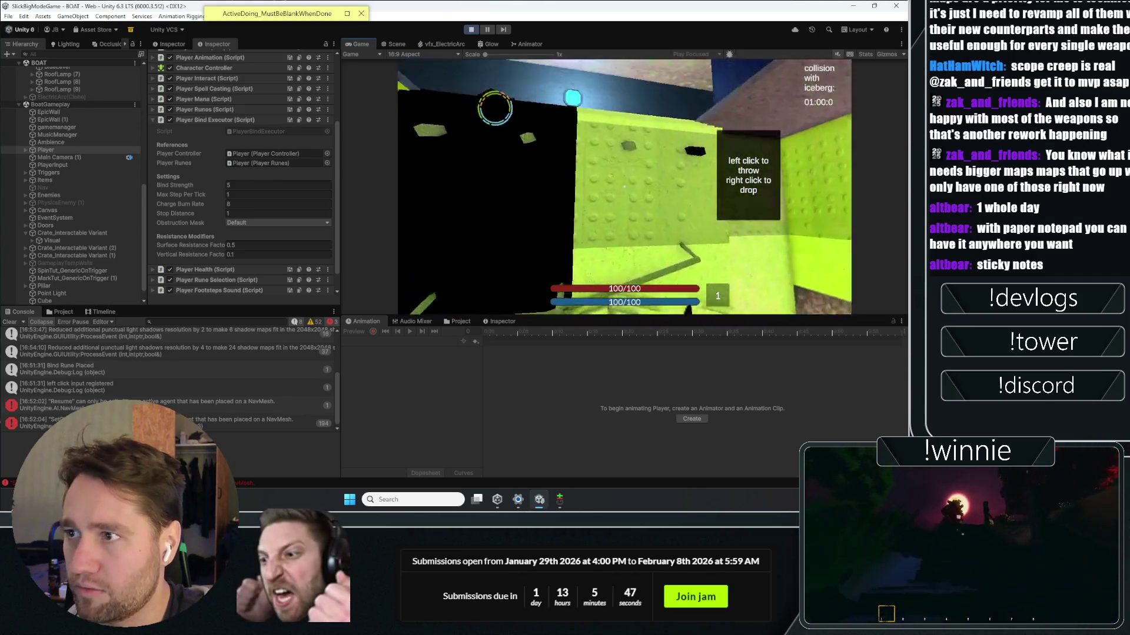
pyautogui.click(624, 187)
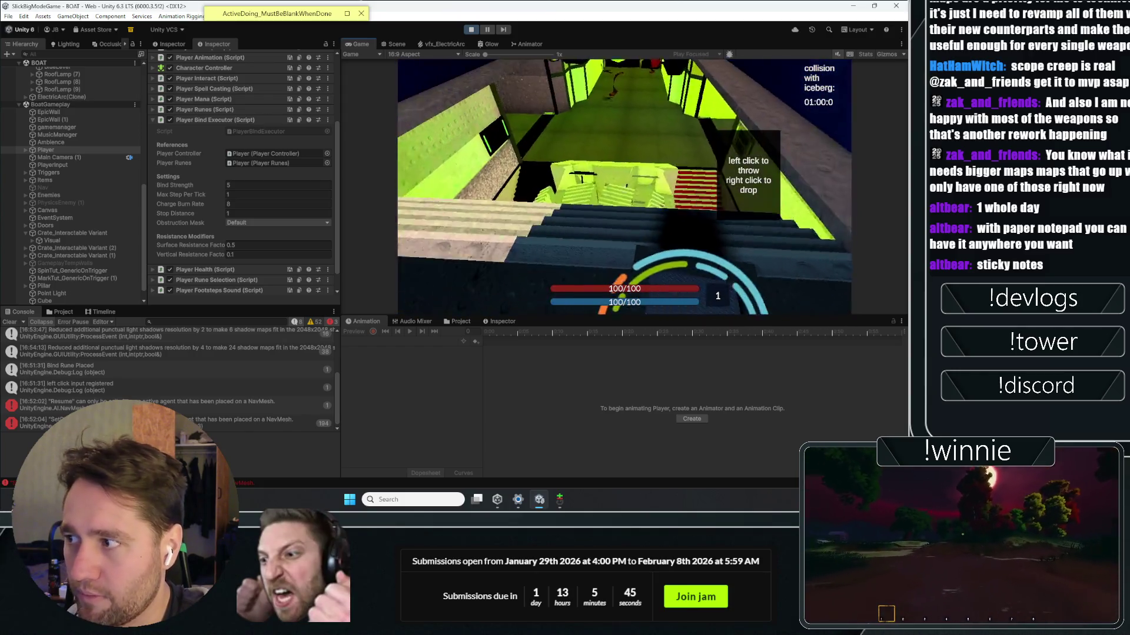
pyautogui.click(624, 187)
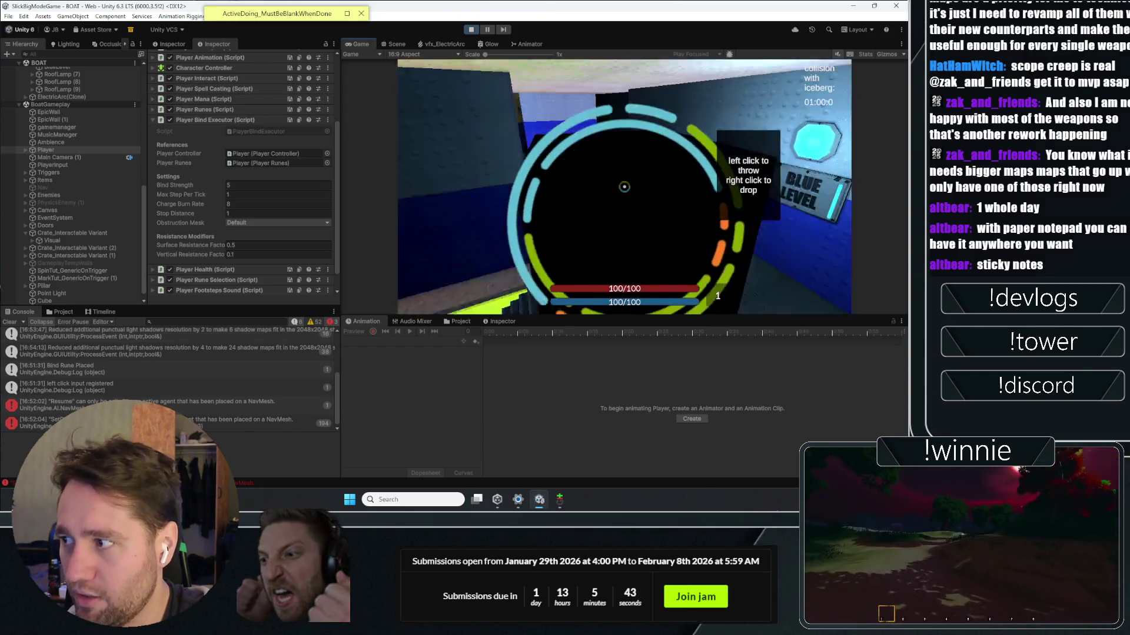
# Step: Restart the playtest, then bind a rune to the grey cube and pick it up
pyautogui.press('Escape')
pyautogui.click(470, 30)
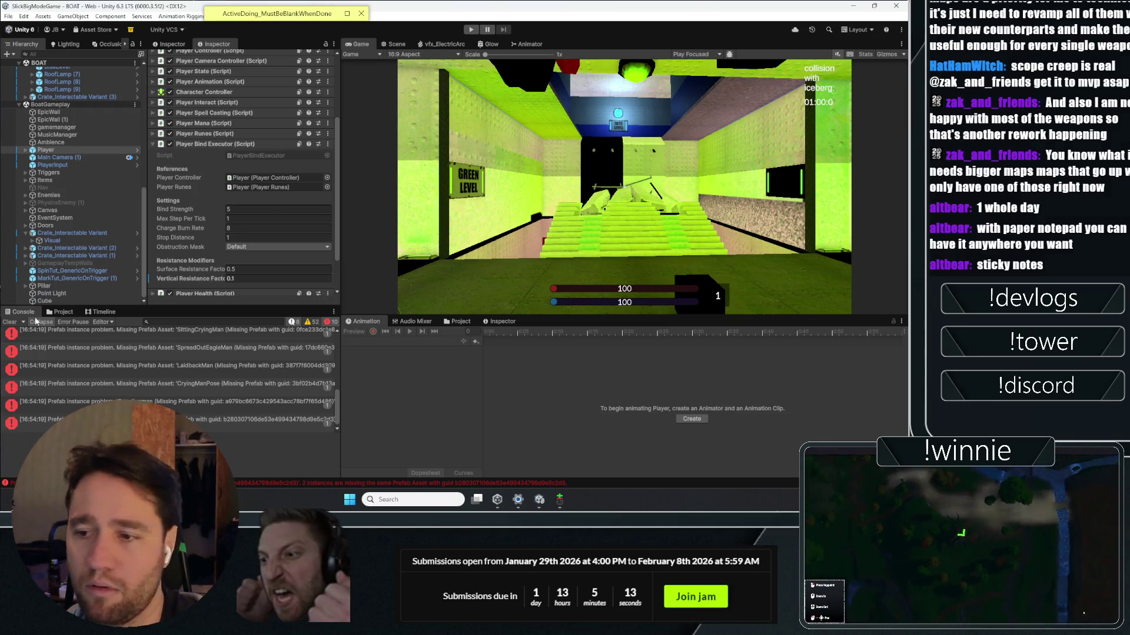
pyautogui.click(466, 30)
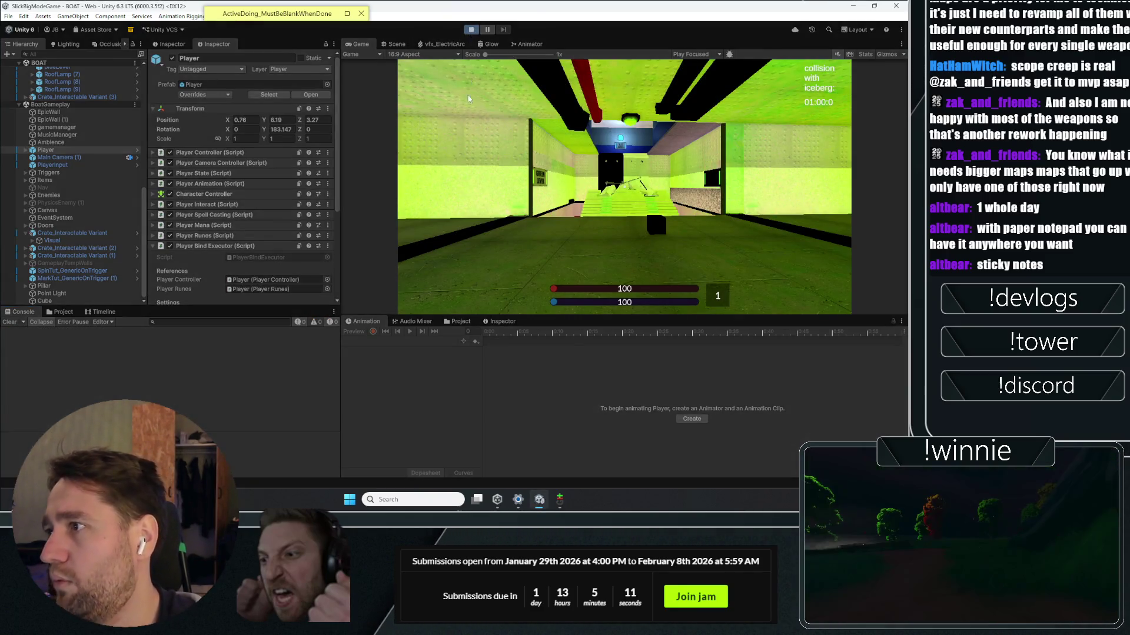
pyautogui.click(513, 153)
pyautogui.press('w')
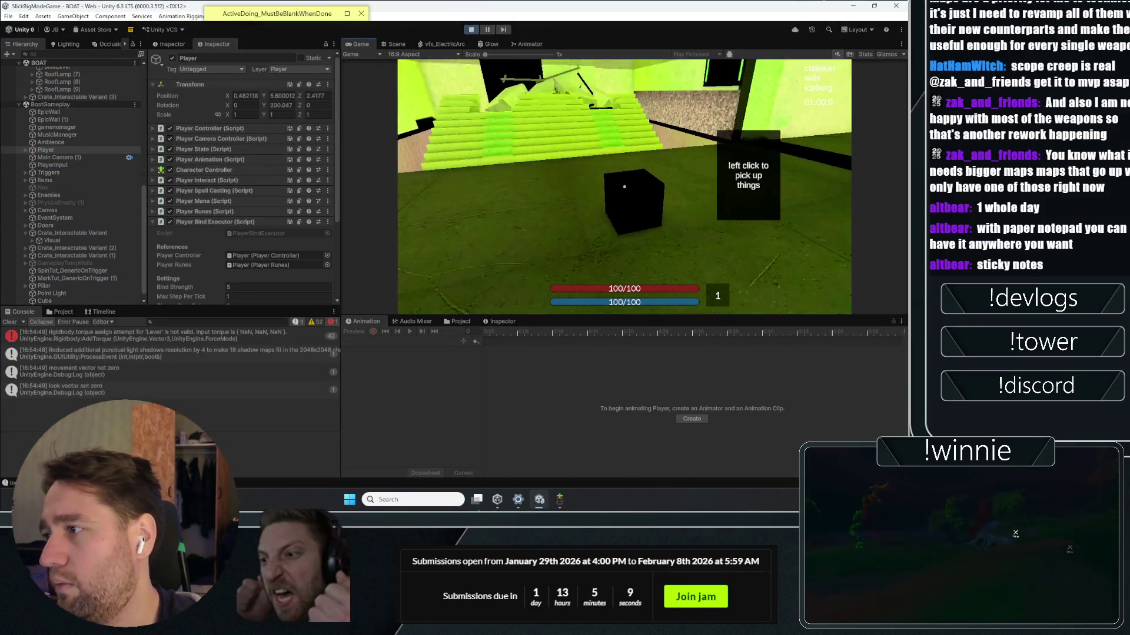
pyautogui.click(624, 187)
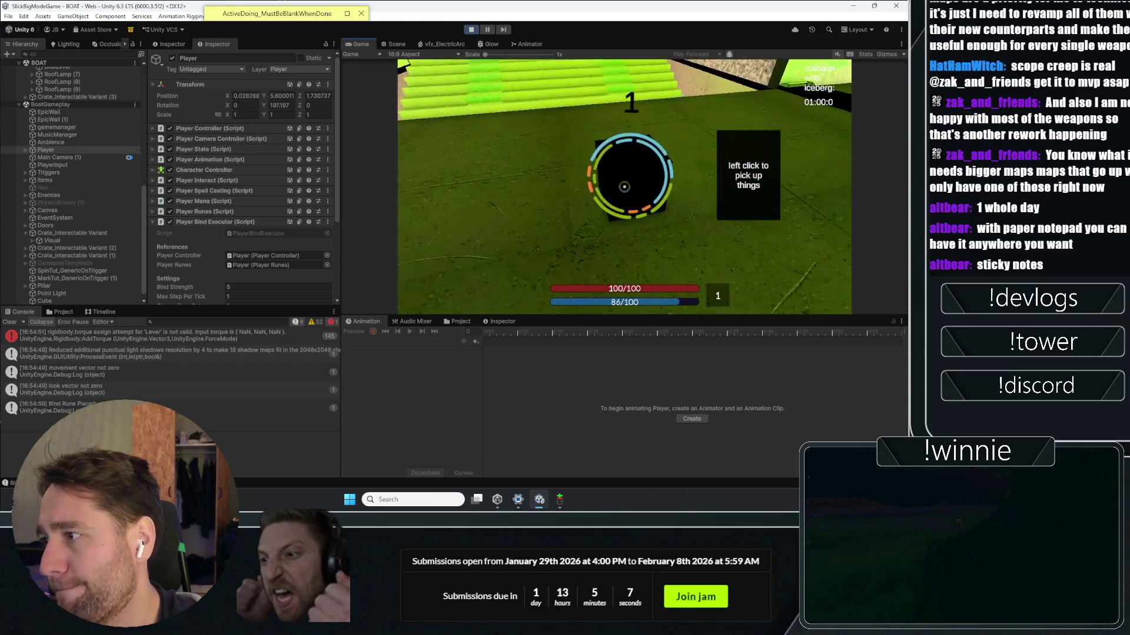
pyautogui.click(624, 186)
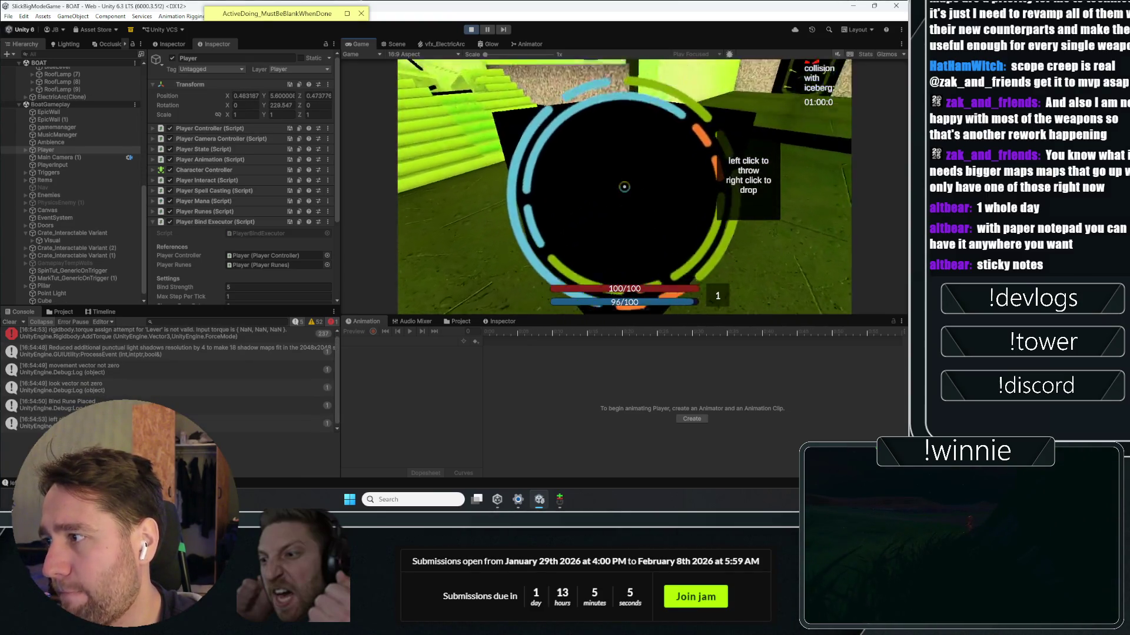
# Step: Carry the cube through the boat, up the stairs into the green room, then stop the game
pyautogui.press('w')
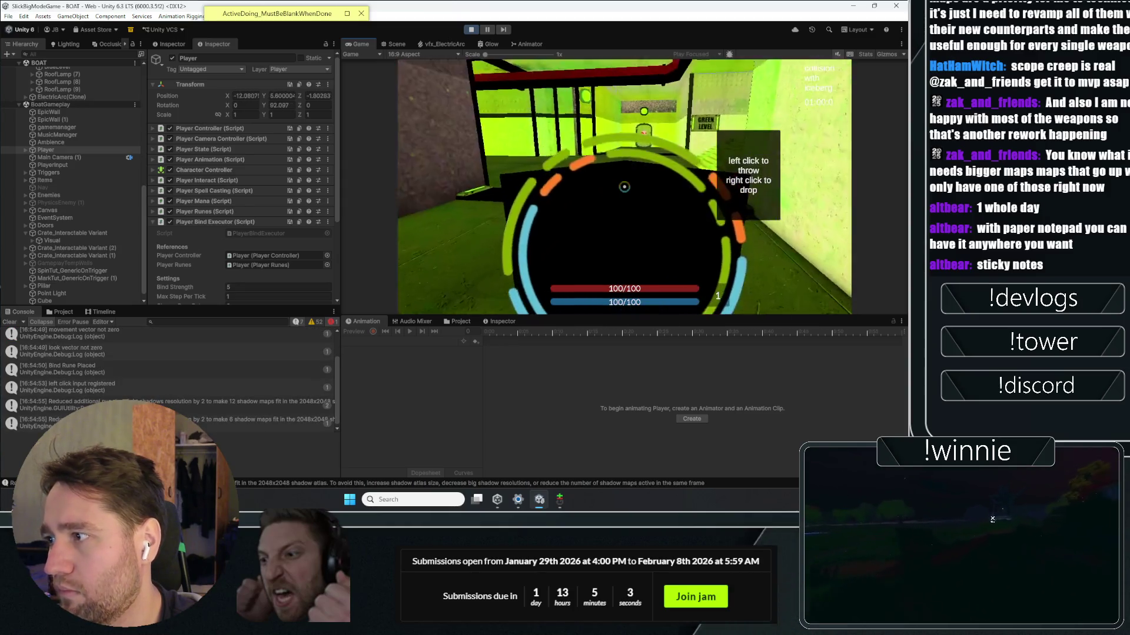
pyautogui.press('w')
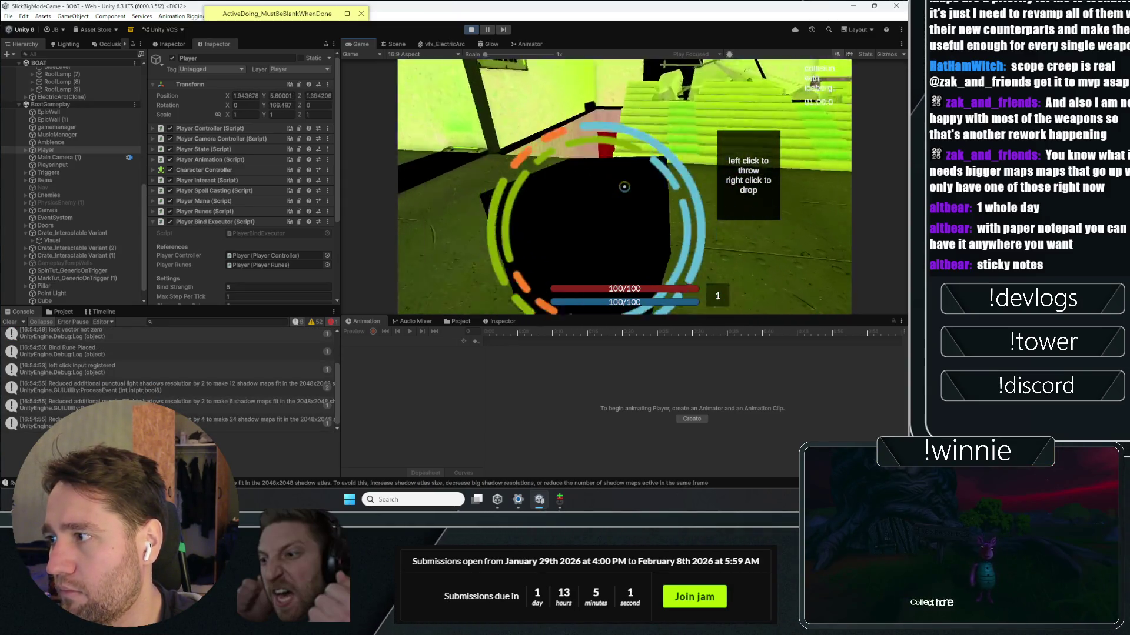
pyautogui.press('w')
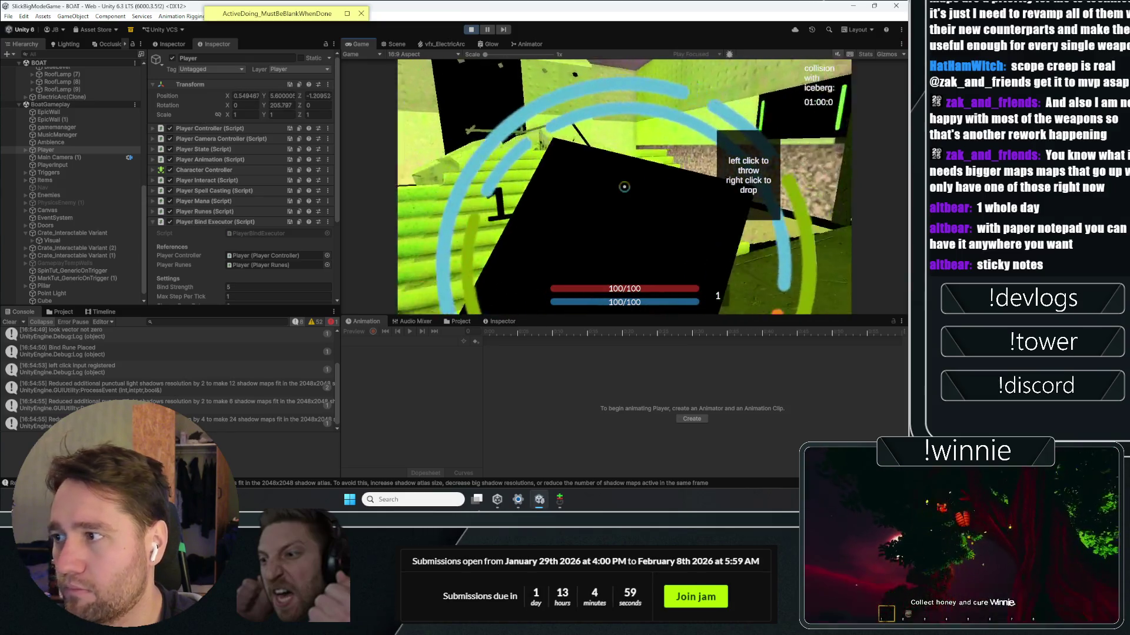
pyautogui.press('w')
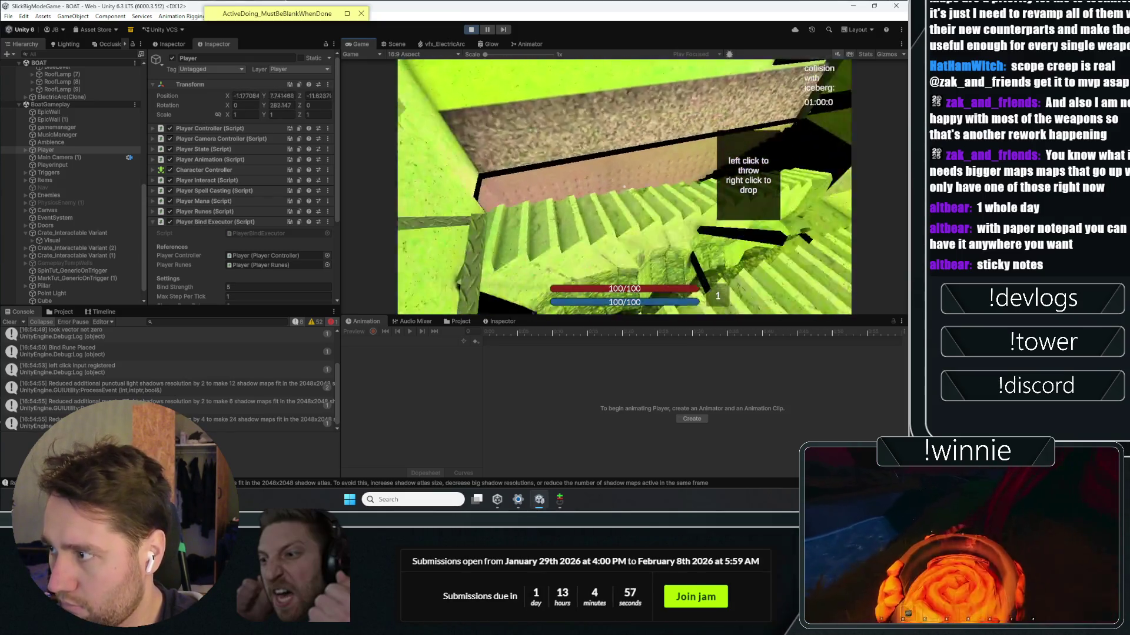
pyautogui.press('w')
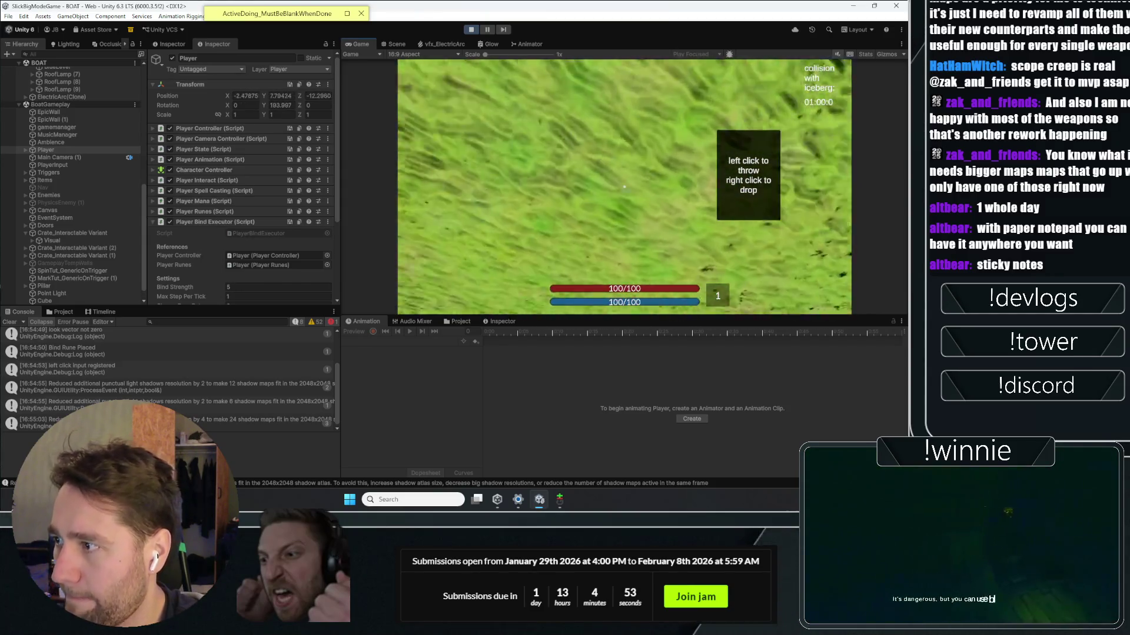
pyautogui.press('w')
pyautogui.press('w')
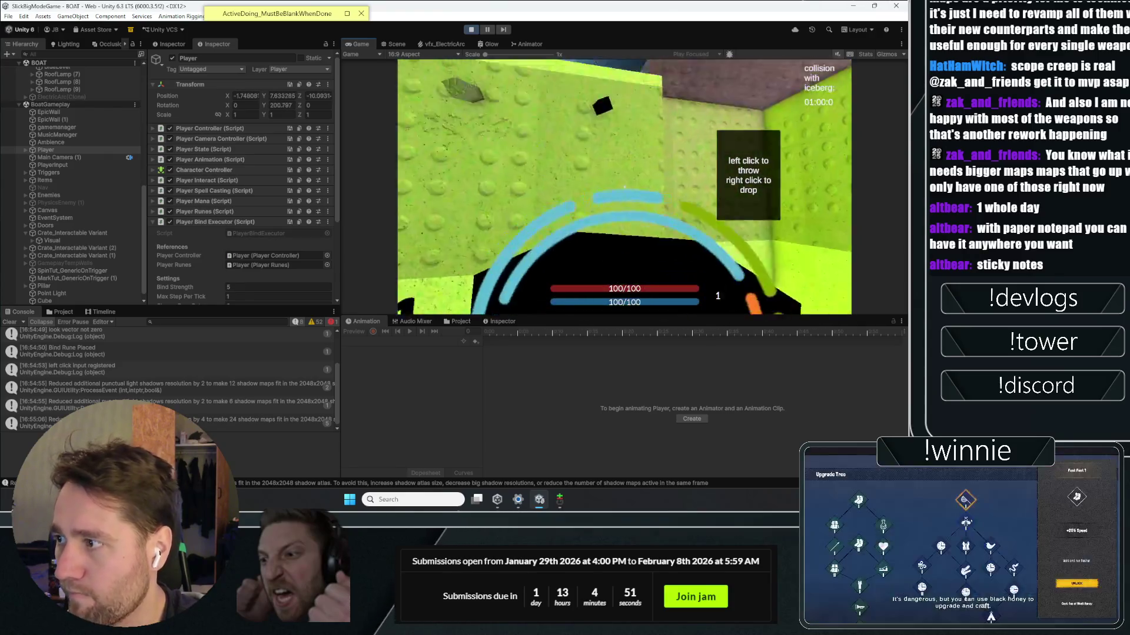
pyautogui.press('w')
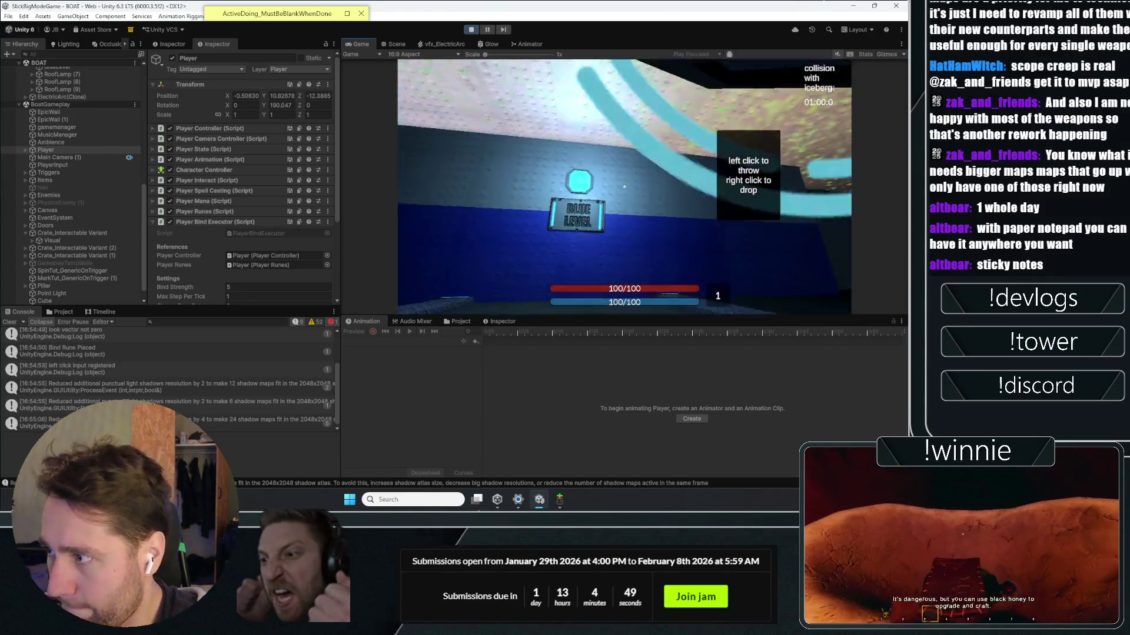
pyautogui.press('w')
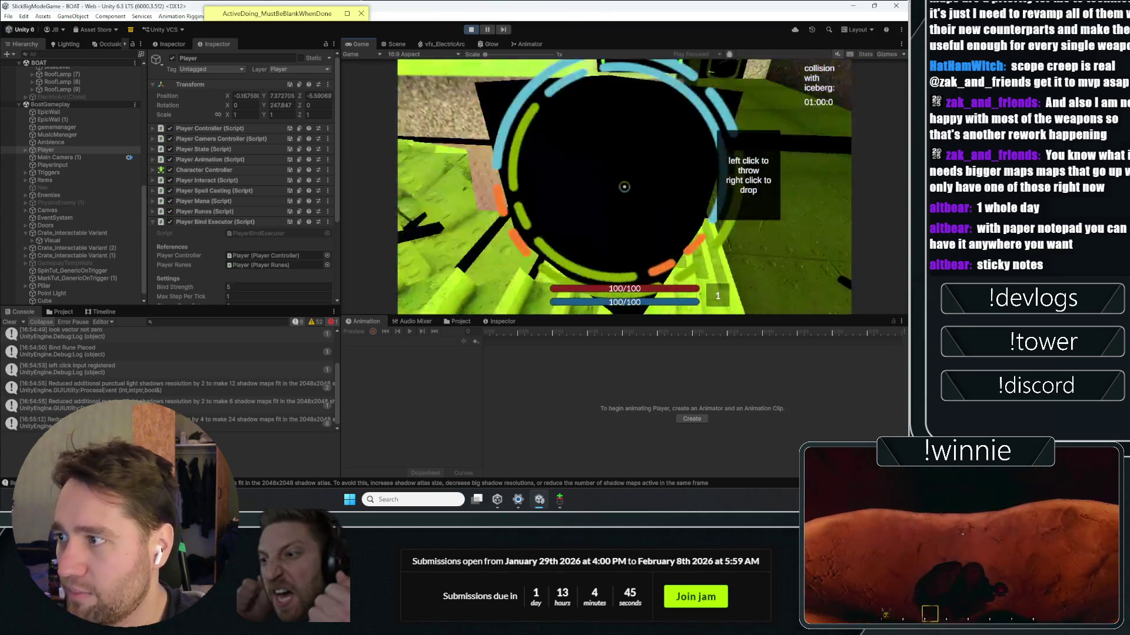
pyautogui.press('w')
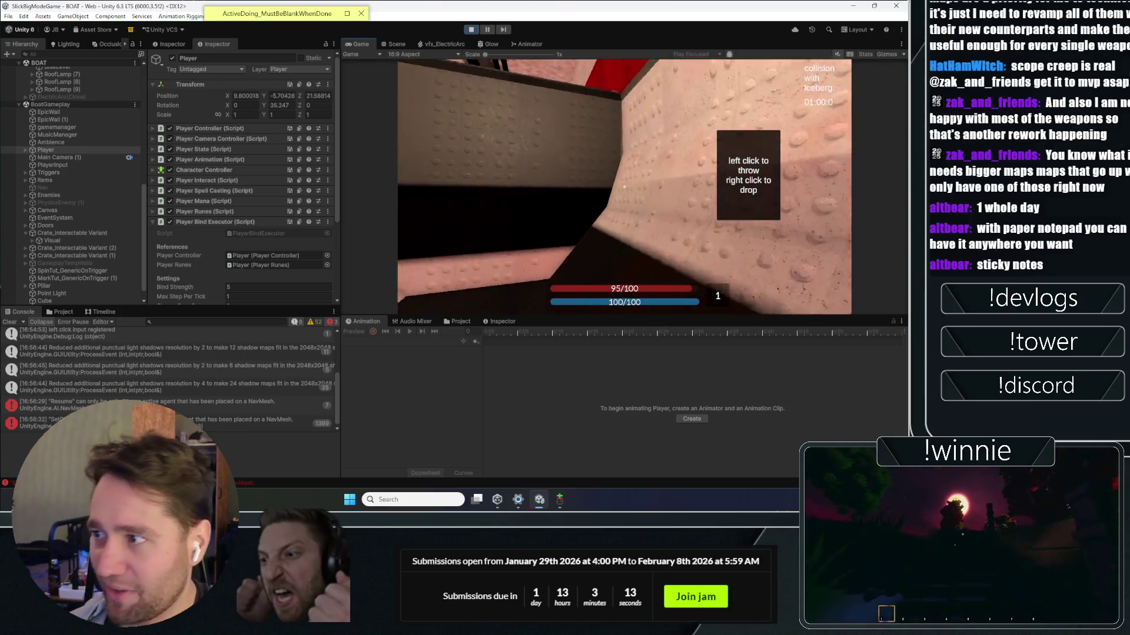
pyautogui.click(471, 31)
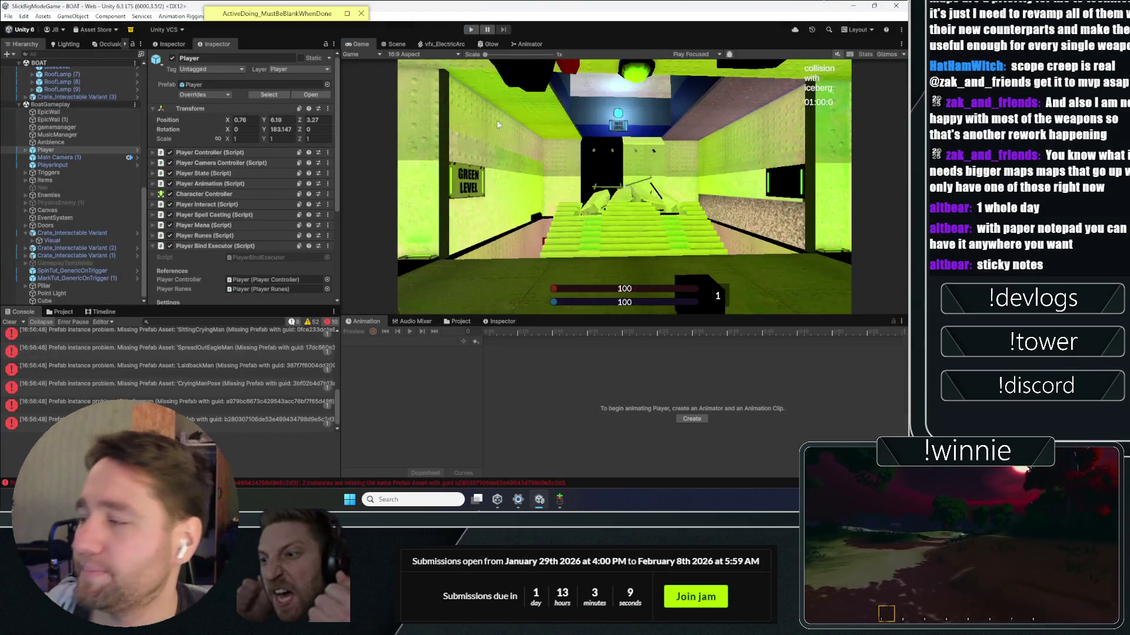
# Step: Check the Player prefab's Overrides list and select the Ambience object in the Hierarchy
pyautogui.hotkey('ctrl', 'p')
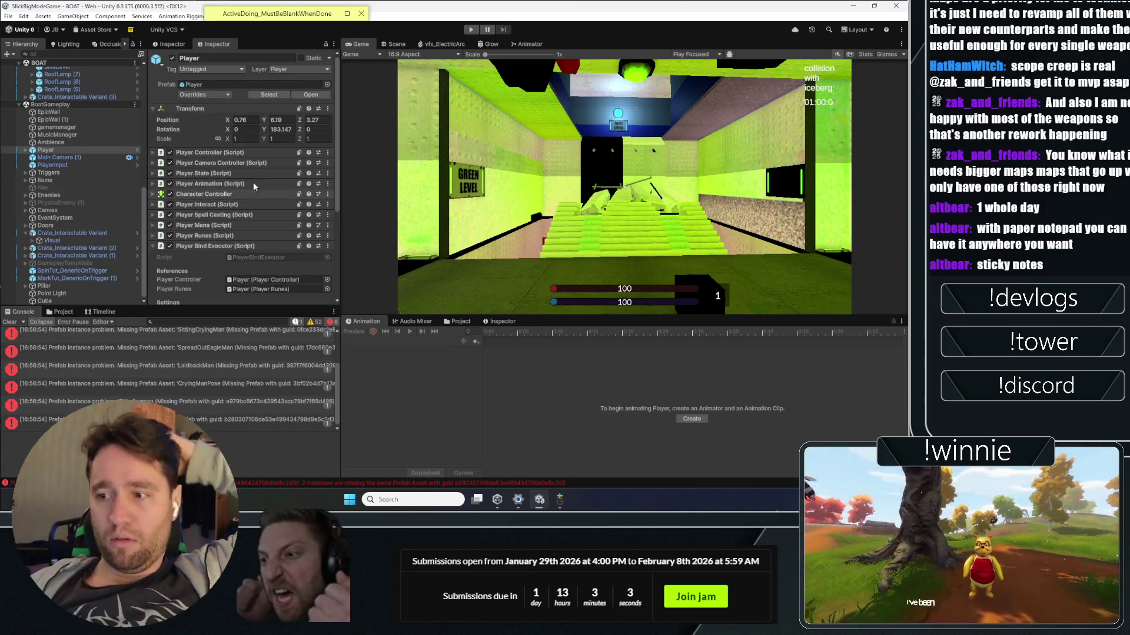
pyautogui.scroll(-5, 235, 182)
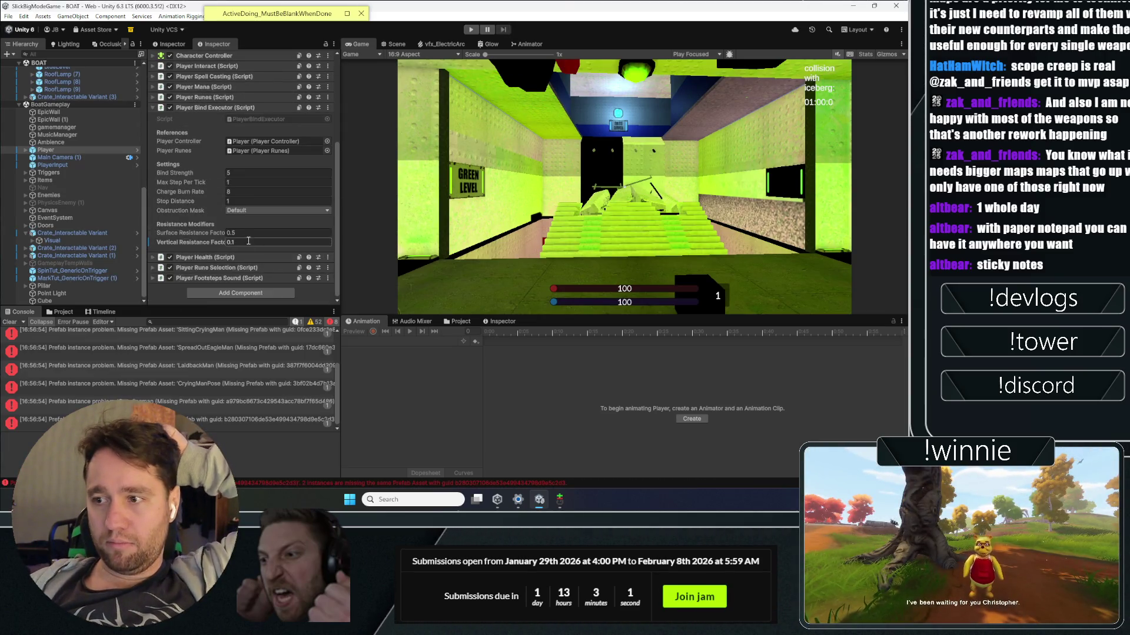
pyautogui.scroll(4, 177, 142)
pyautogui.click(200, 95)
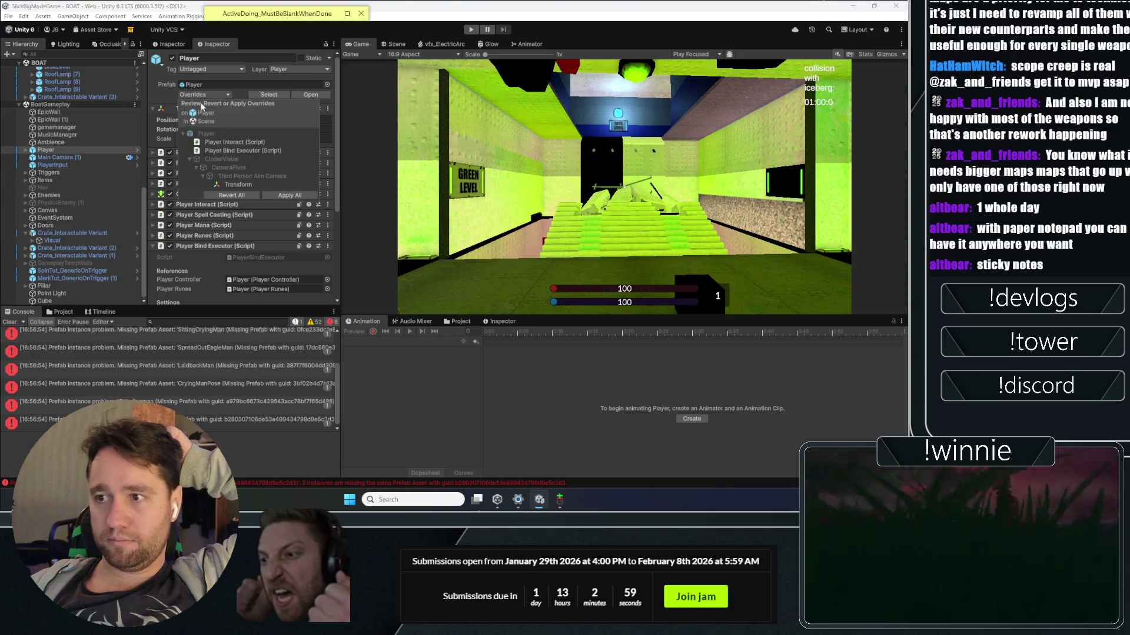
pyautogui.click(55, 141)
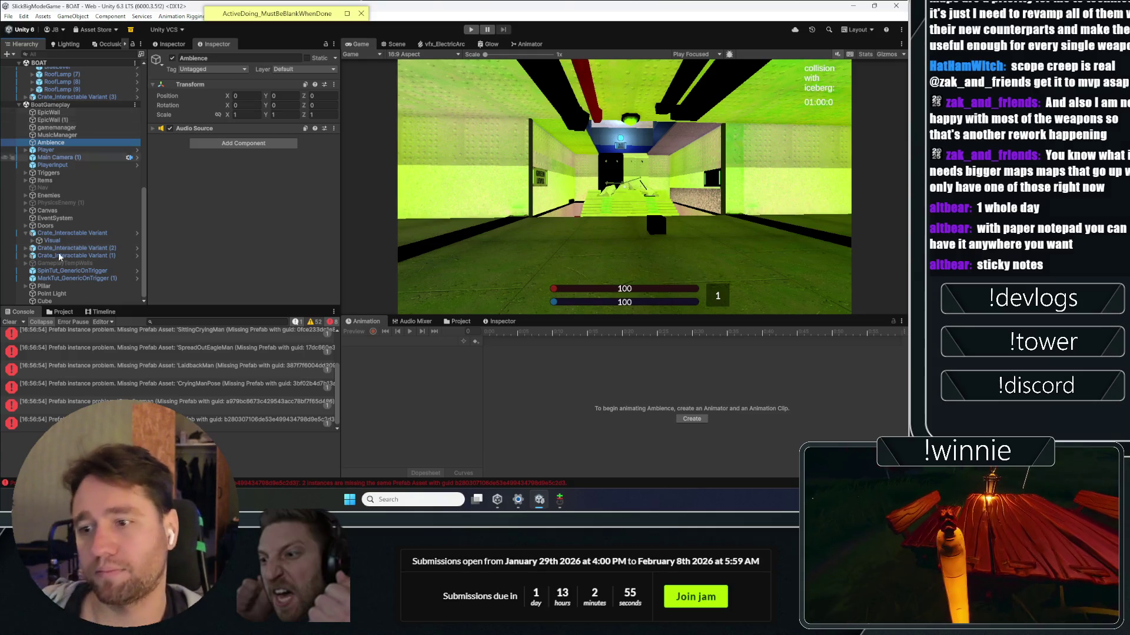
# Step: Run a brief green-level playtest, stop it, and reselect the Player
pyautogui.click(471, 29)
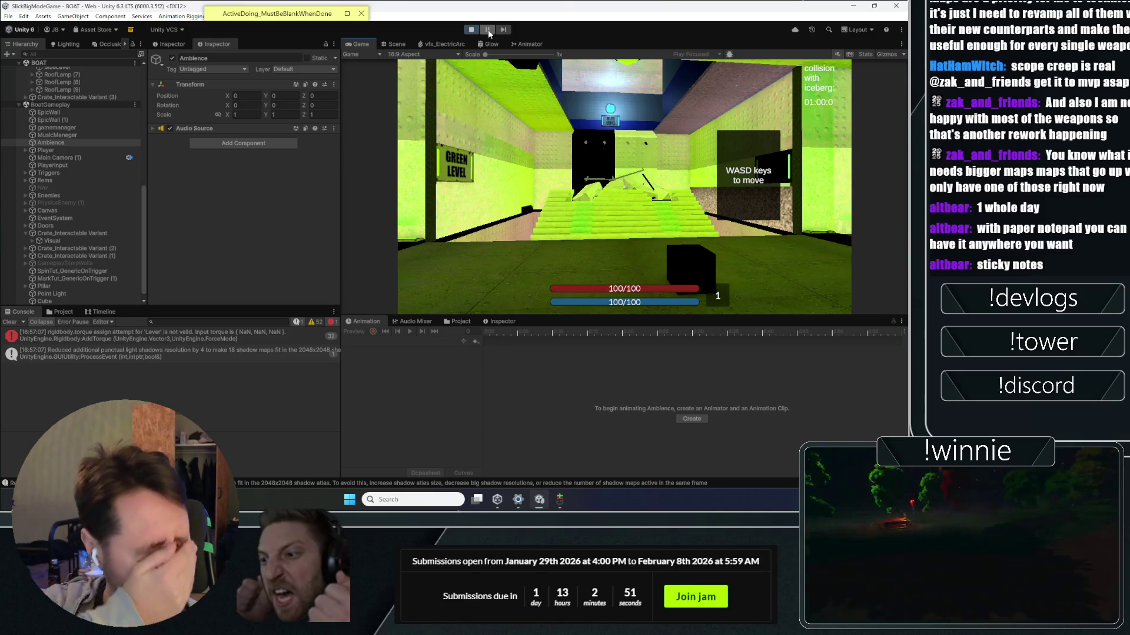
pyautogui.click(624, 187)
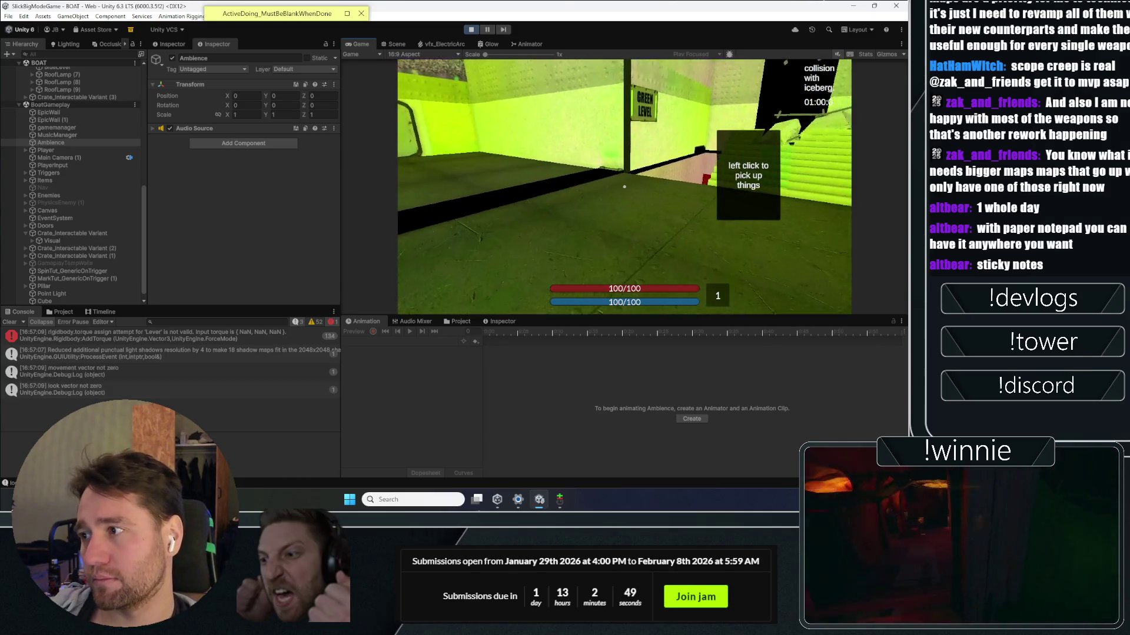
pyautogui.hotkey('ctrl', 'p')
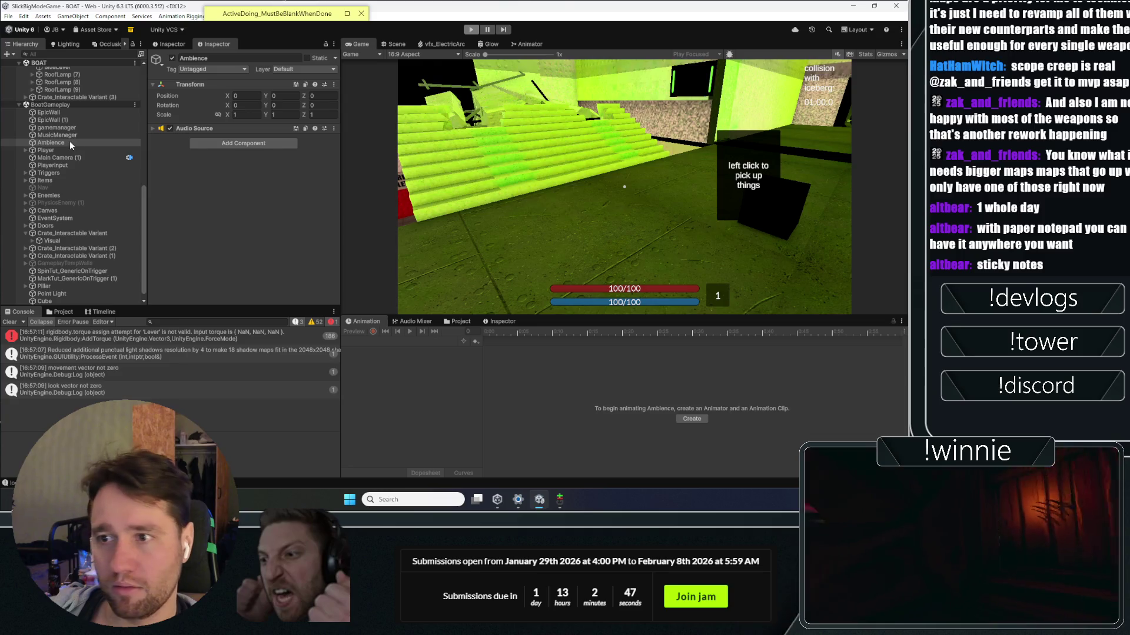
pyautogui.click(61, 150)
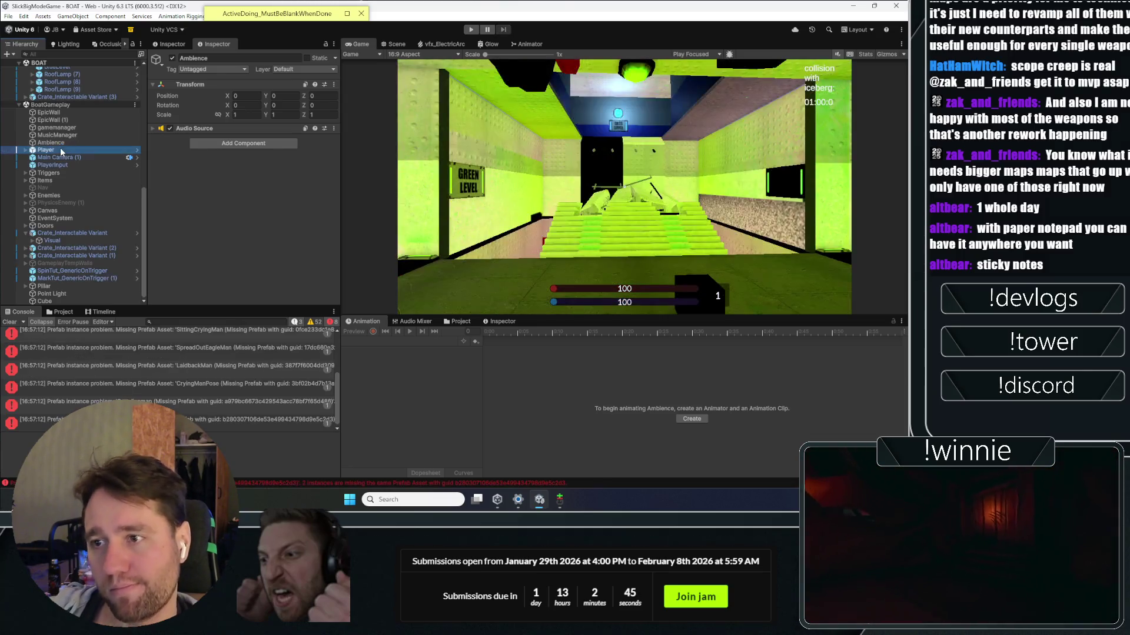
# Step: Move the Player into the red level at about -10.89, 0.55, 74.89 and start a playtest there
pyautogui.click(388, 43)
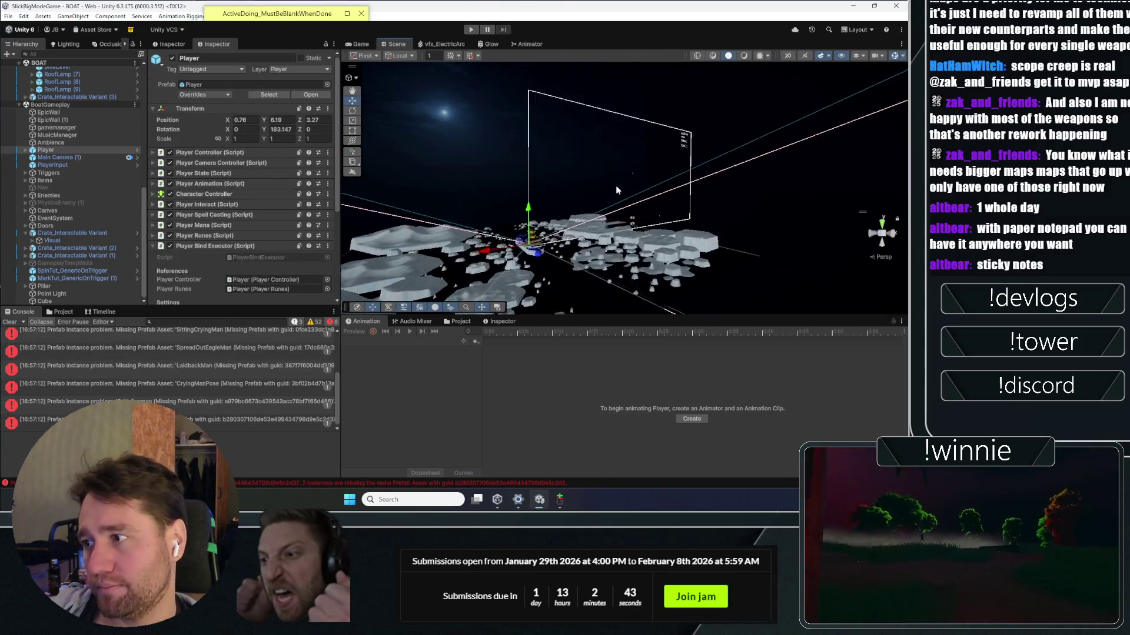
pyautogui.press('f')
pyautogui.moveTo(510, 195)
pyautogui.mouseDown()
pyautogui.moveTo(566, 161)
pyautogui.moveTo(593, 274)
pyautogui.mouseUp()
pyautogui.press('f')
pyautogui.moveTo(450, 244); pyautogui.dragTo(742, 254)
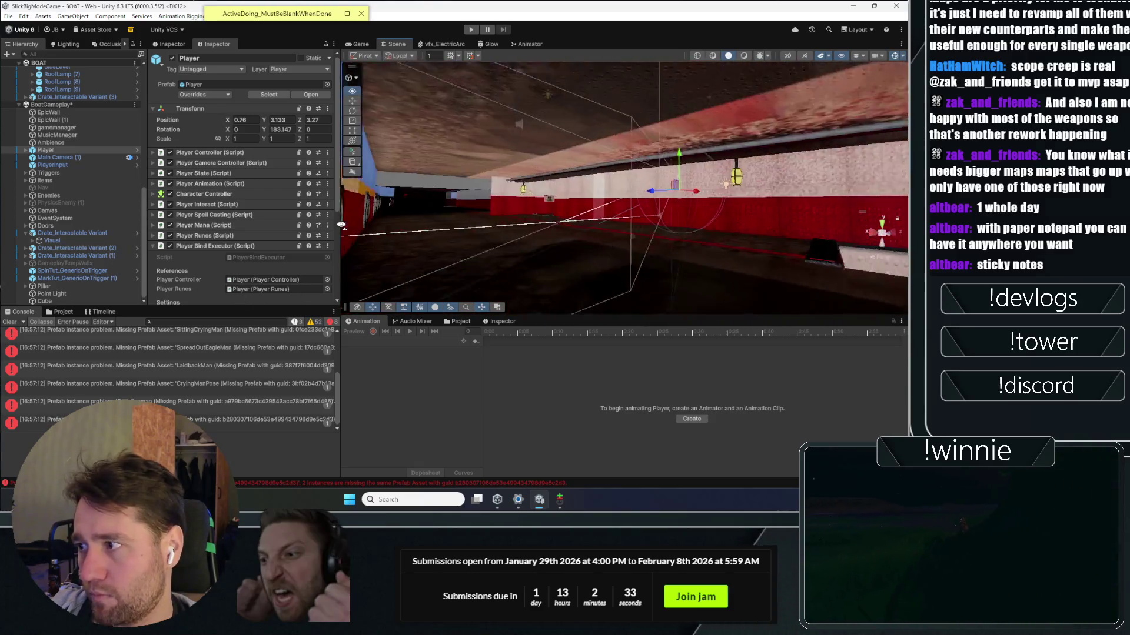
pyautogui.moveTo(877, 235)
pyautogui.mouseDown()
pyautogui.moveTo(807, 248)
pyautogui.moveTo(635, 244)
pyautogui.moveTo(574, 195)
pyautogui.moveTo(785, 156)
pyautogui.moveTo(448, 174)
pyautogui.moveTo(680, 152)
pyautogui.moveTo(575, 112)
pyautogui.moveTo(461, 121)
pyautogui.moveTo(610, 223)
pyautogui.mouseUp()
pyautogui.press('f')
pyautogui.press('f')
pyautogui.hotkey('ctrl', 'p')
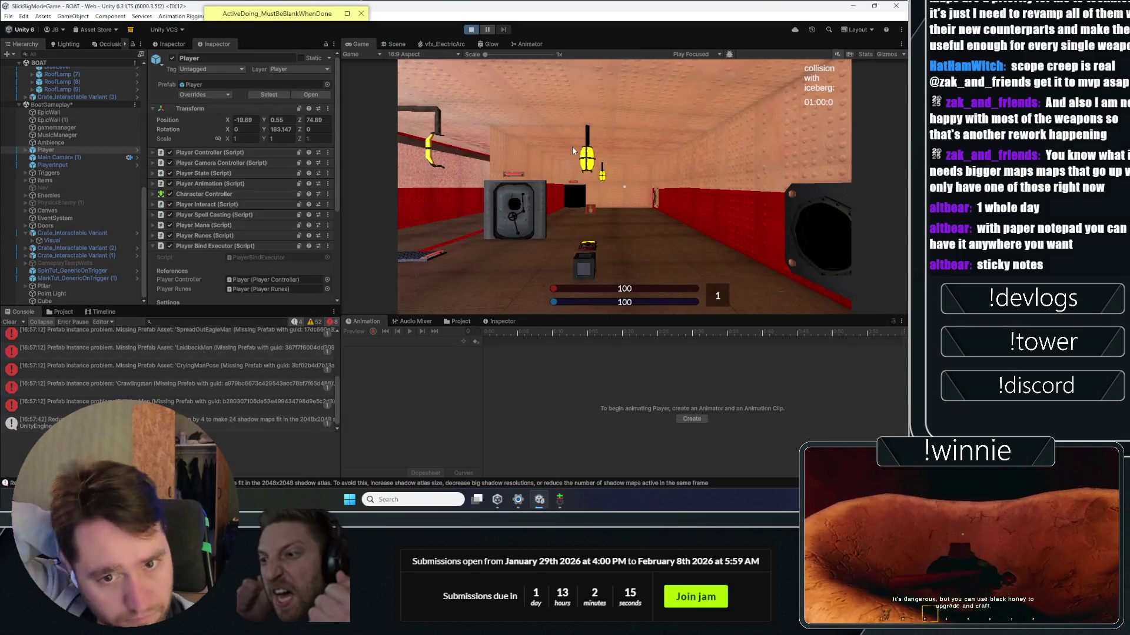
# Step: Pick up a crate with a bind rune, carry it past the pillar onto the boat deck, and throw a charged orb
pyautogui.press('a')
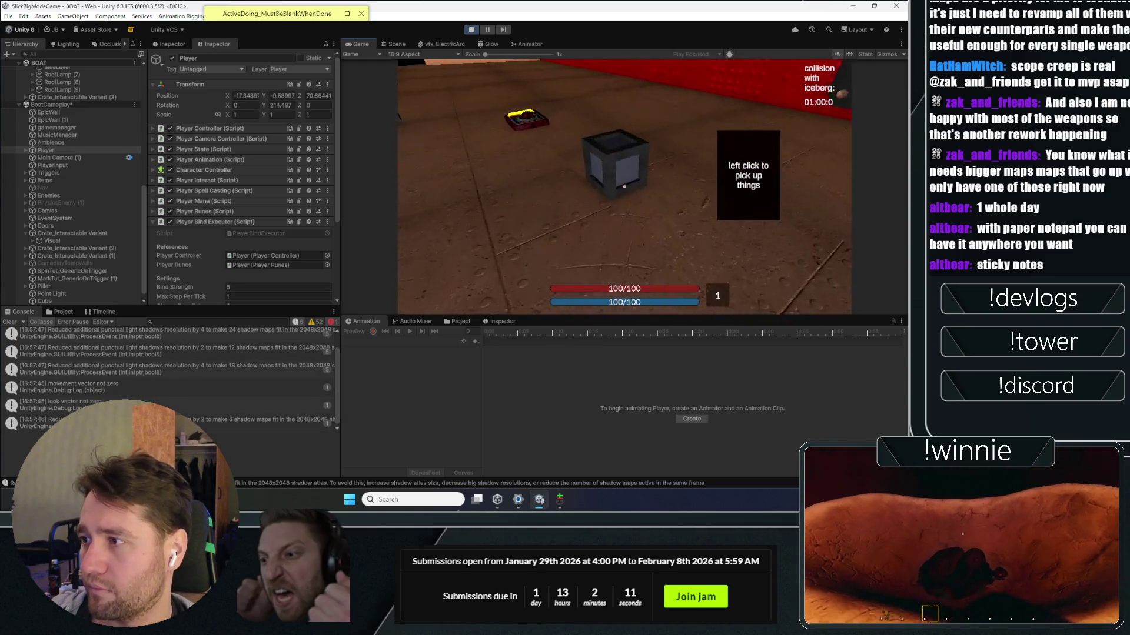
pyautogui.click(624, 187)
pyautogui.press('w')
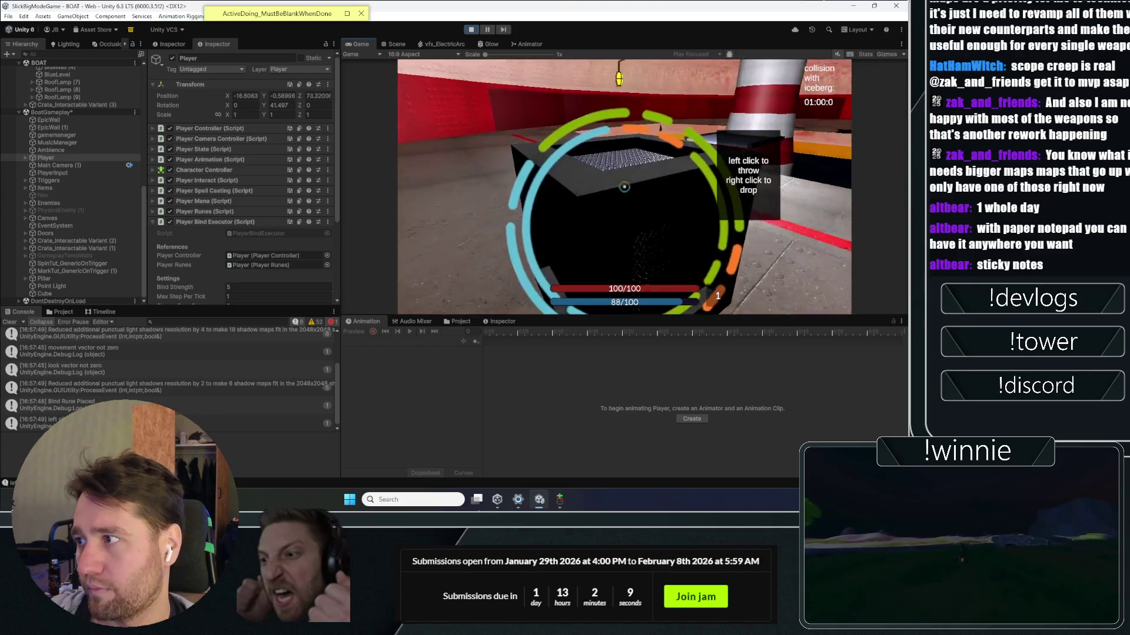
pyautogui.press('w')
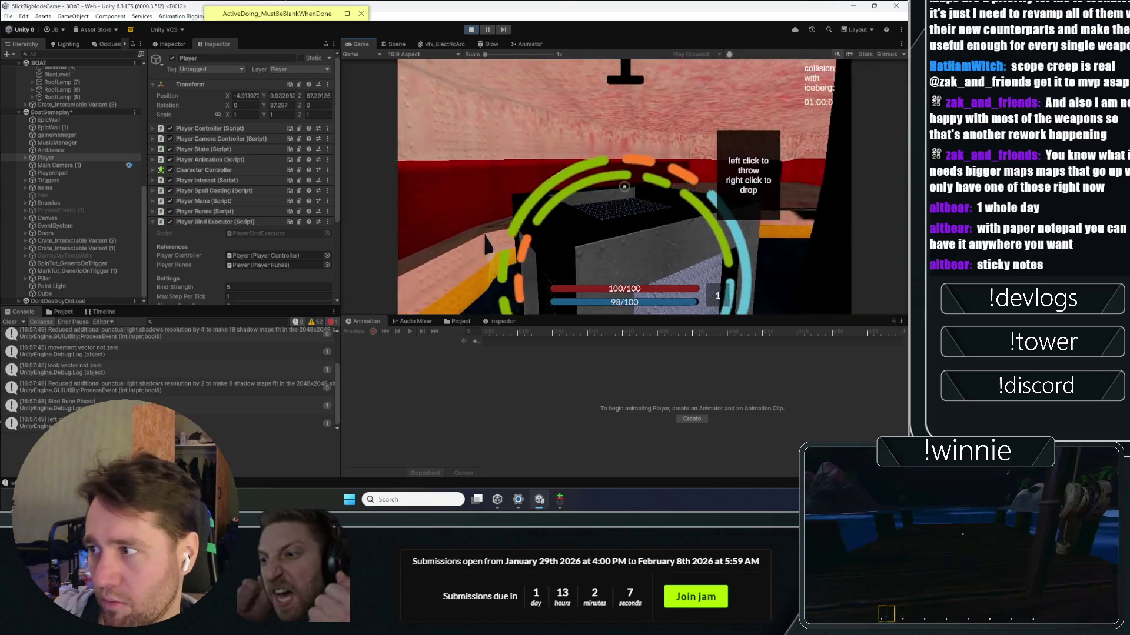
pyautogui.press('w')
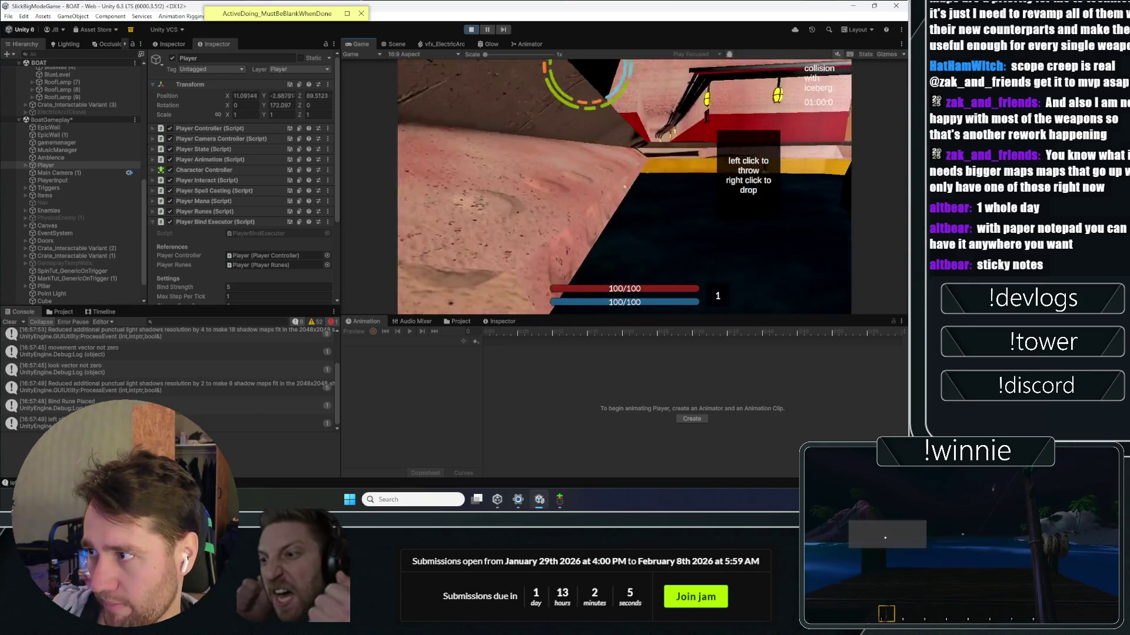
pyautogui.press('w')
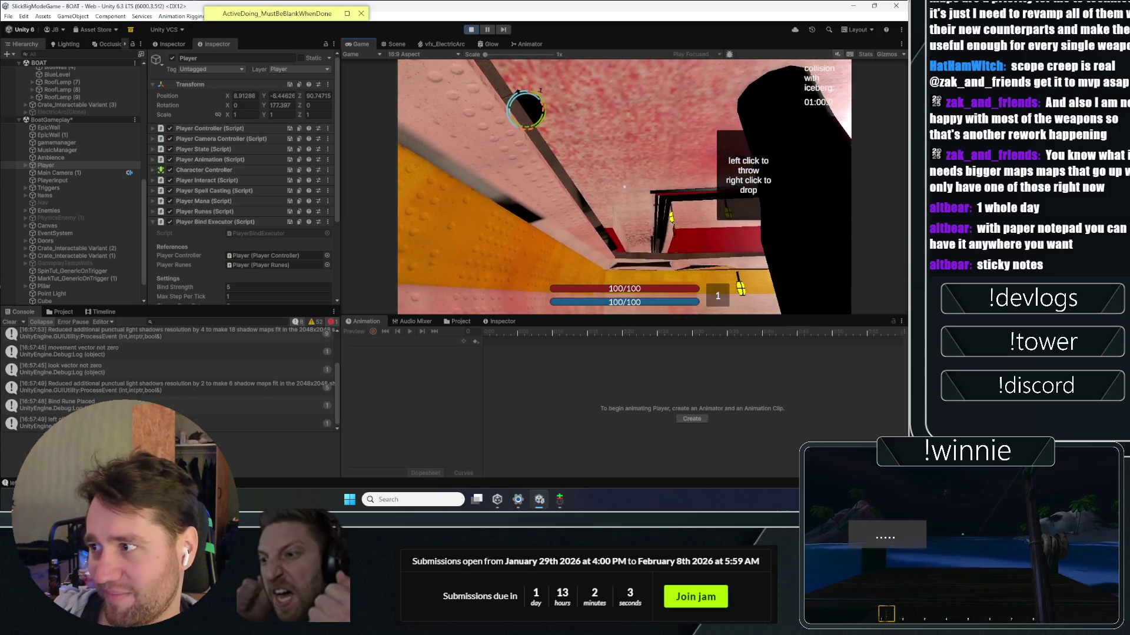
pyautogui.press('w')
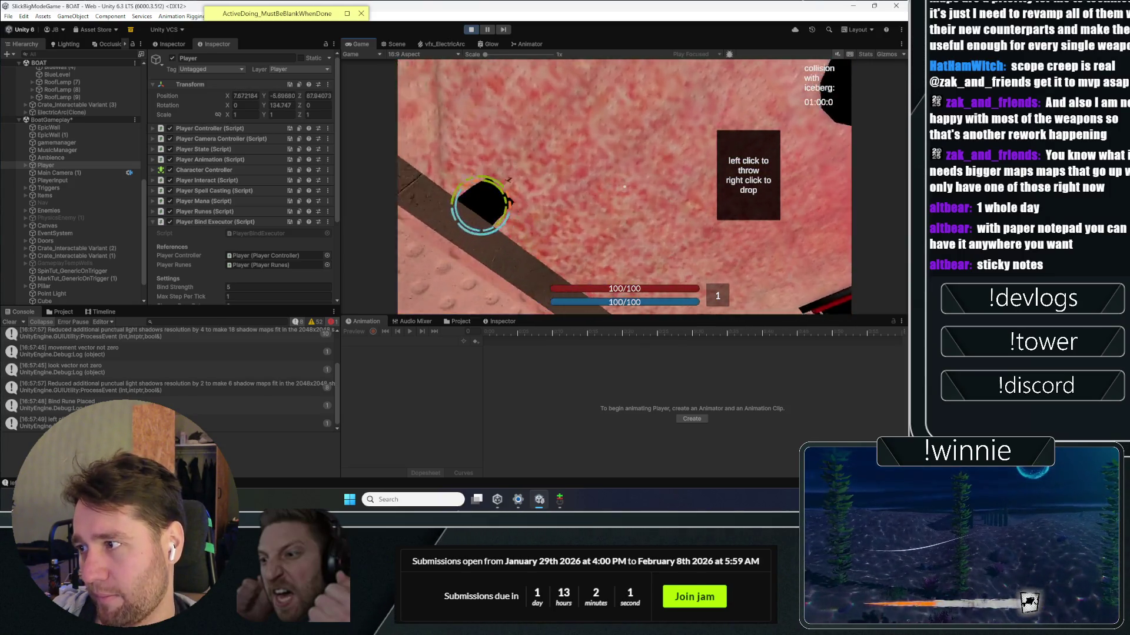
pyautogui.press('w')
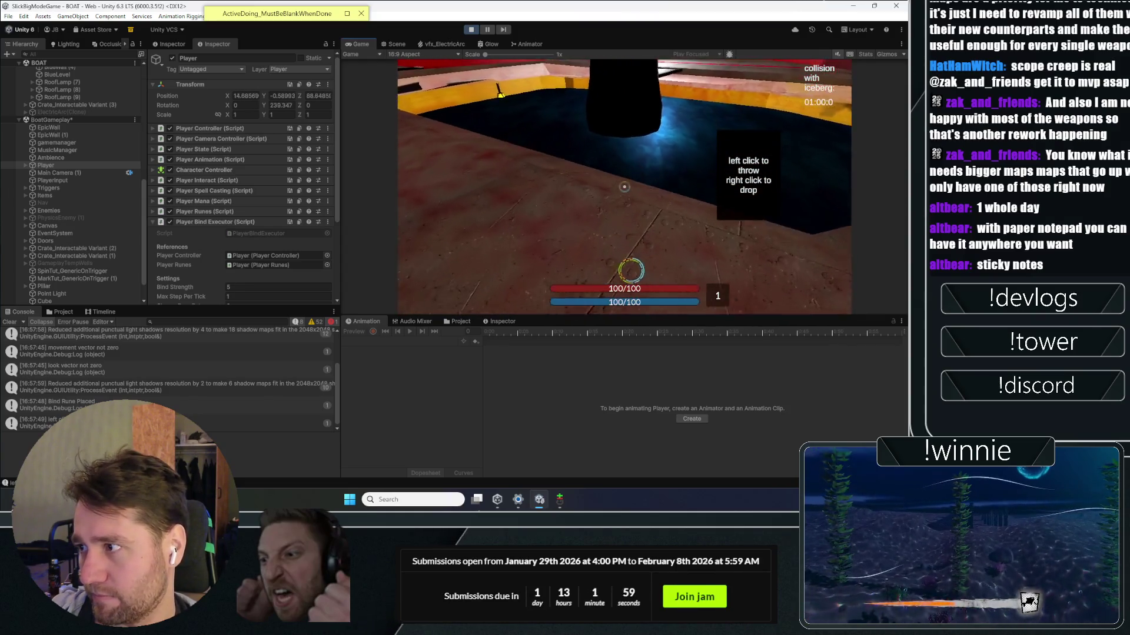
pyautogui.press('w')
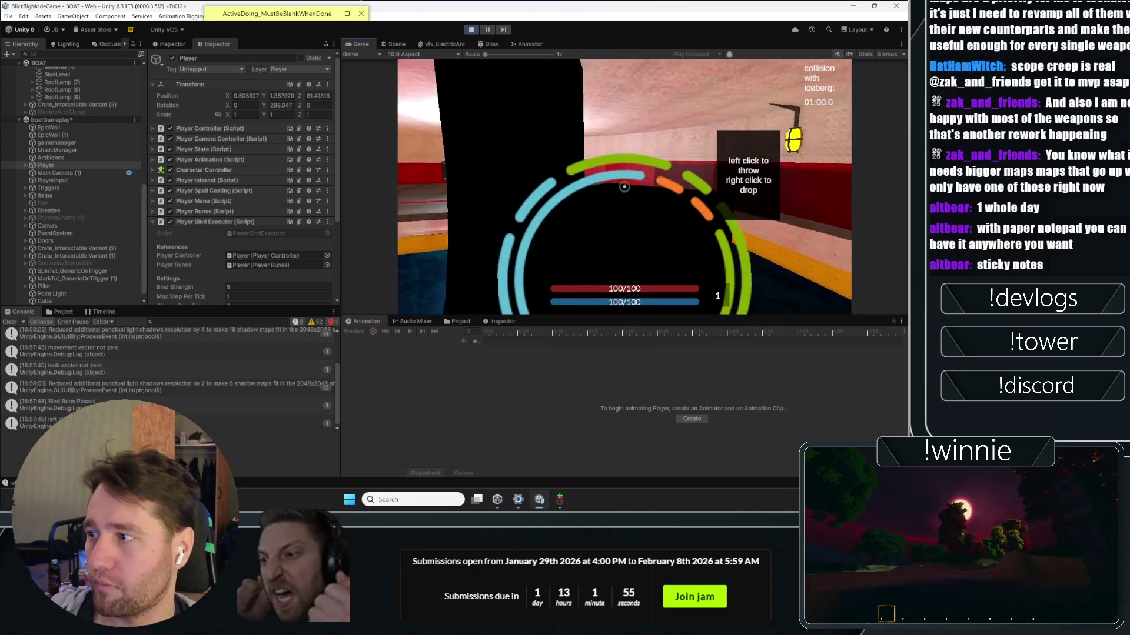
pyautogui.click(625, 187)
pyautogui.press('w')
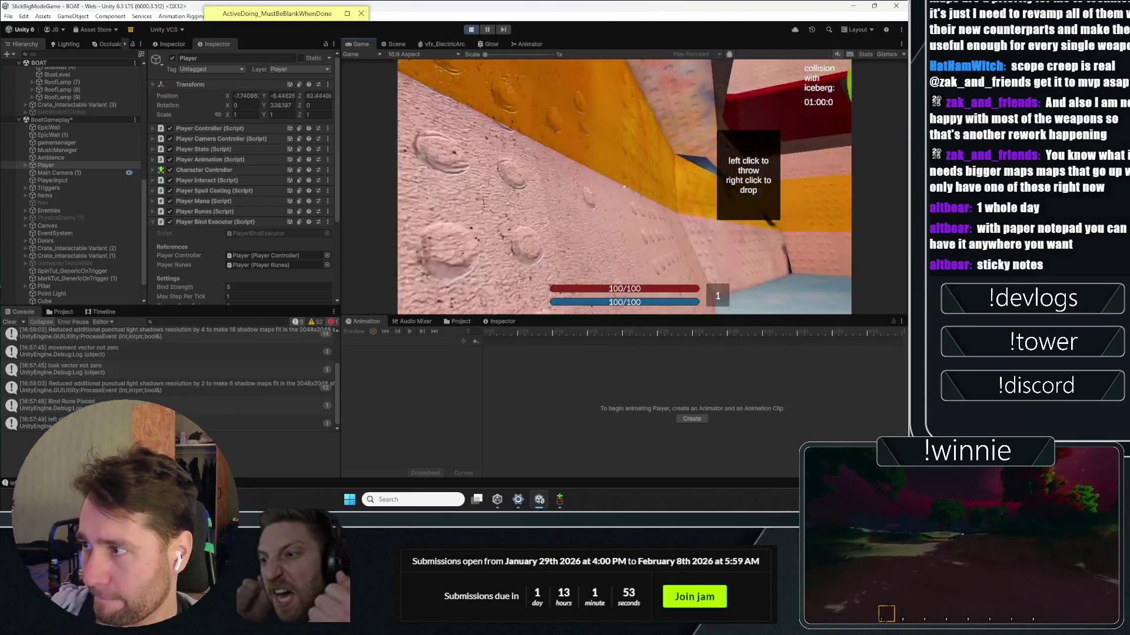
pyautogui.press('1')
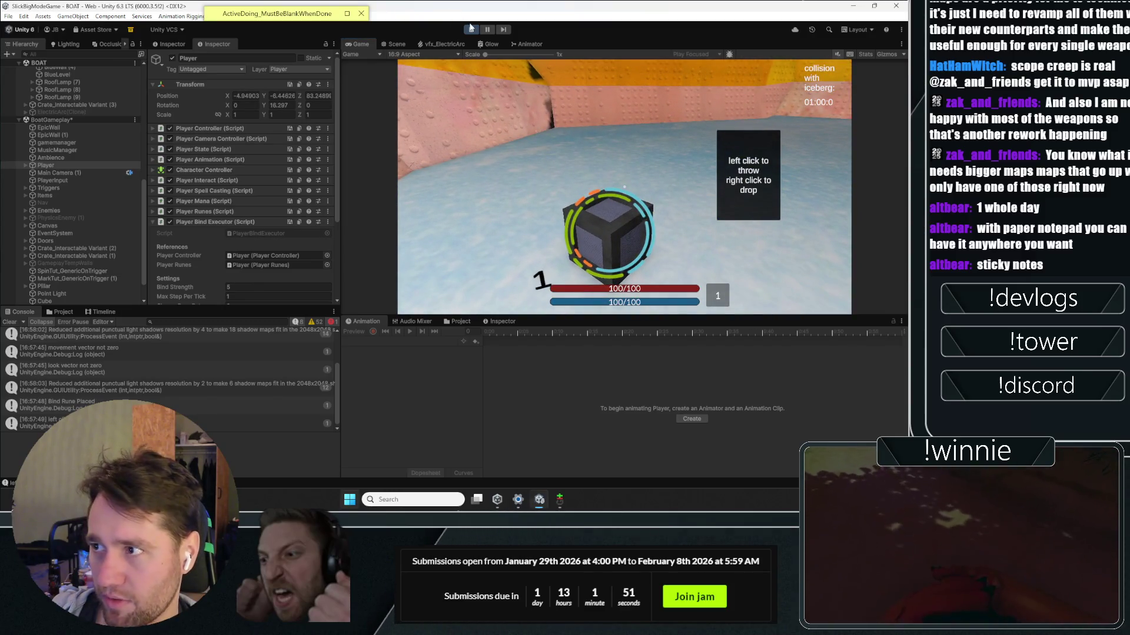
# Step: Restart the red-level run, pick up and throw a cube, walk across the sandy ground, then stop
pyautogui.click(473, 31)
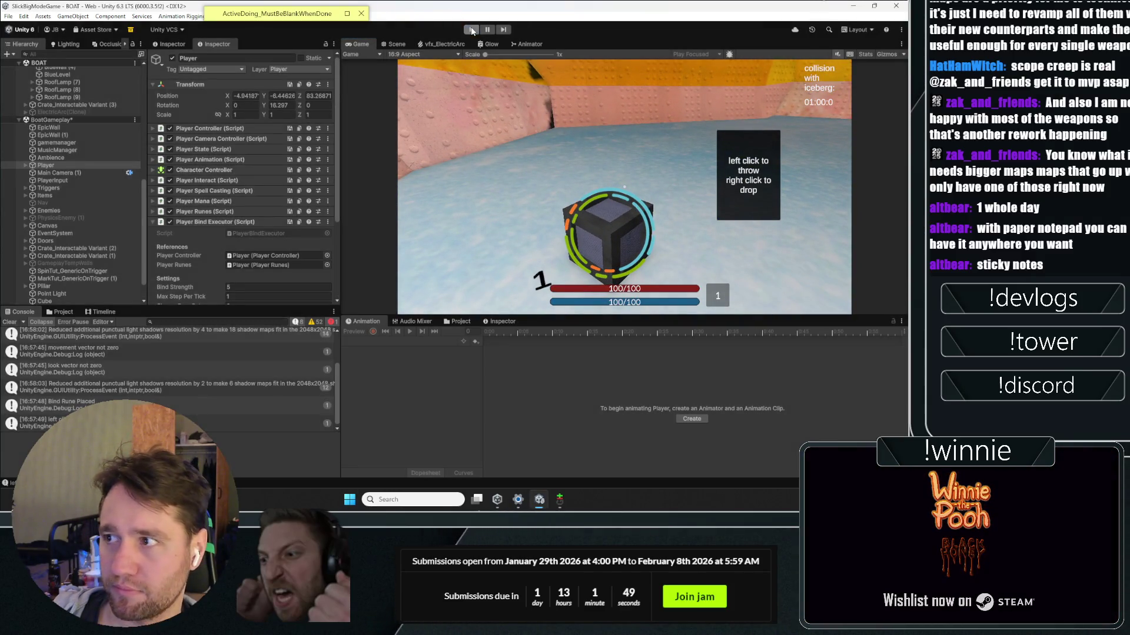
pyautogui.click(472, 30)
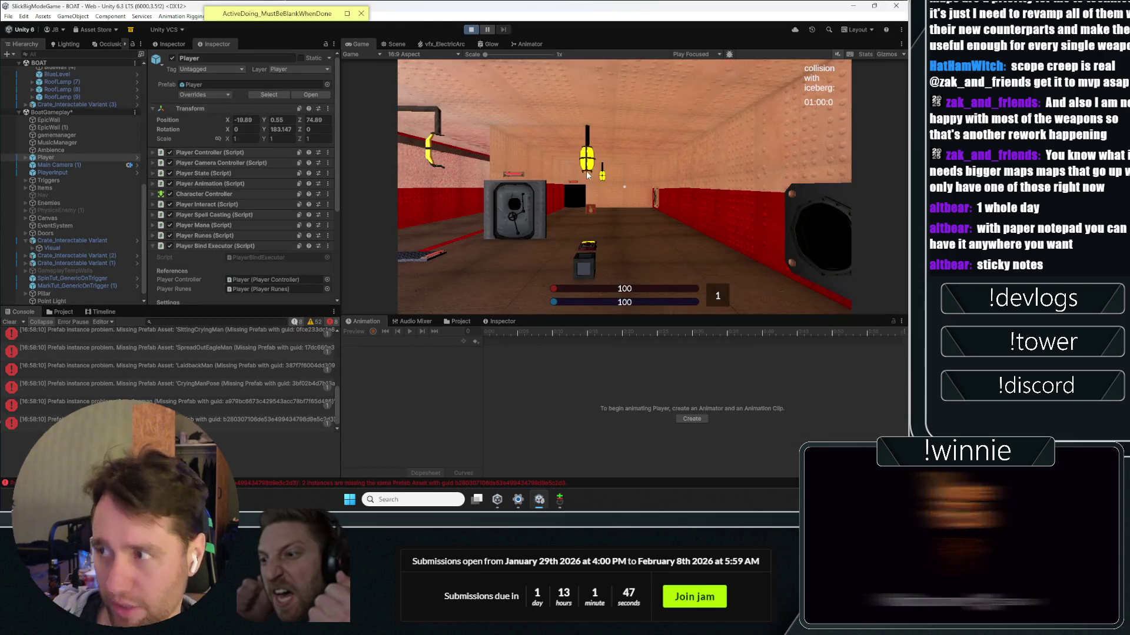
pyautogui.click(586, 170)
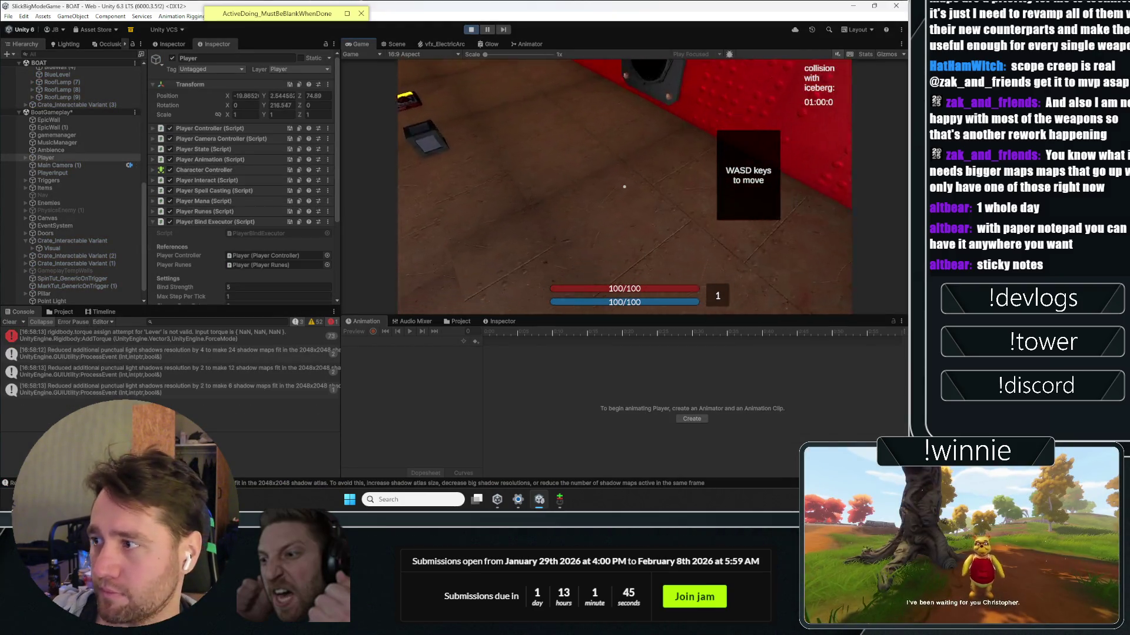
pyautogui.press('w')
pyautogui.click(624, 186)
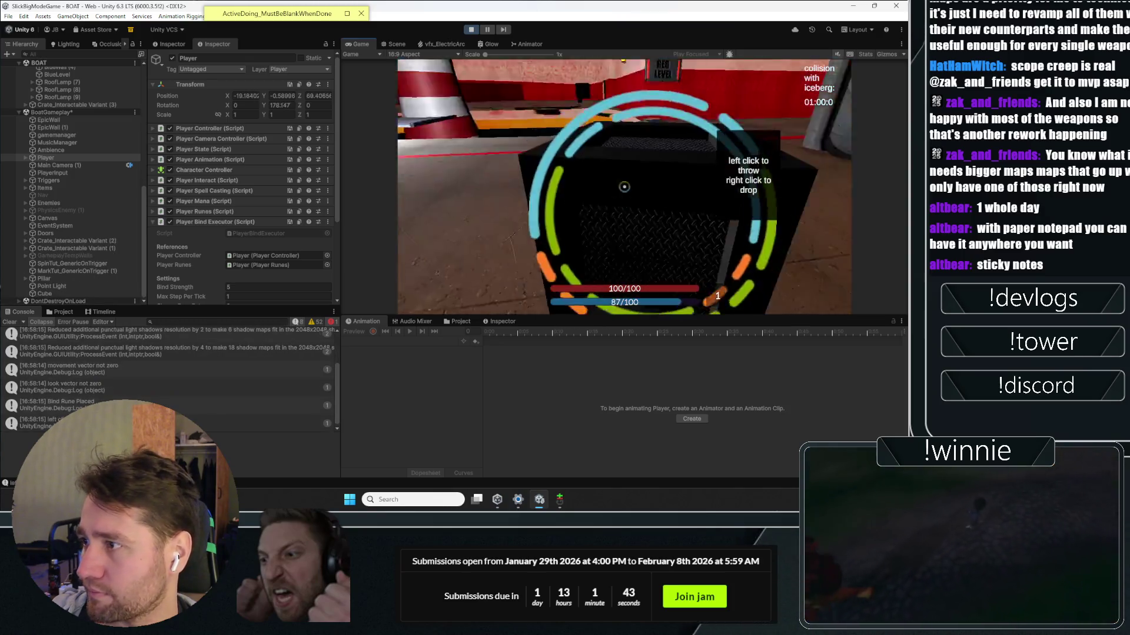
pyautogui.press('w')
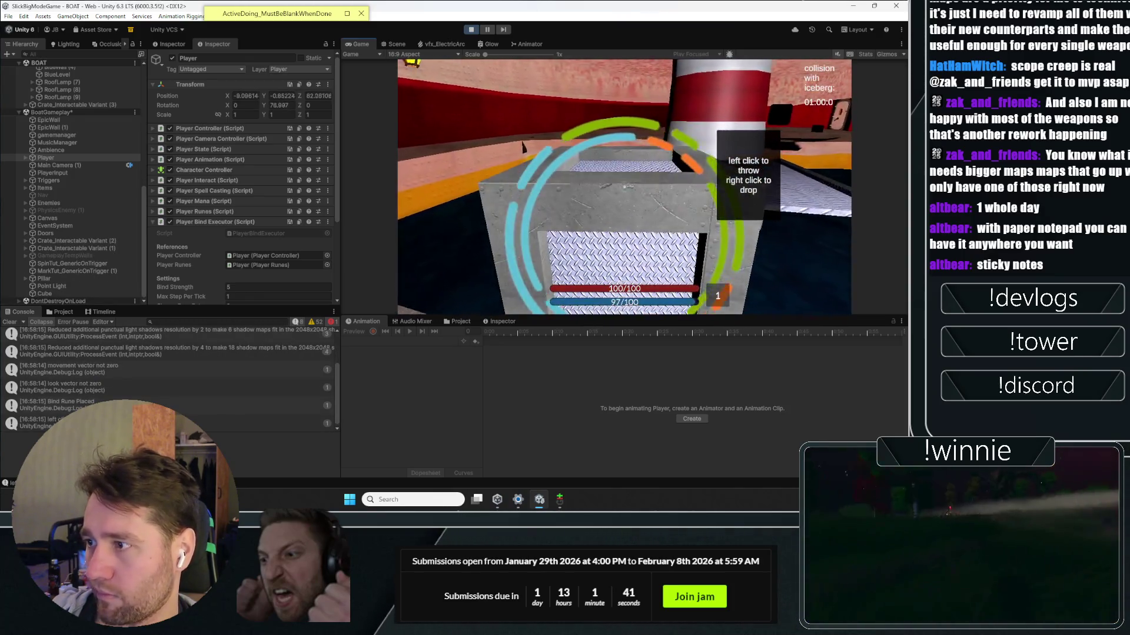
pyautogui.click(624, 186)
pyautogui.press('w')
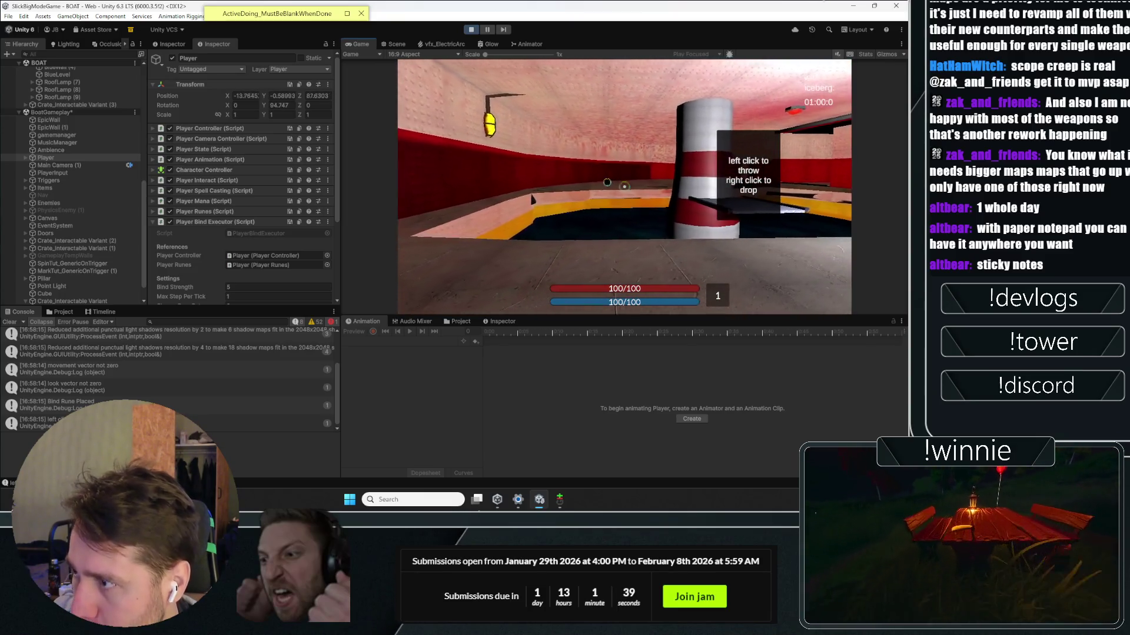
pyautogui.press('w')
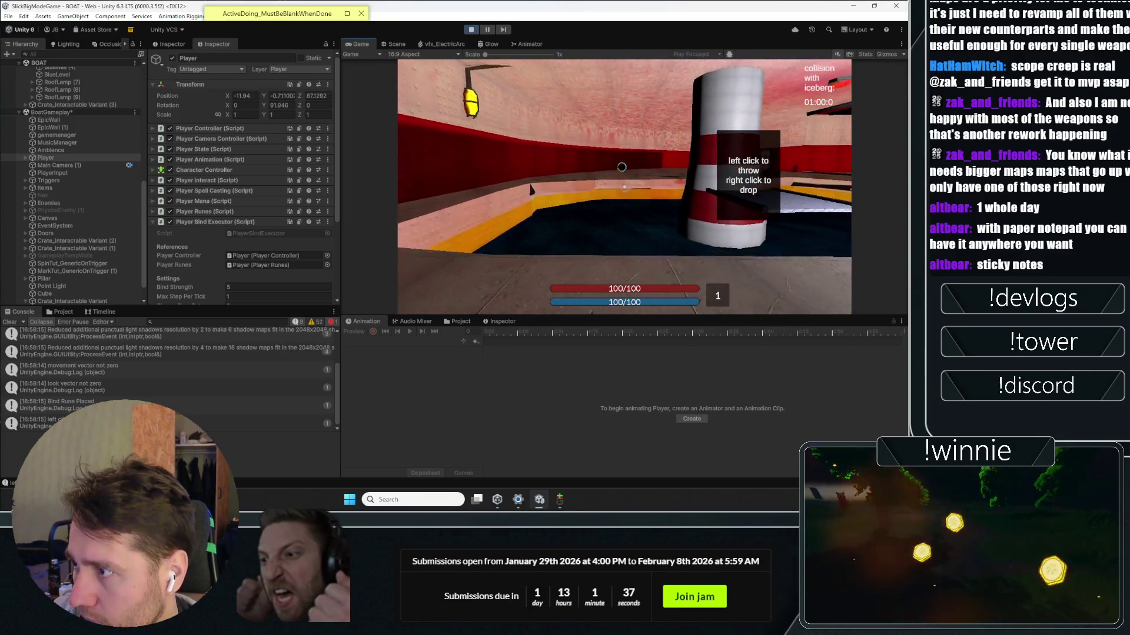
pyautogui.press('w')
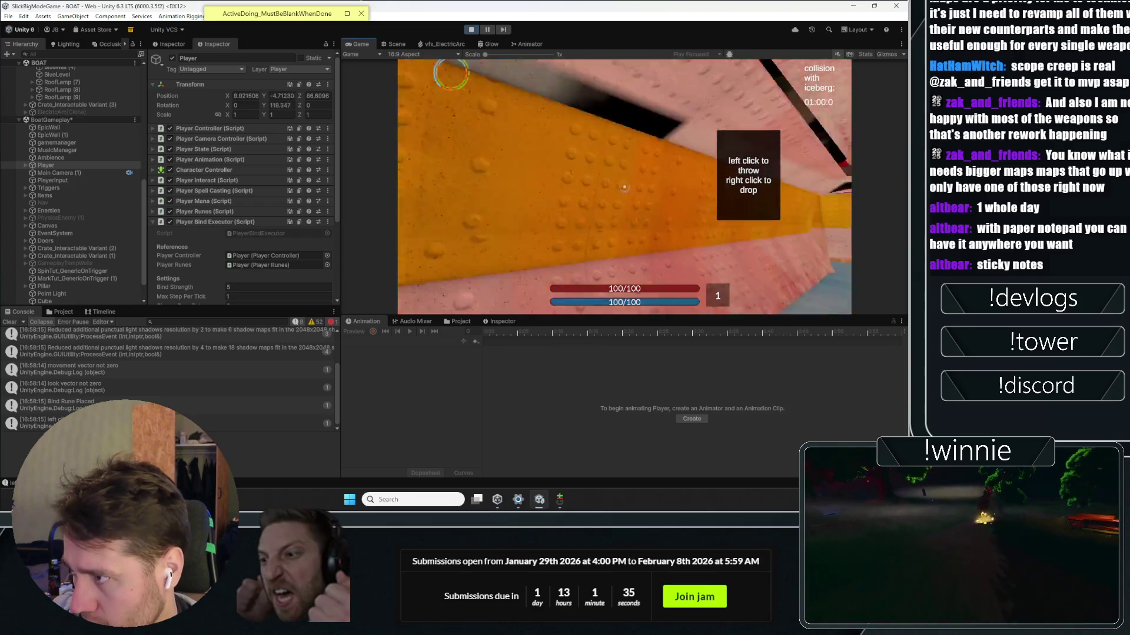
pyautogui.press('w')
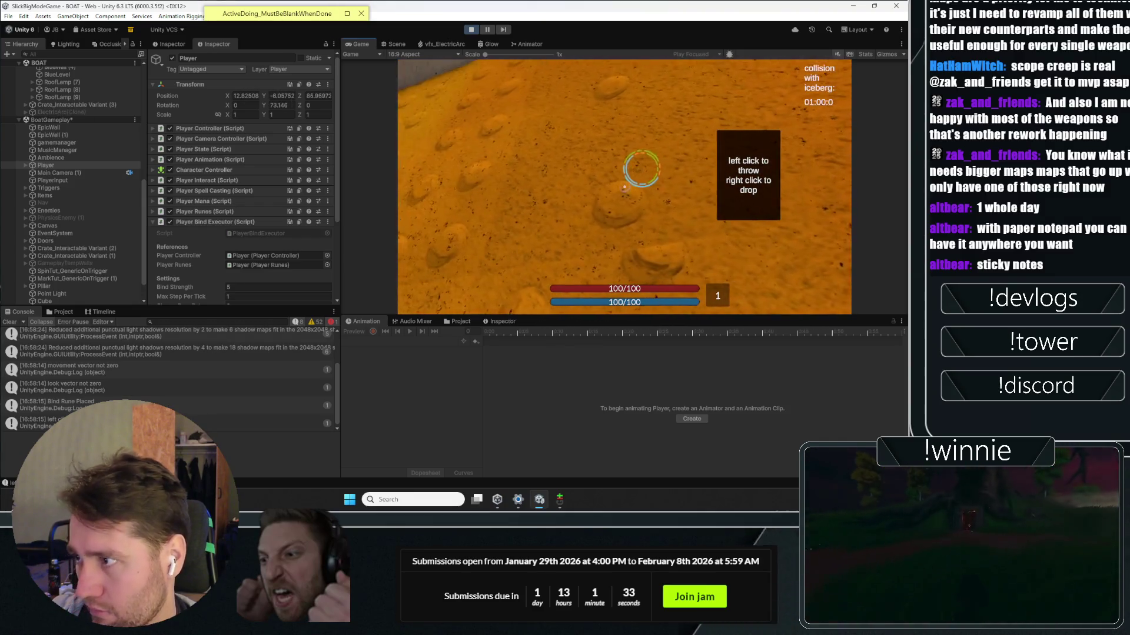
pyautogui.click(471, 29)
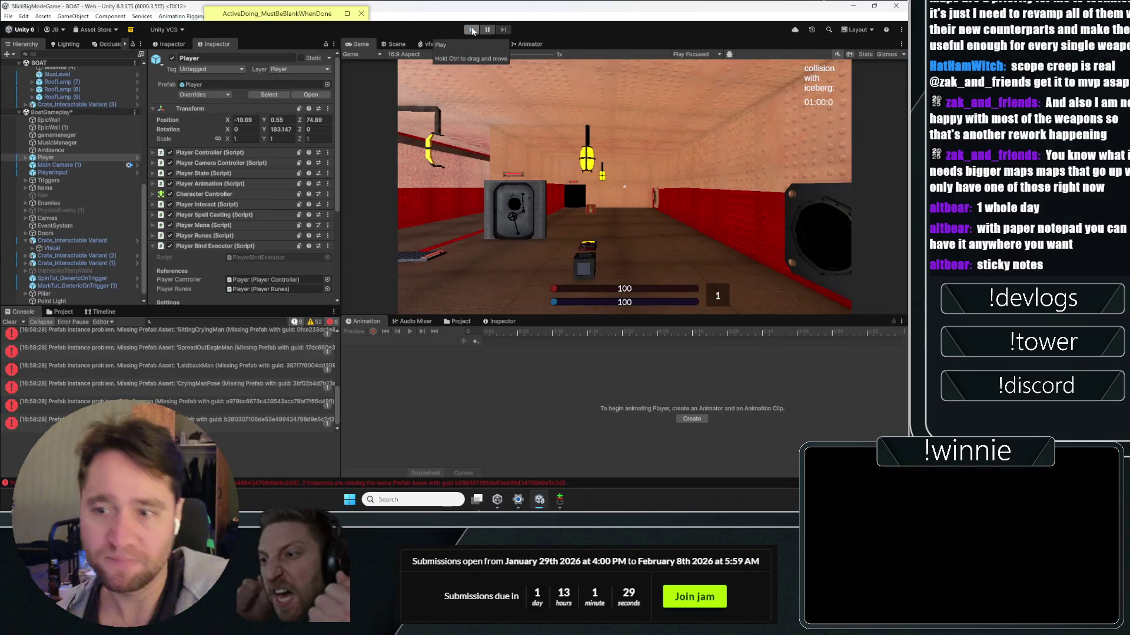
pyautogui.click(471, 30)
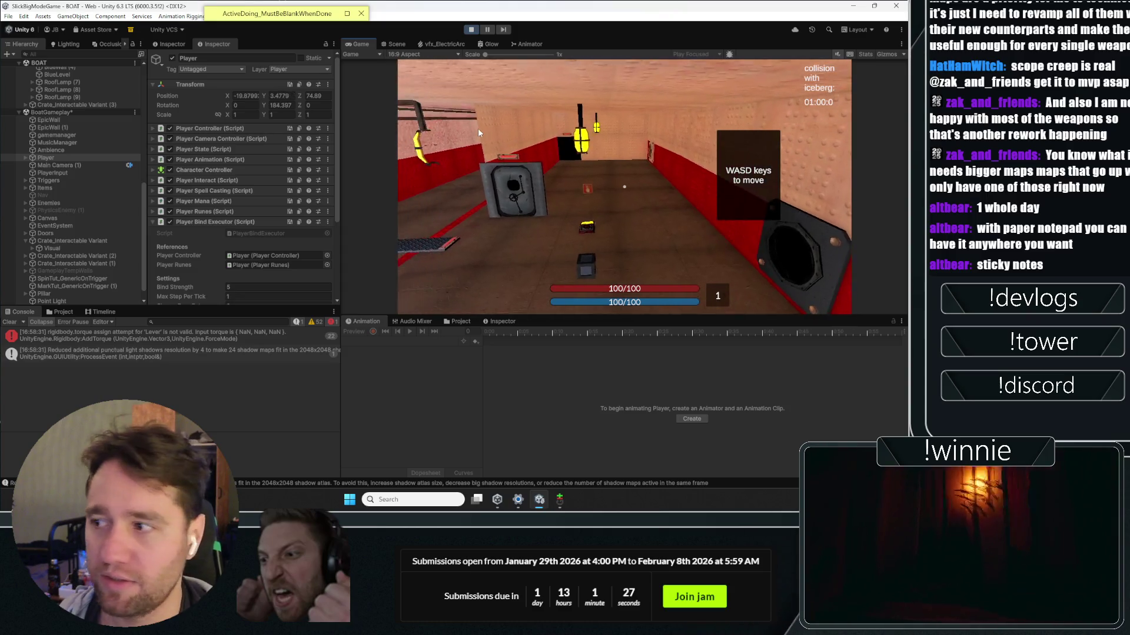
pyautogui.click(478, 128)
pyautogui.click(624, 187)
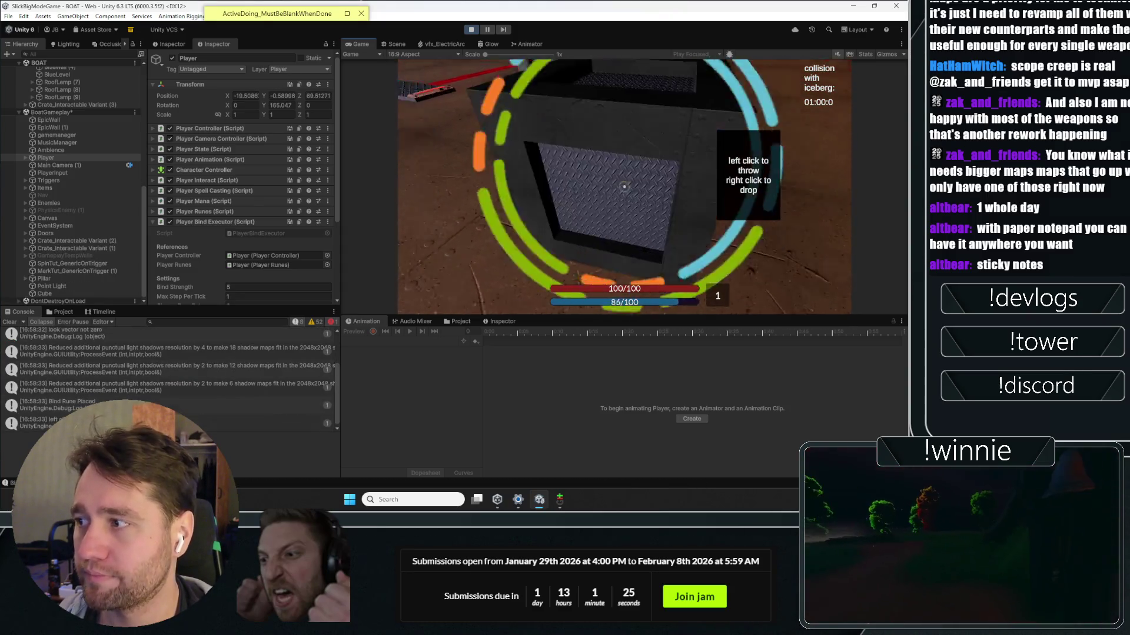
pyautogui.press('w')
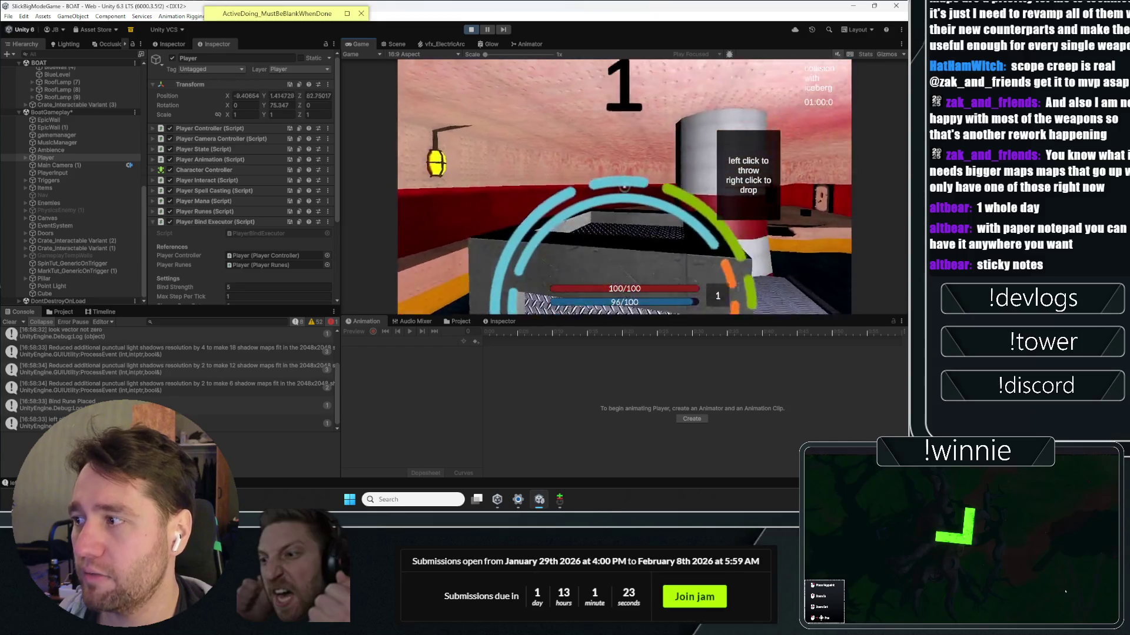
pyautogui.press('w')
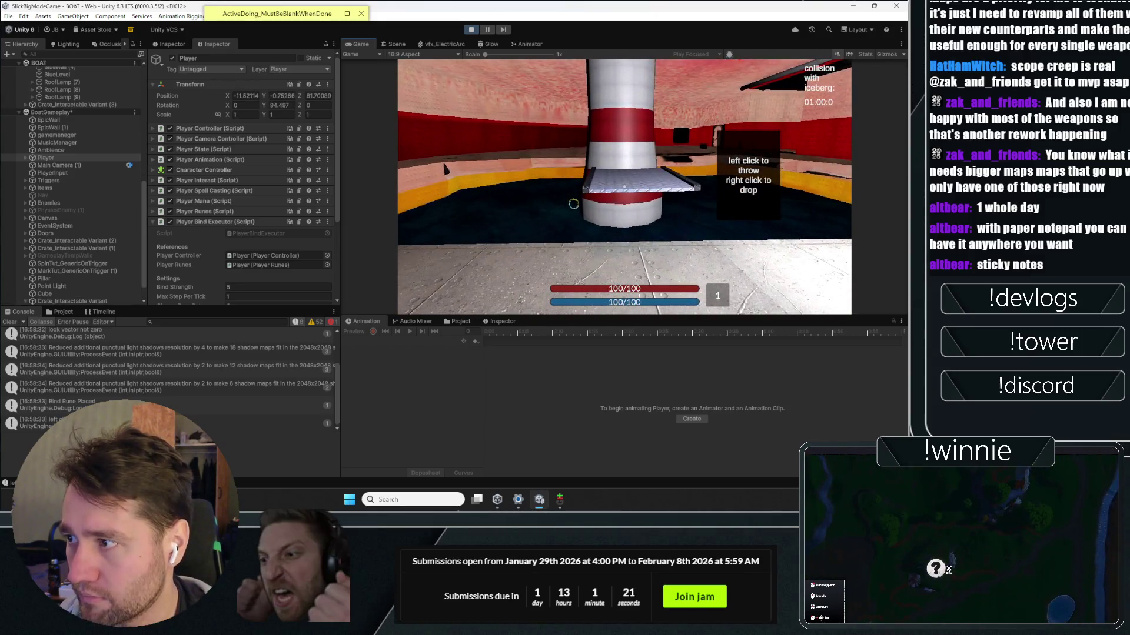
pyautogui.press('w')
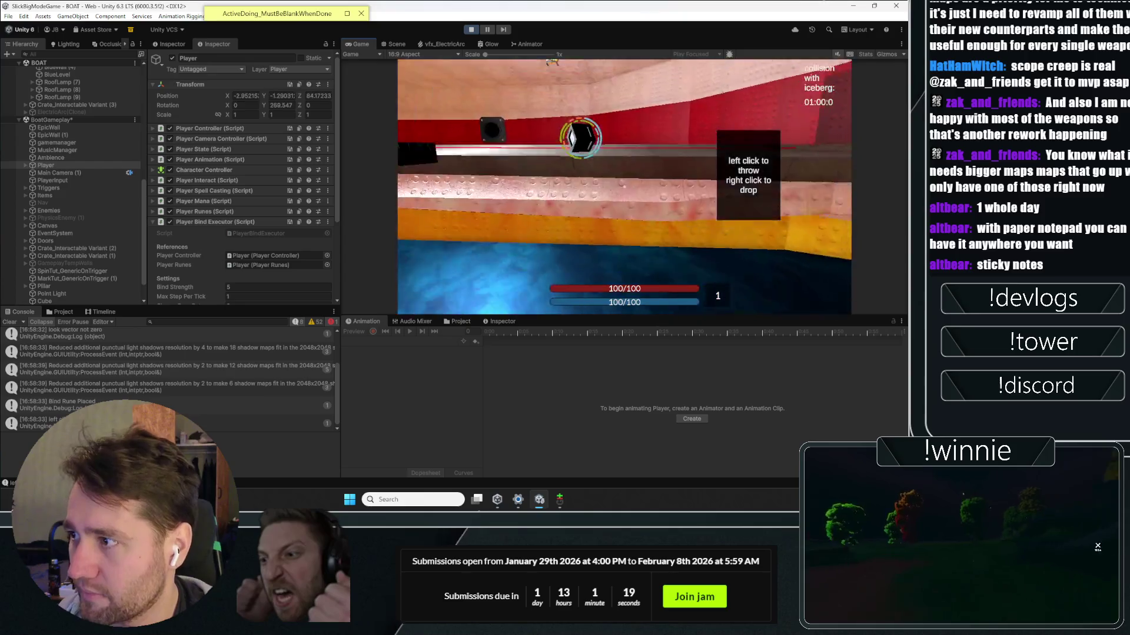
pyautogui.press('w')
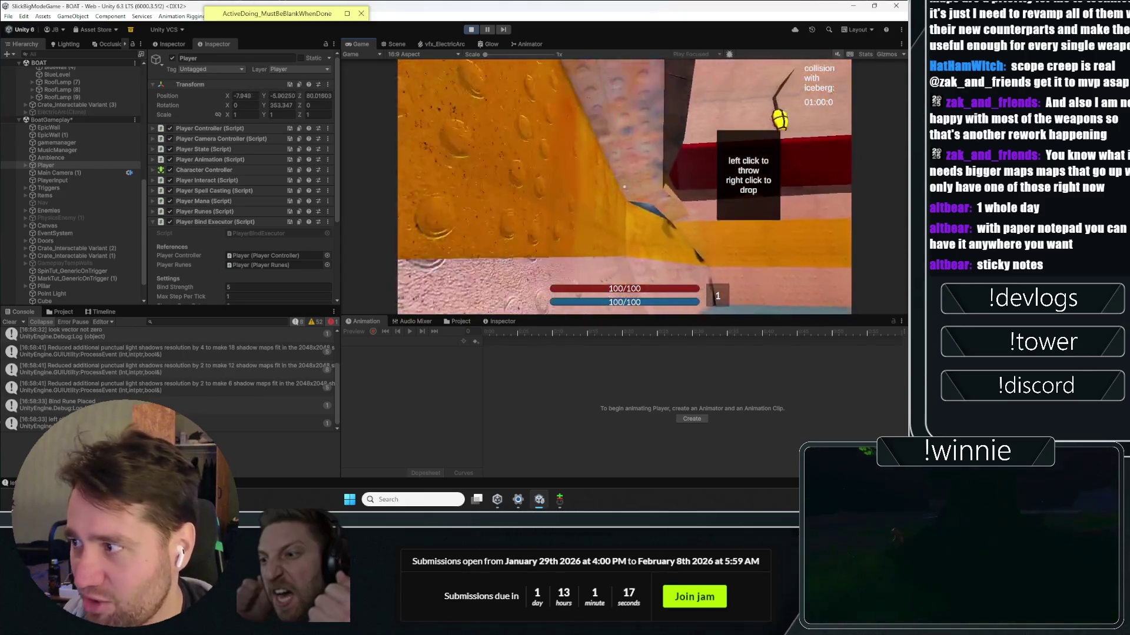
pyautogui.click(471, 29)
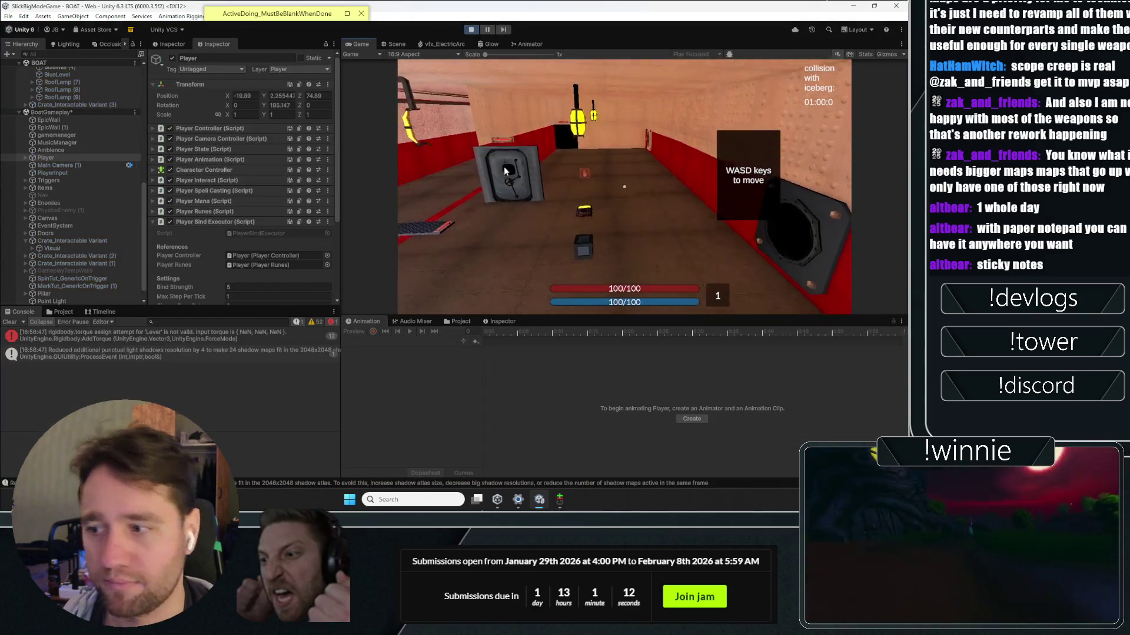
pyautogui.click(504, 167)
pyautogui.press('w')
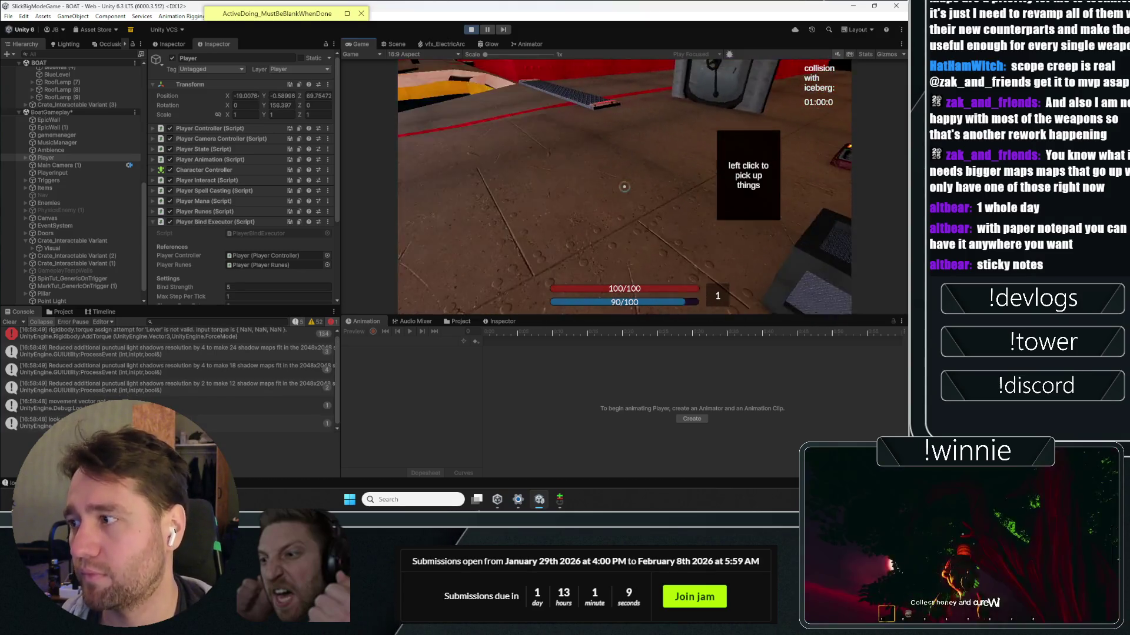
pyautogui.click(624, 187)
pyautogui.press('w')
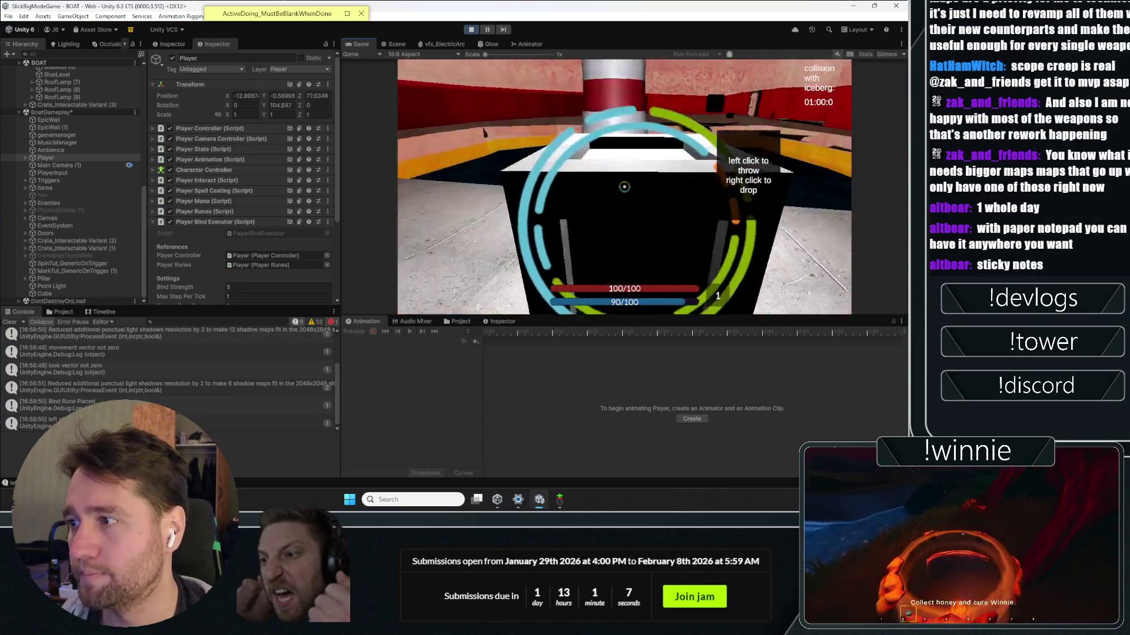
pyautogui.click(624, 187)
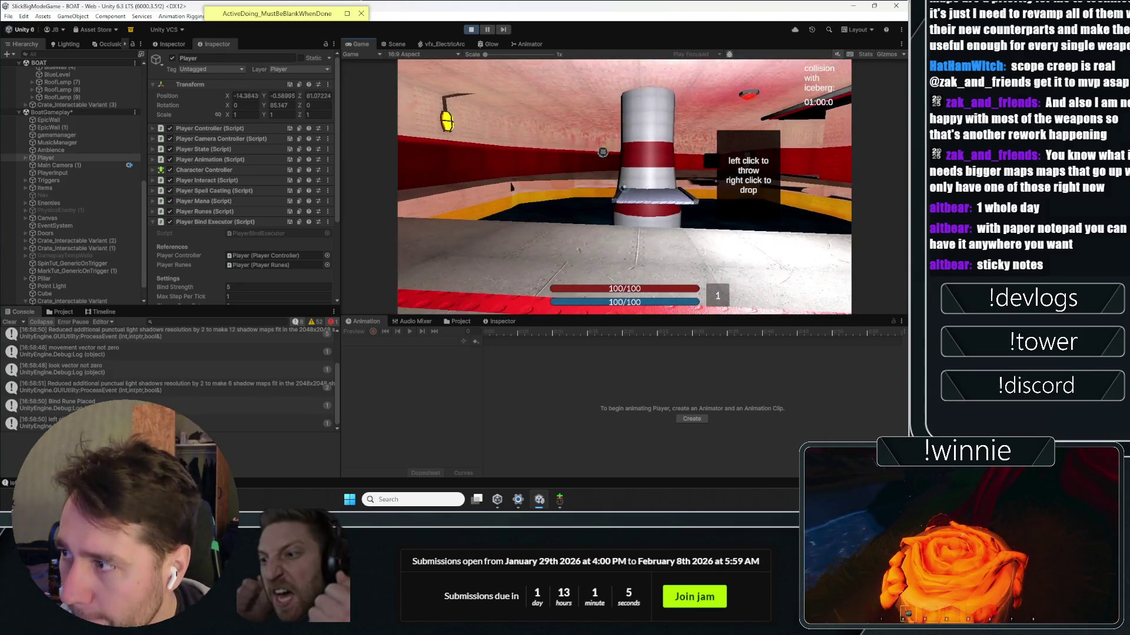
pyautogui.press('s')
pyautogui.press('w')
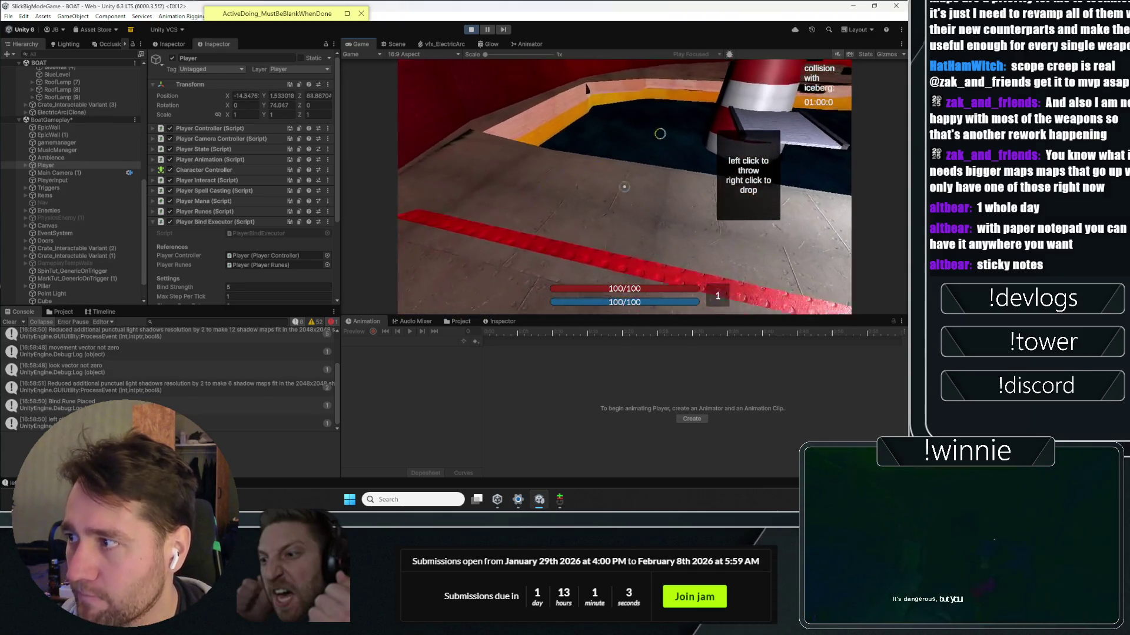
pyautogui.press('w')
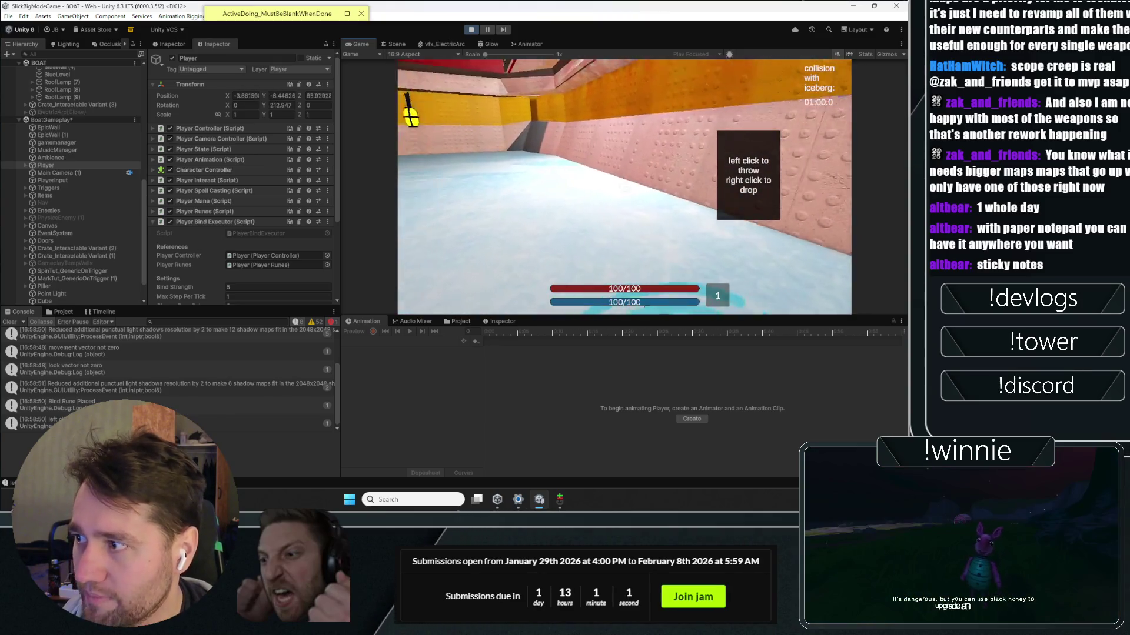
pyautogui.click(471, 29)
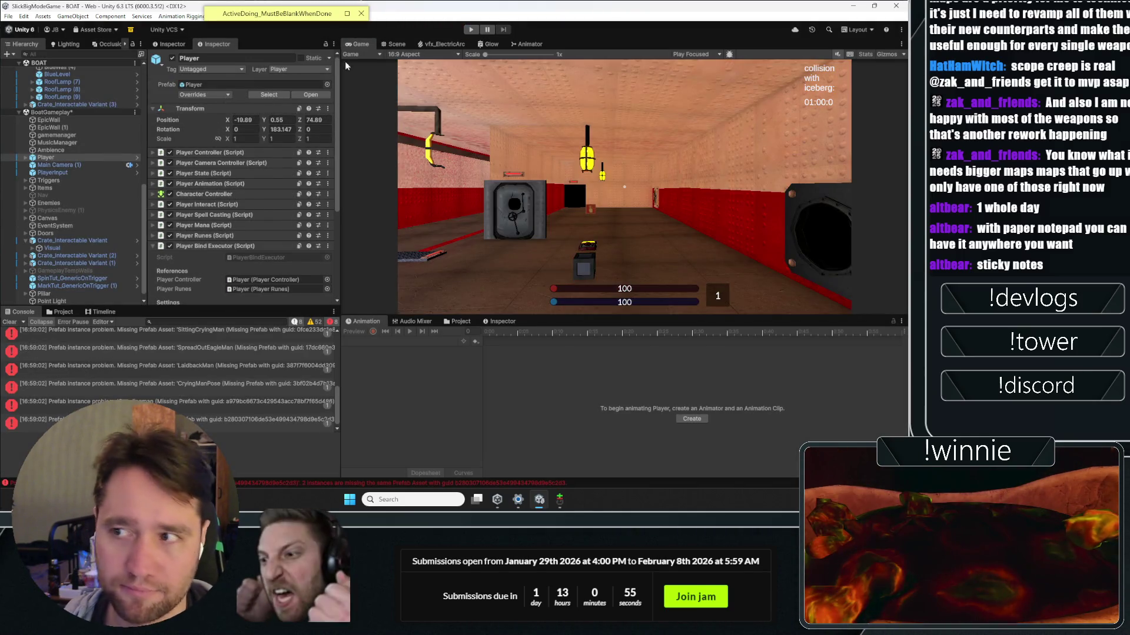
# Step: Clear the console's missing-prefab errors and switch to the Project window
pyautogui.hotkey('ctrl', 'p')
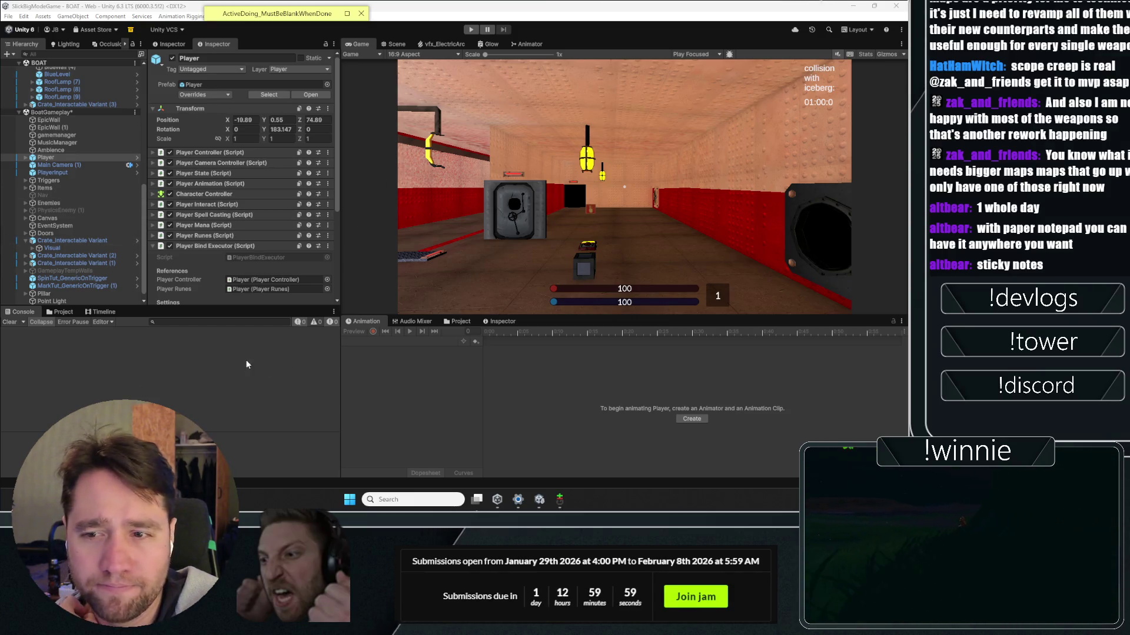
pyautogui.click(60, 312)
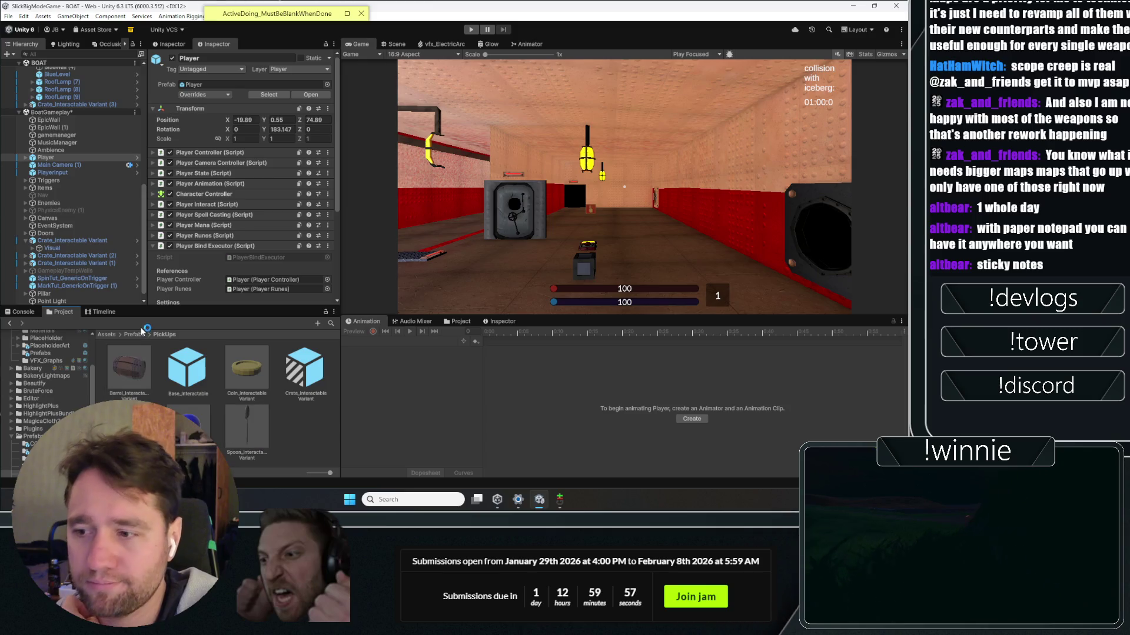
# Step: Open Prefabs > Triggers, inspect the GenericOnTrigger prefab, and collapse its script settings
pyautogui.click(133, 334)
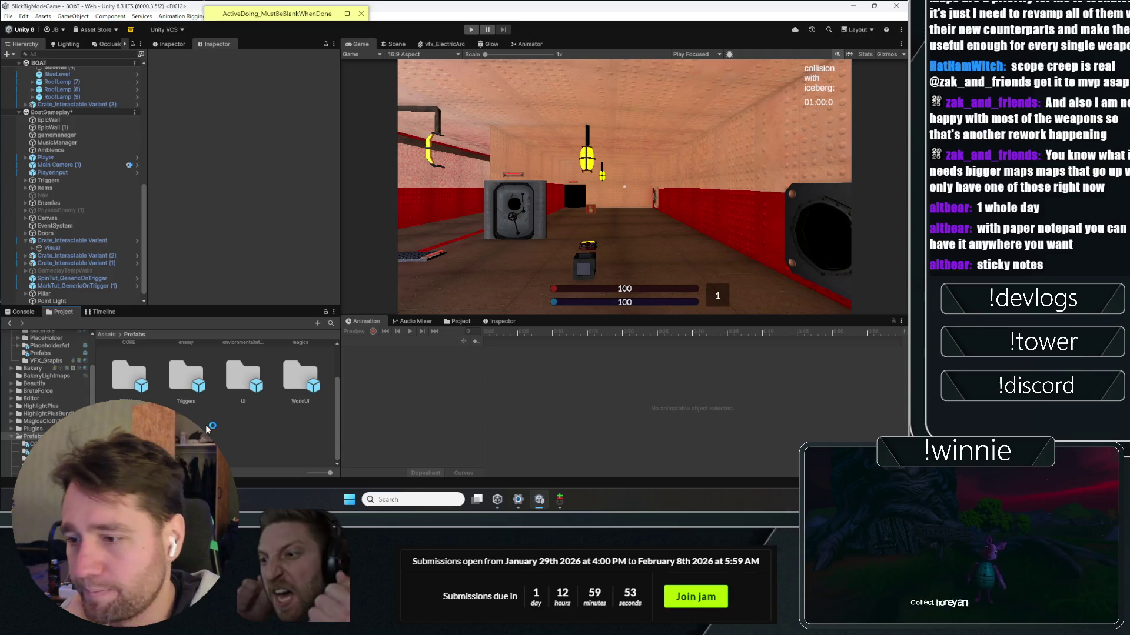
pyautogui.doubleClick(187, 386)
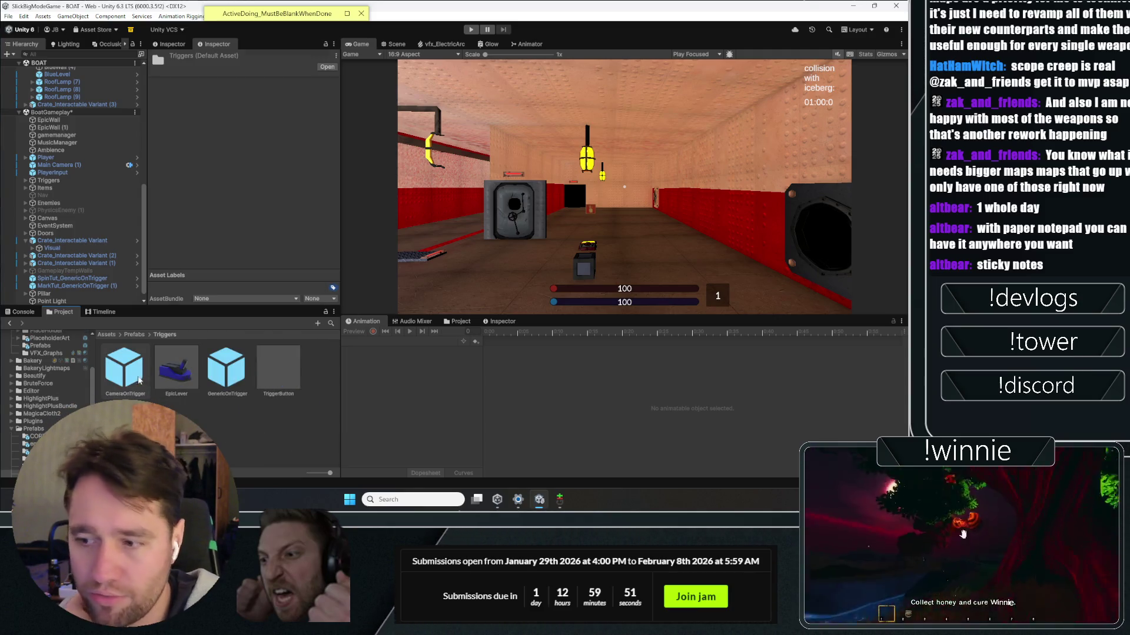
pyautogui.click(216, 352)
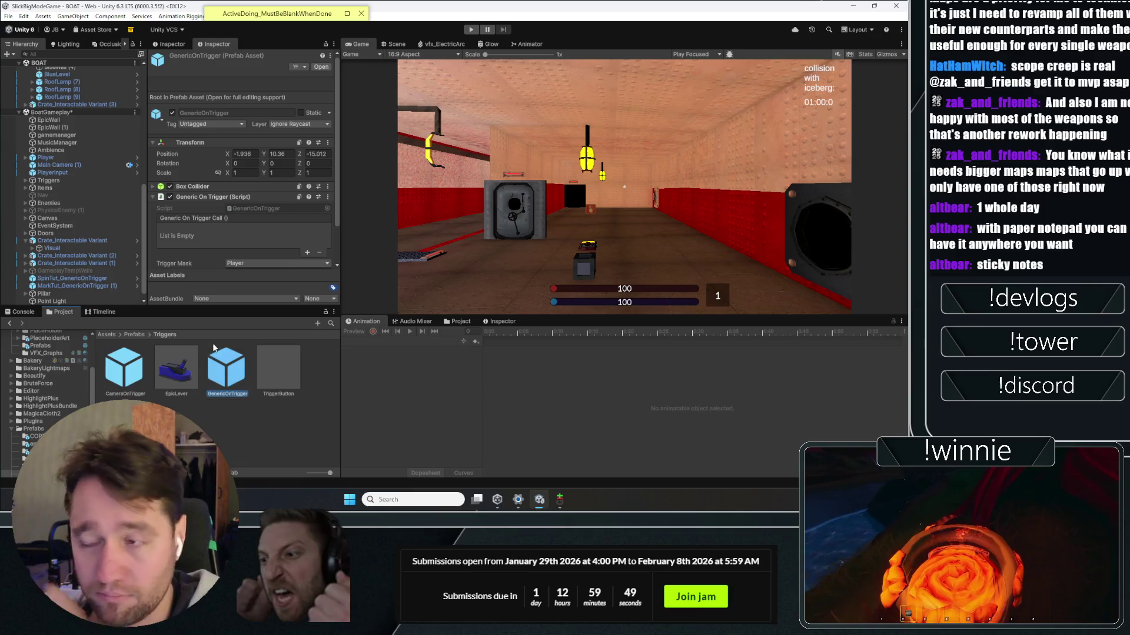
pyautogui.scroll(-2, 221, 241)
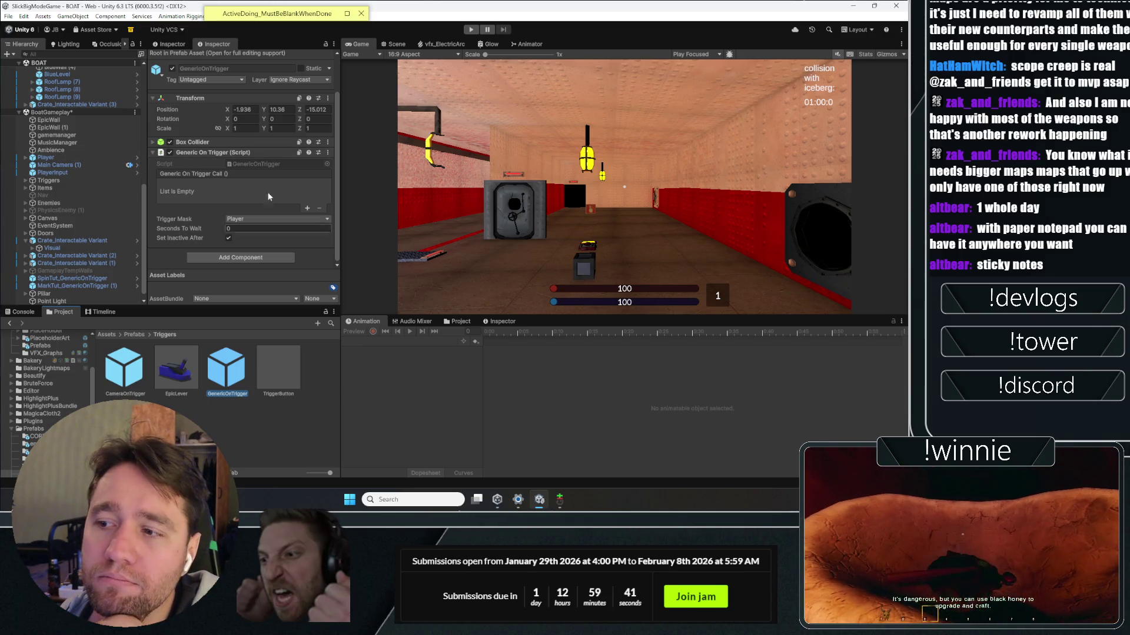
pyautogui.click(191, 153)
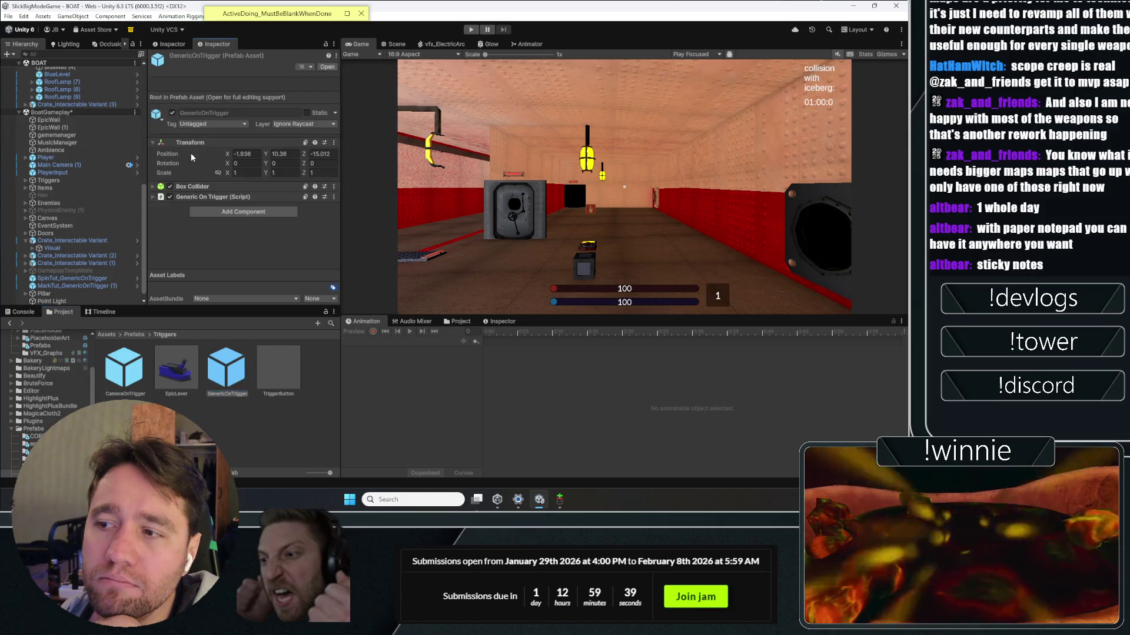
# Step: Deselect the prefab, return to the top-level Assets folder, and select the gamemanager object
pyautogui.click(113, 343)
pyautogui.click(110, 337)
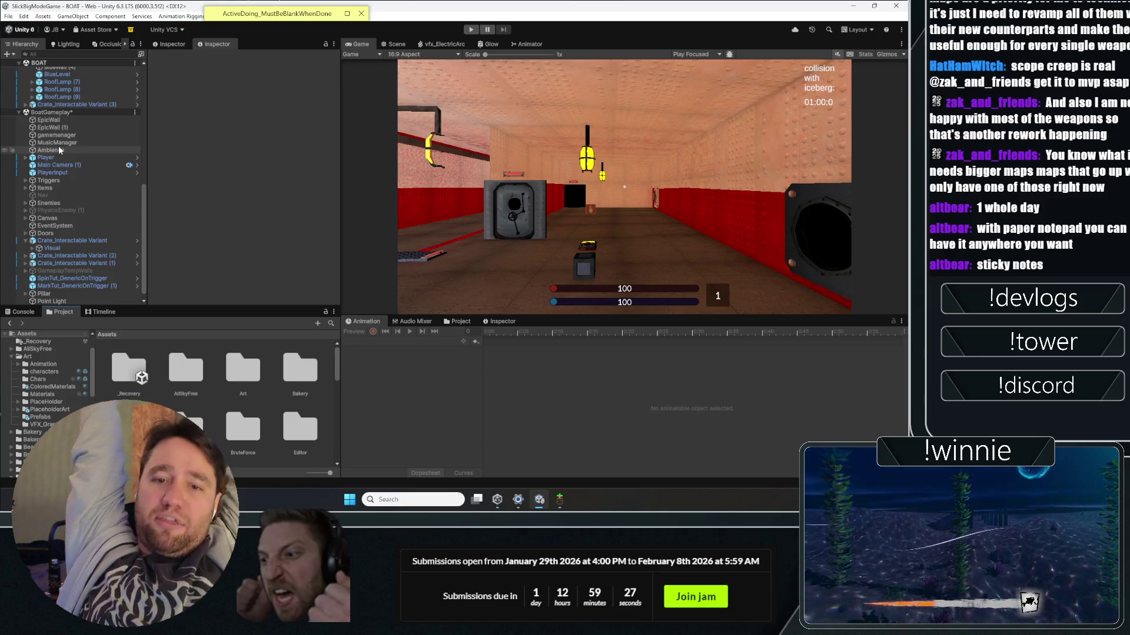
pyautogui.click(97, 135)
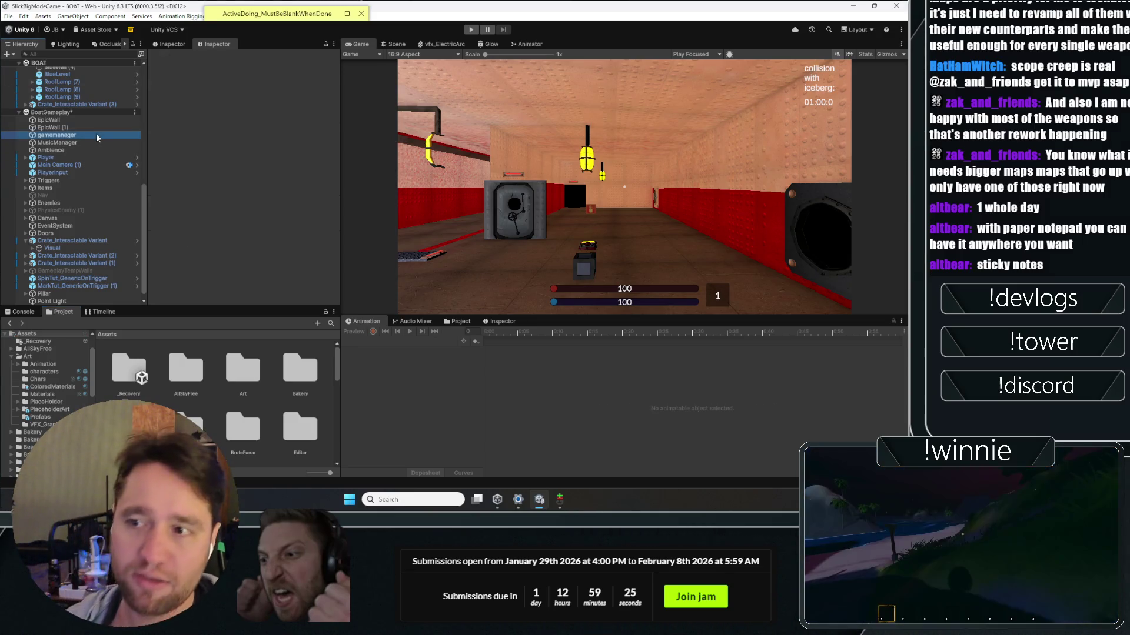
# Step: Collapse the Game Manager and Game Play Mode Manager script components and bring back the Console log
pyautogui.click(196, 127)
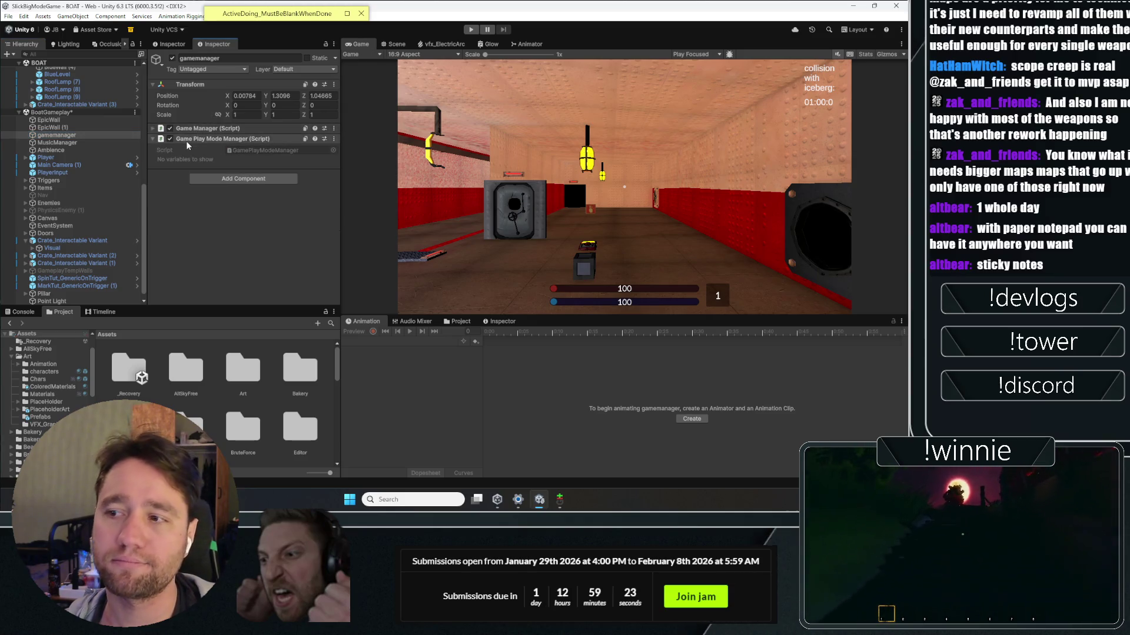
pyautogui.click(185, 139)
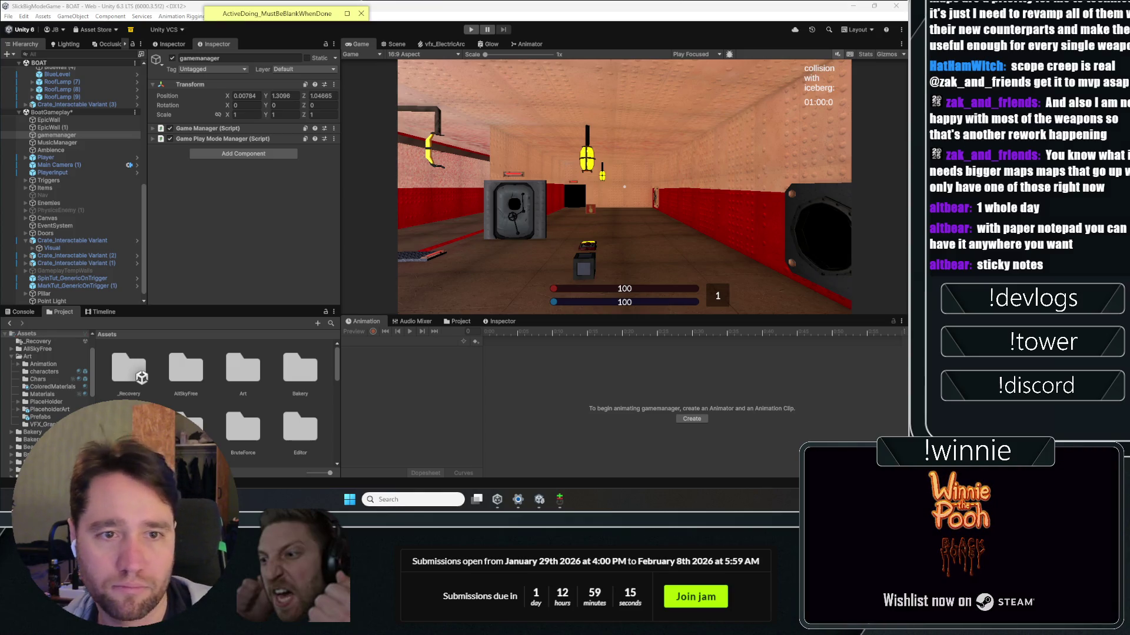
pyautogui.click(26, 311)
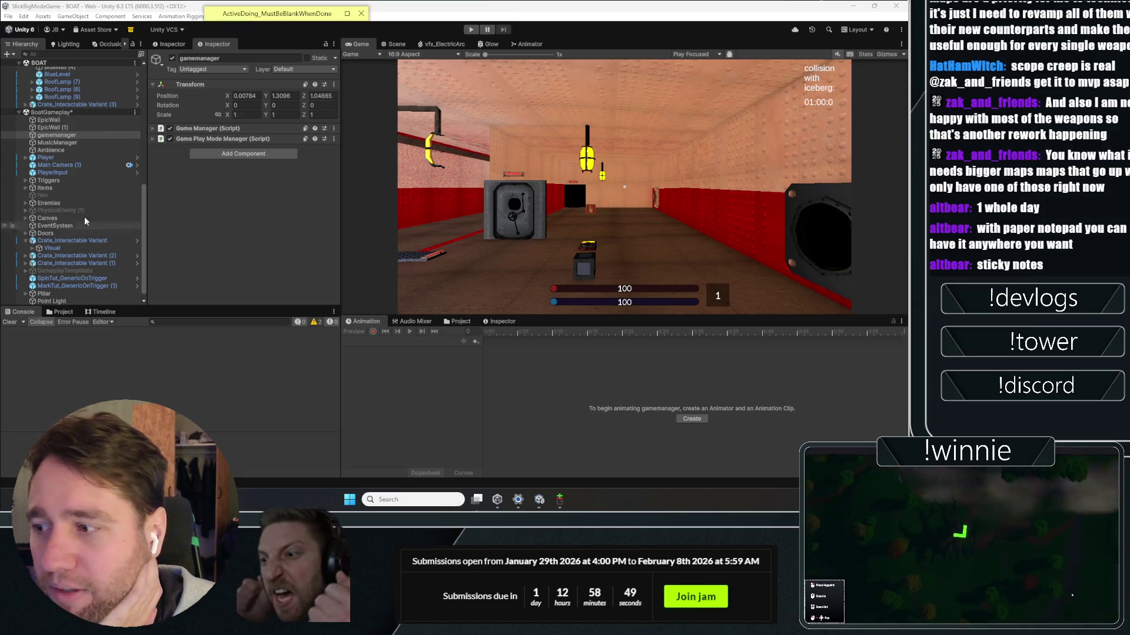
# Step: Return to the Project window and open the Assets > Scripts folder
pyautogui.click(59, 312)
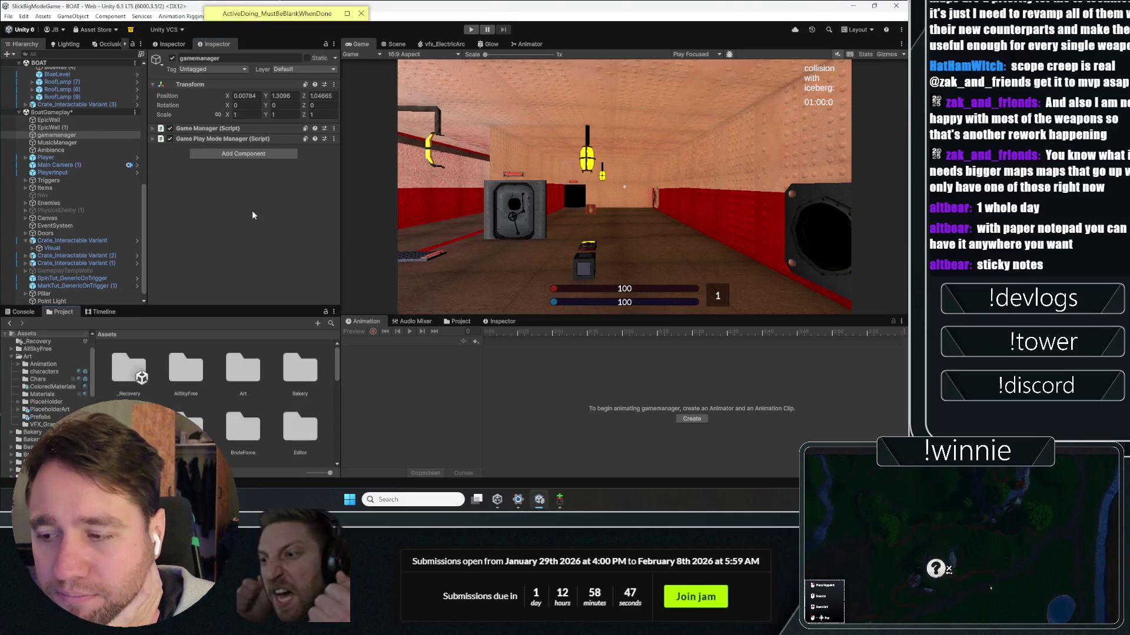
pyautogui.scroll(-5, 180, 402)
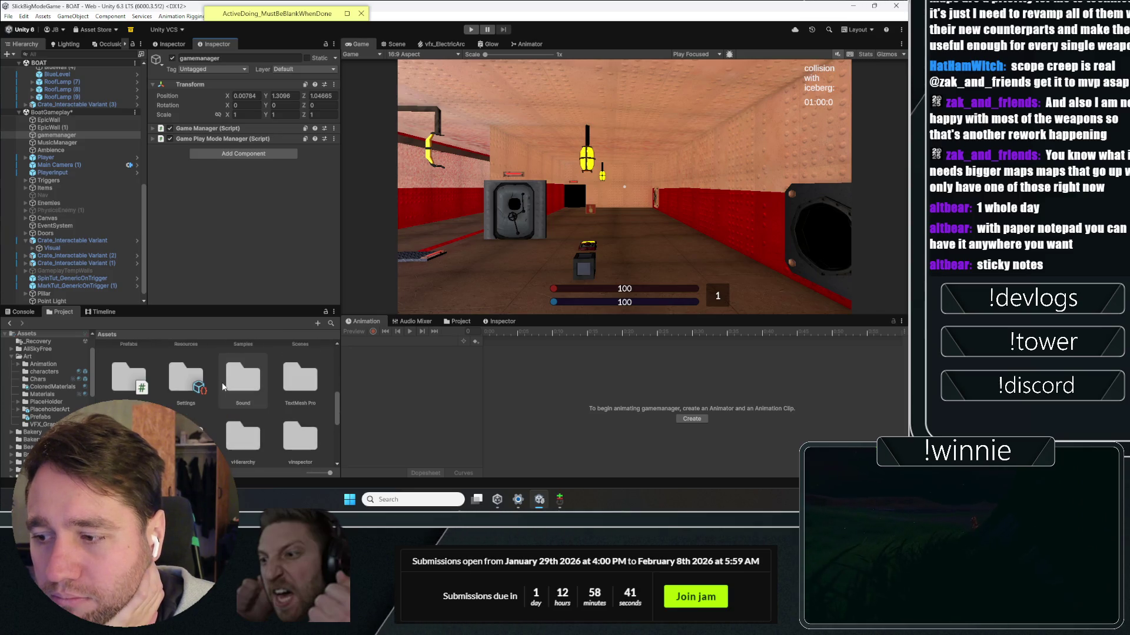
pyautogui.scroll(-2, 219, 382)
pyautogui.doubleClick(134, 368)
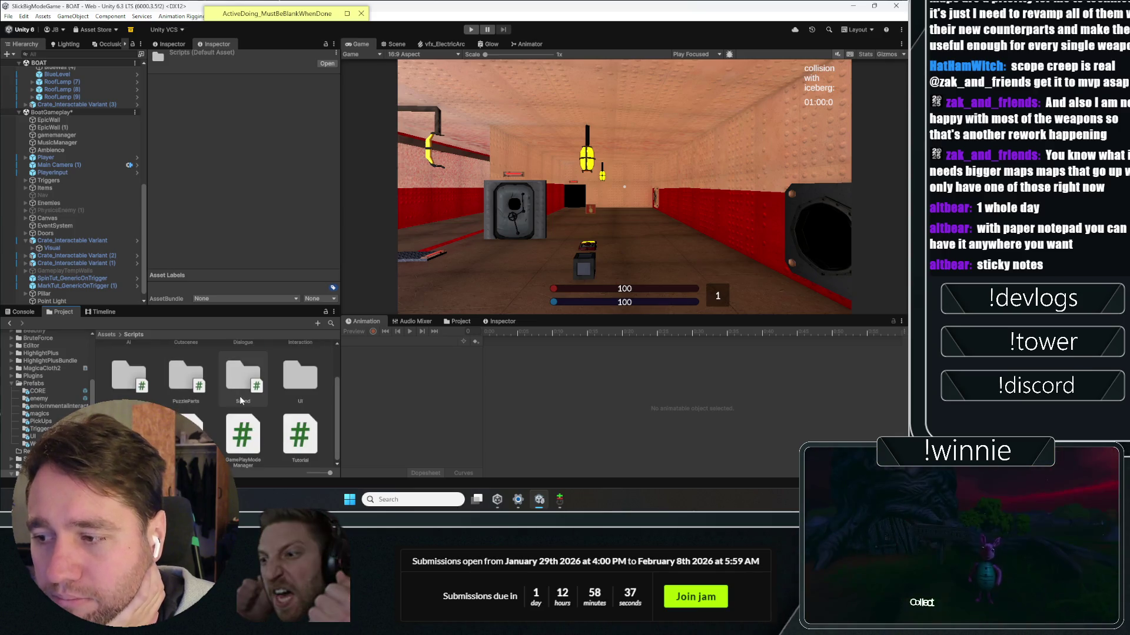
pyautogui.scroll(1, 236, 397)
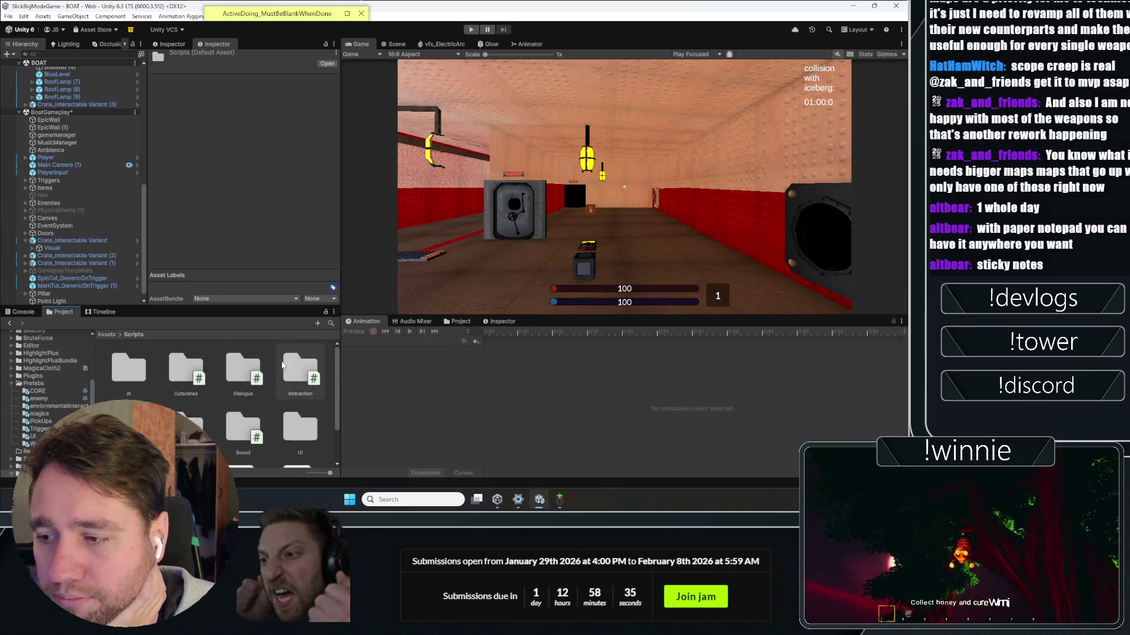
pyautogui.scroll(-1, 165, 380)
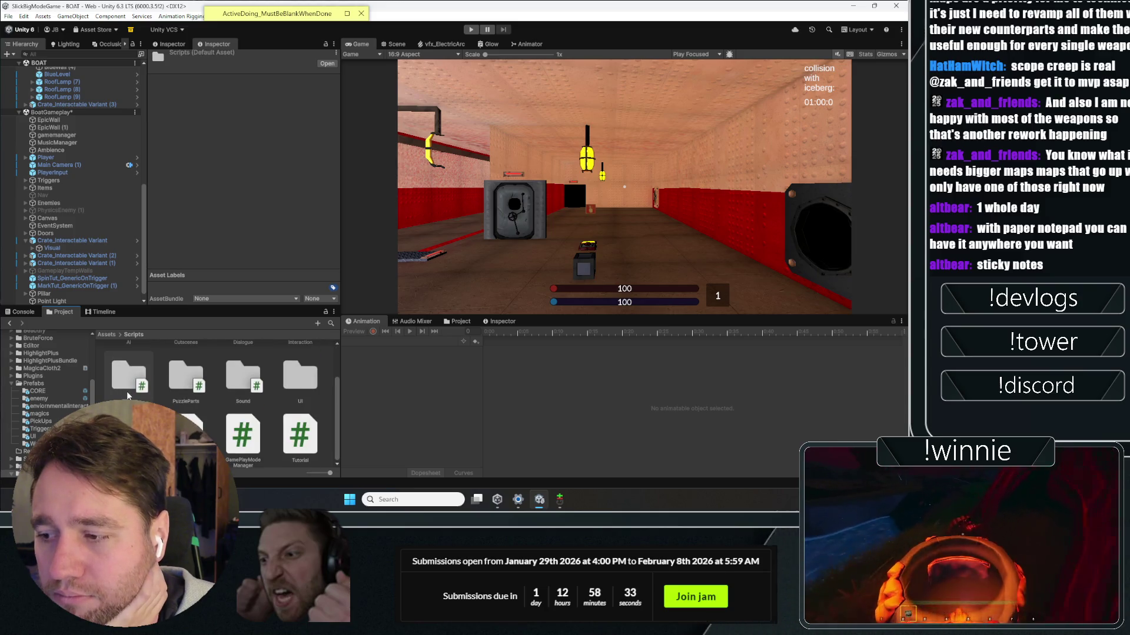
pyautogui.scroll(1, 254, 394)
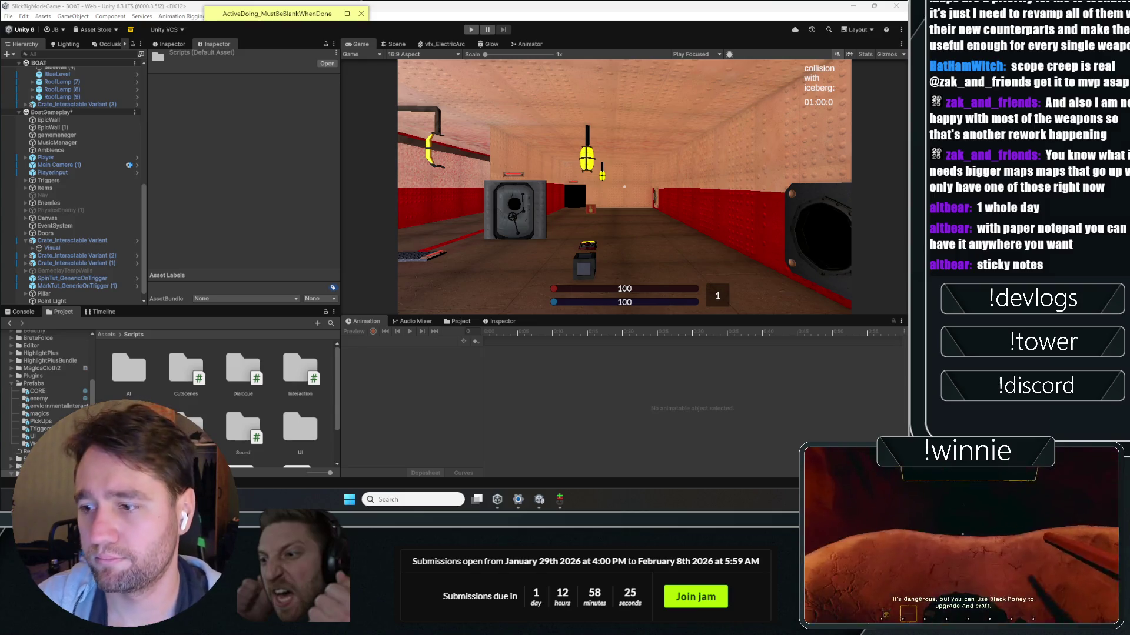
# Step: Open the Game Manager script for editing from its component menu's Edit Script
pyautogui.click(85, 135)
pyautogui.click(333, 129)
pyautogui.click(360, 265)
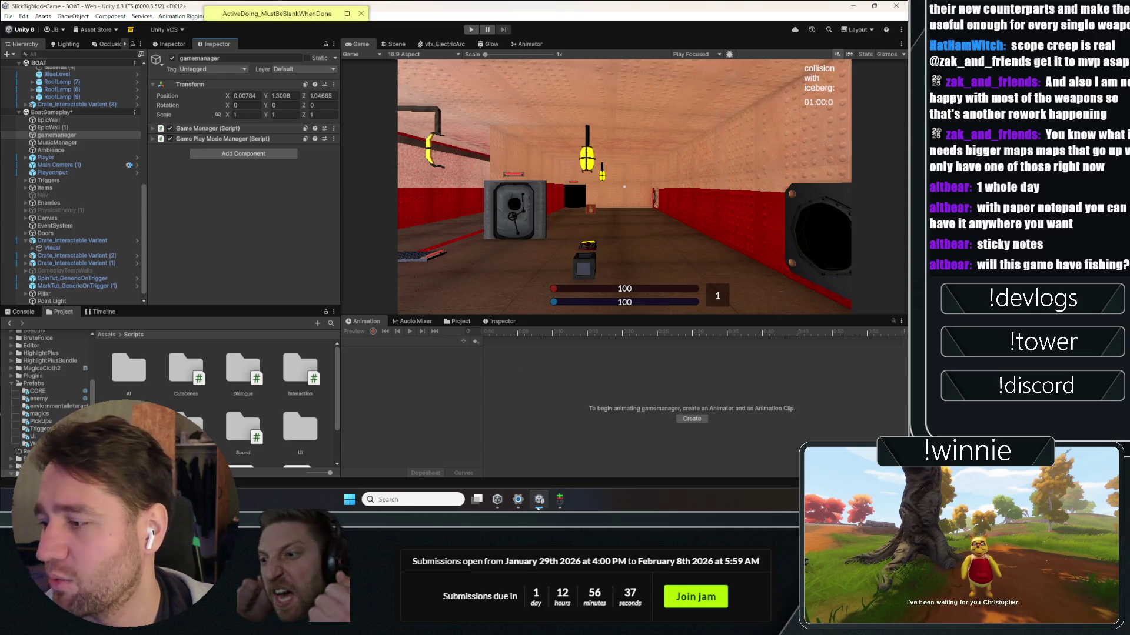
# Step: Select the BoatGameplay scene root in the Hierarchy and switch to the red level's Scene view
pyautogui.moveTo(497, 499)
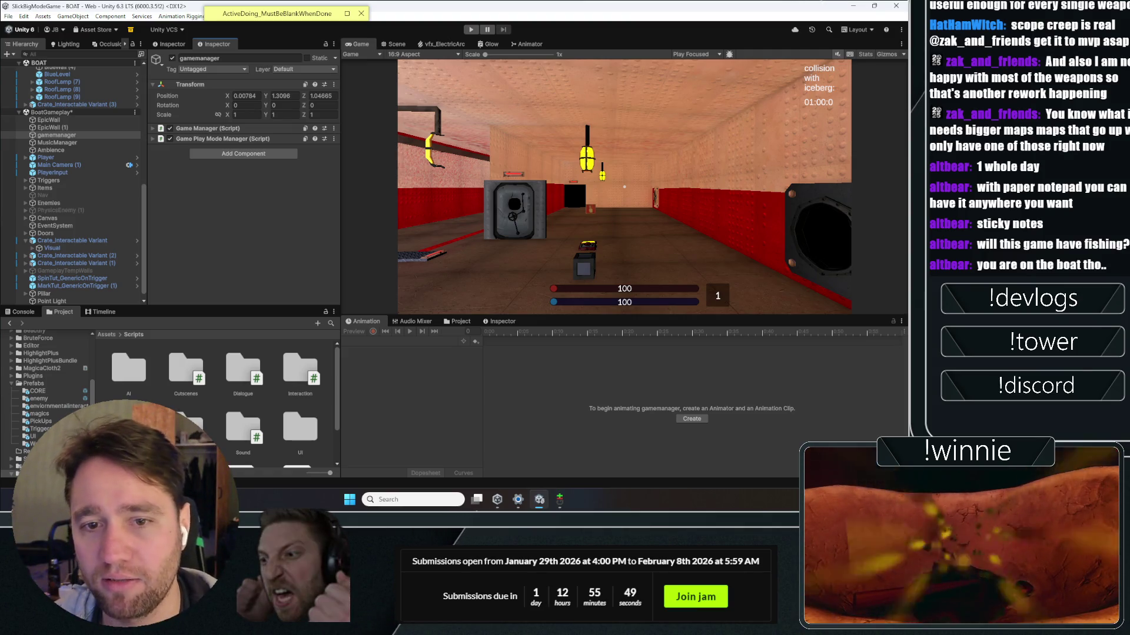
pyautogui.click(145, 216)
pyautogui.scroll(-1, 141, 216)
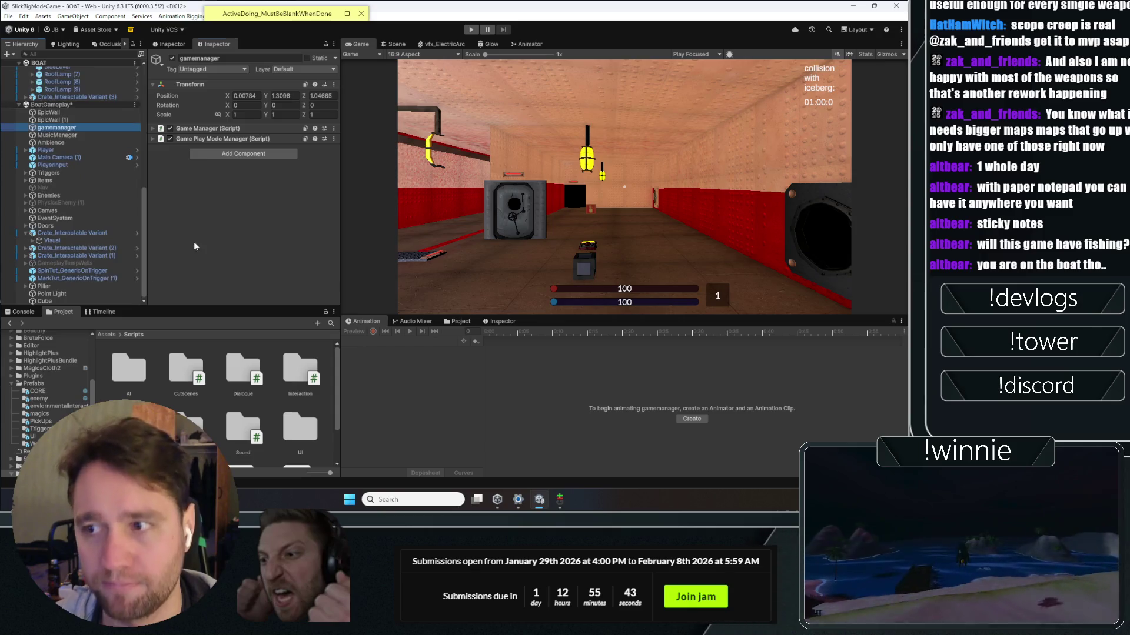
pyautogui.click(146, 240)
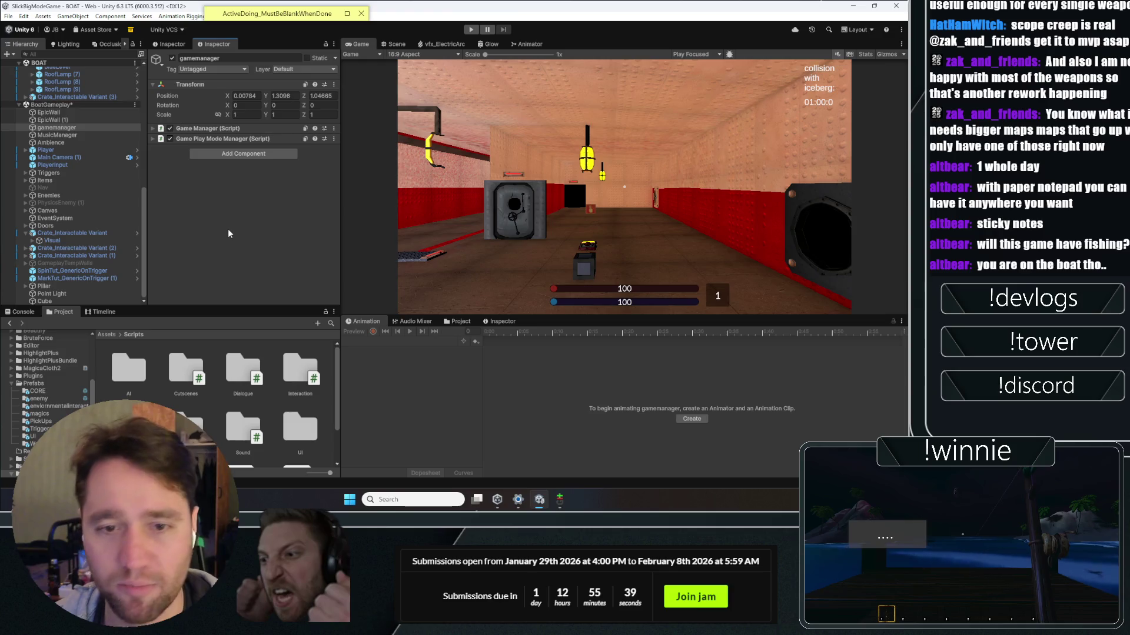
pyautogui.click(80, 103)
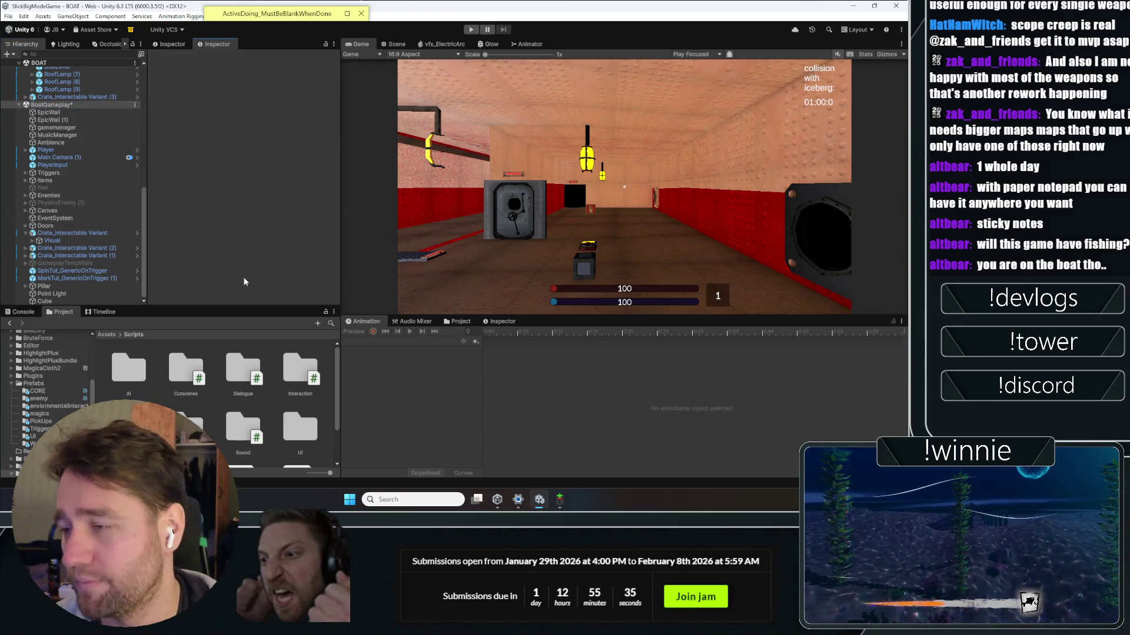
pyautogui.click(393, 44)
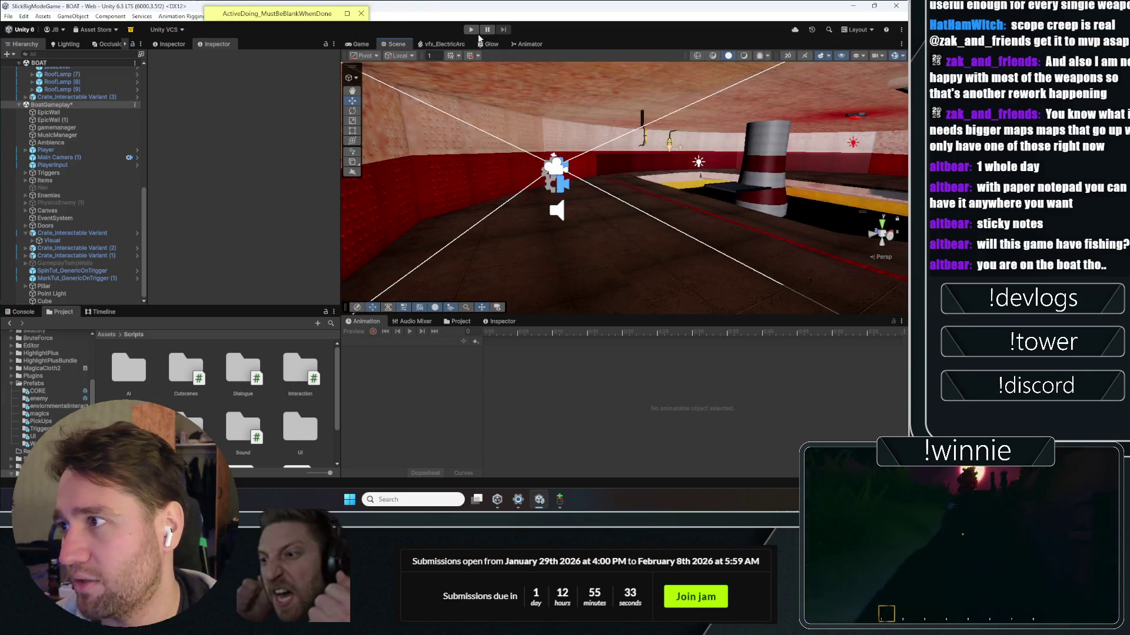
# Step: Start Play mode, pick up a crate, and walk through the black doorway to the orange wall
pyautogui.click(471, 29)
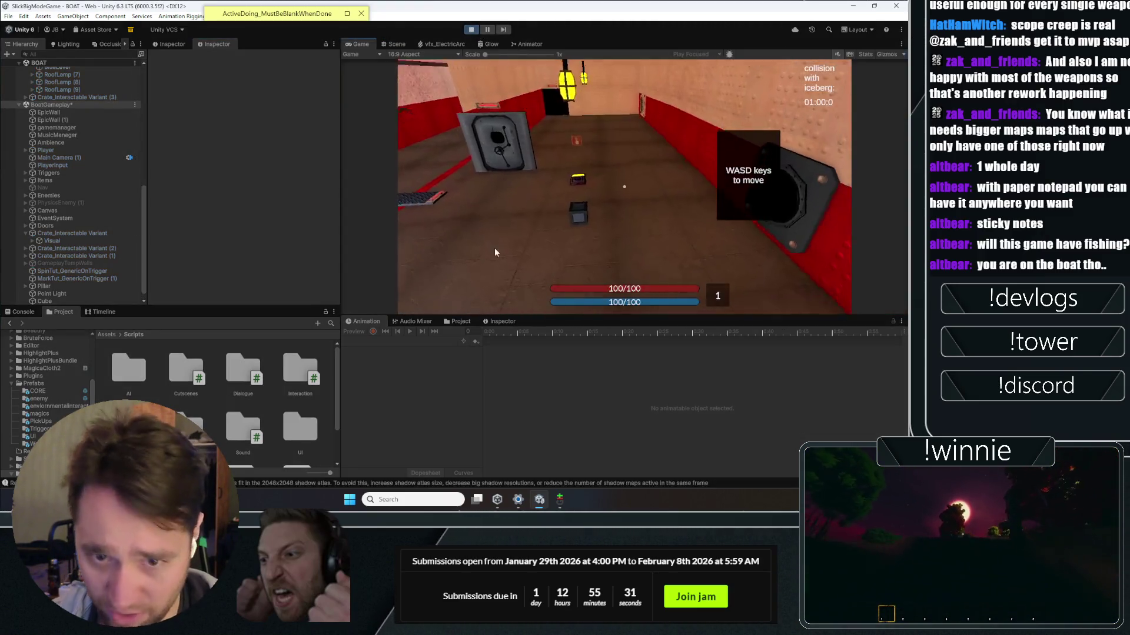
pyautogui.press('w')
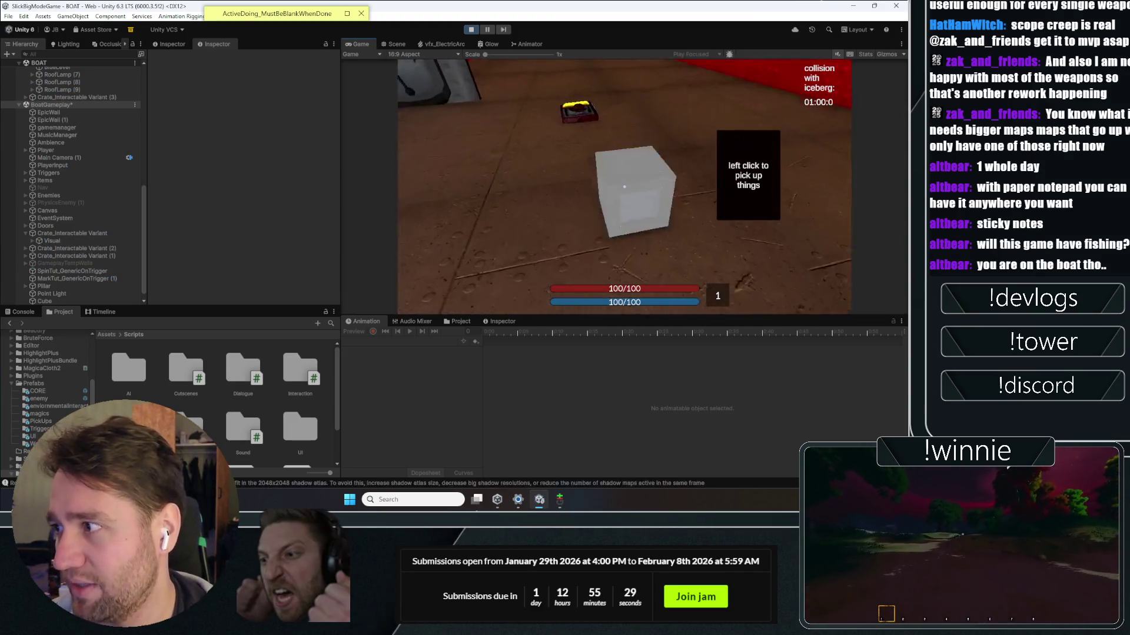
pyautogui.click(625, 187)
pyautogui.press('w')
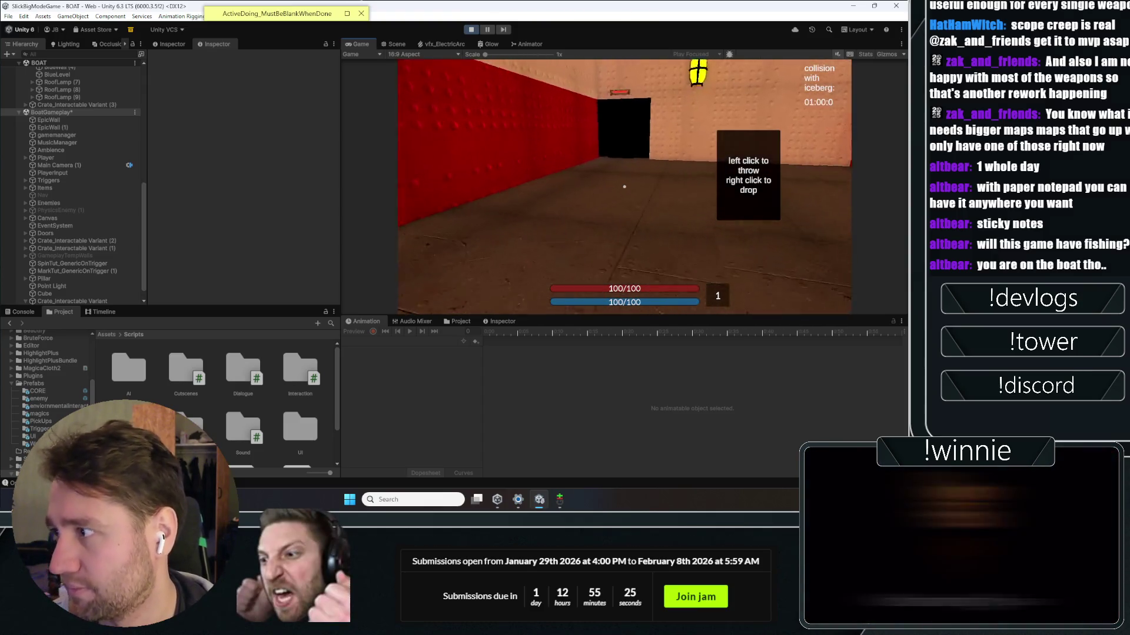
pyautogui.press('w')
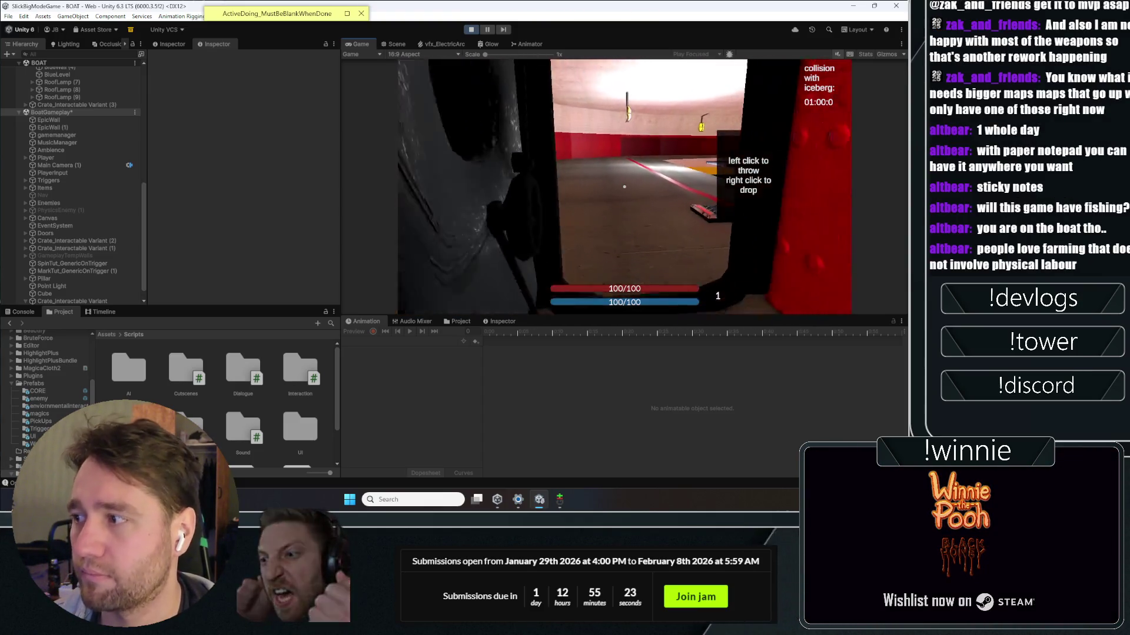
pyautogui.press('w')
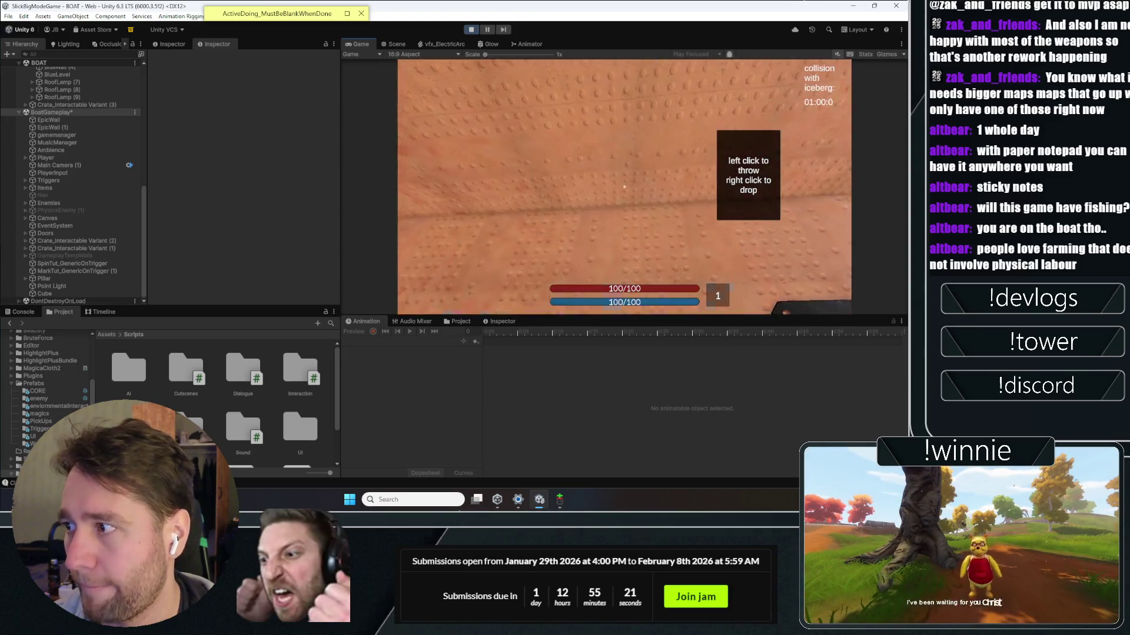
# Step: Pick up and drop the black crate by the red wall, walk to the red-white pillar, then stop playing
pyautogui.press('s')
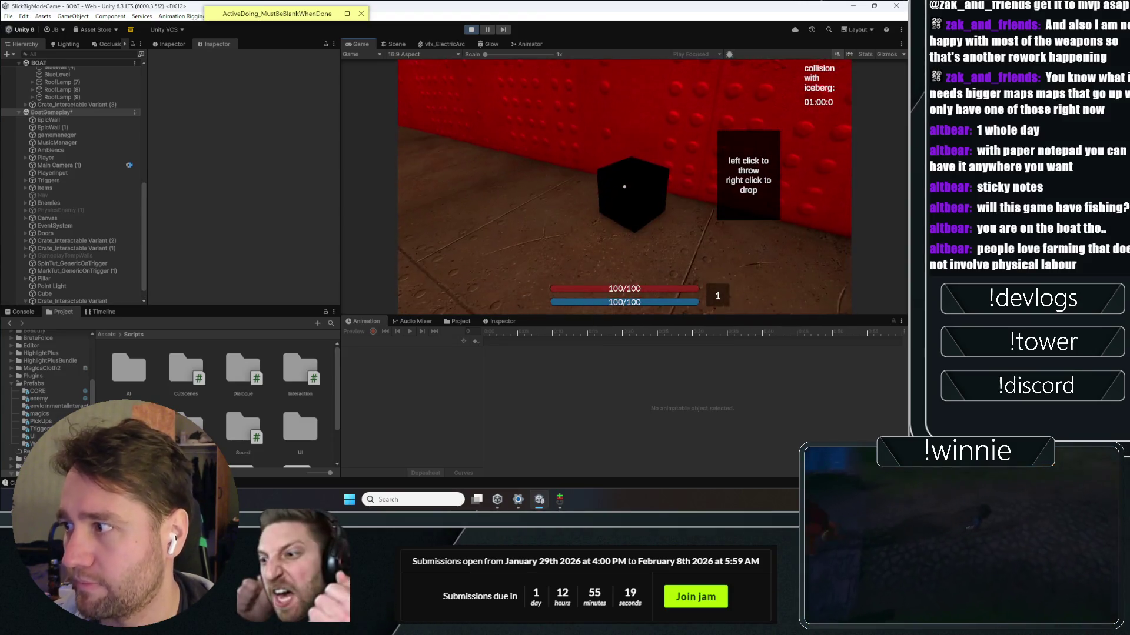
pyautogui.press('e')
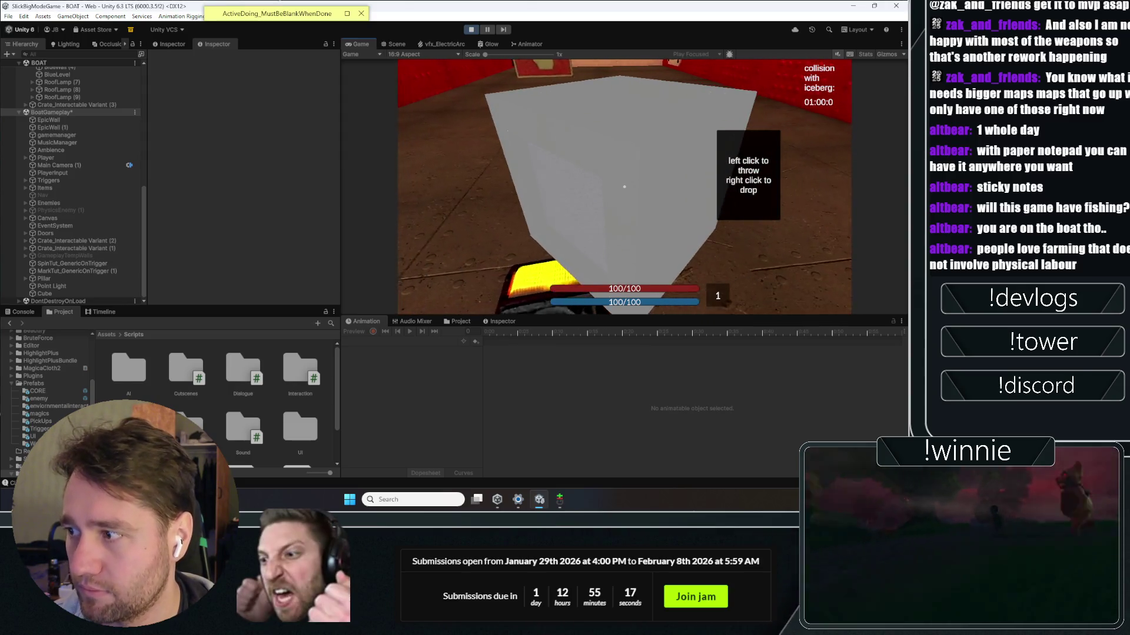
pyautogui.rightClick(625, 187)
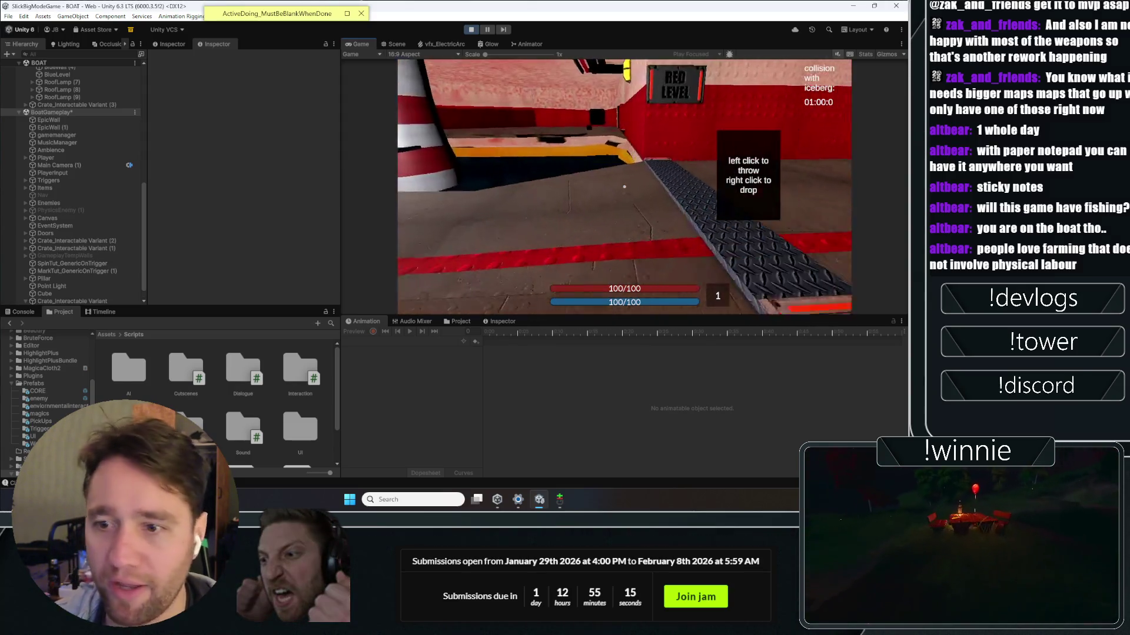
pyautogui.press('w')
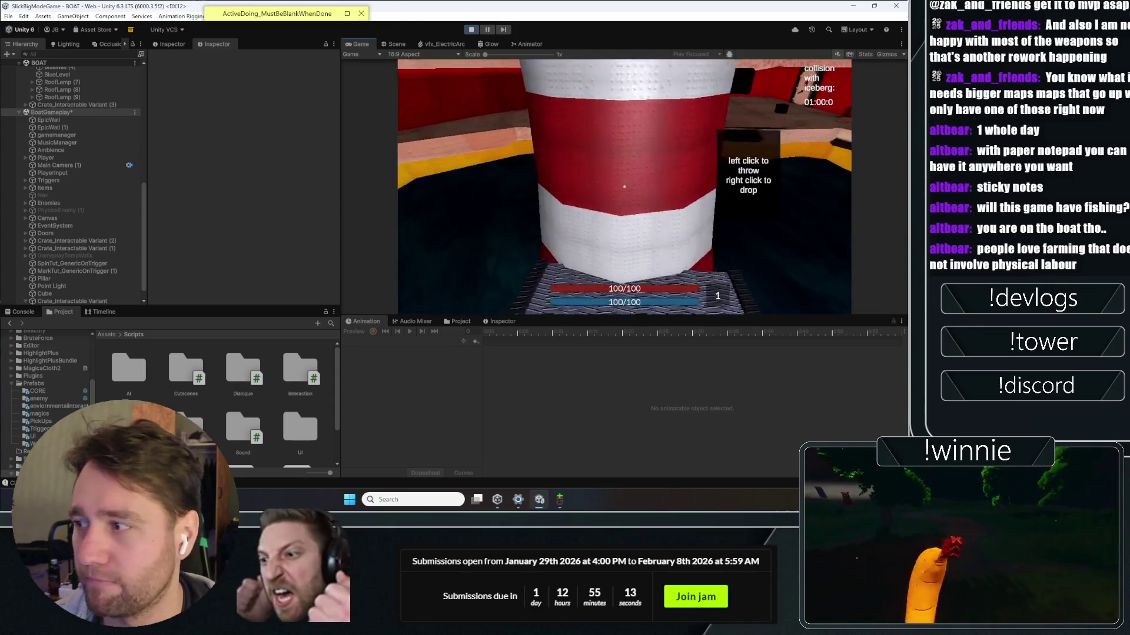
pyautogui.press('space')
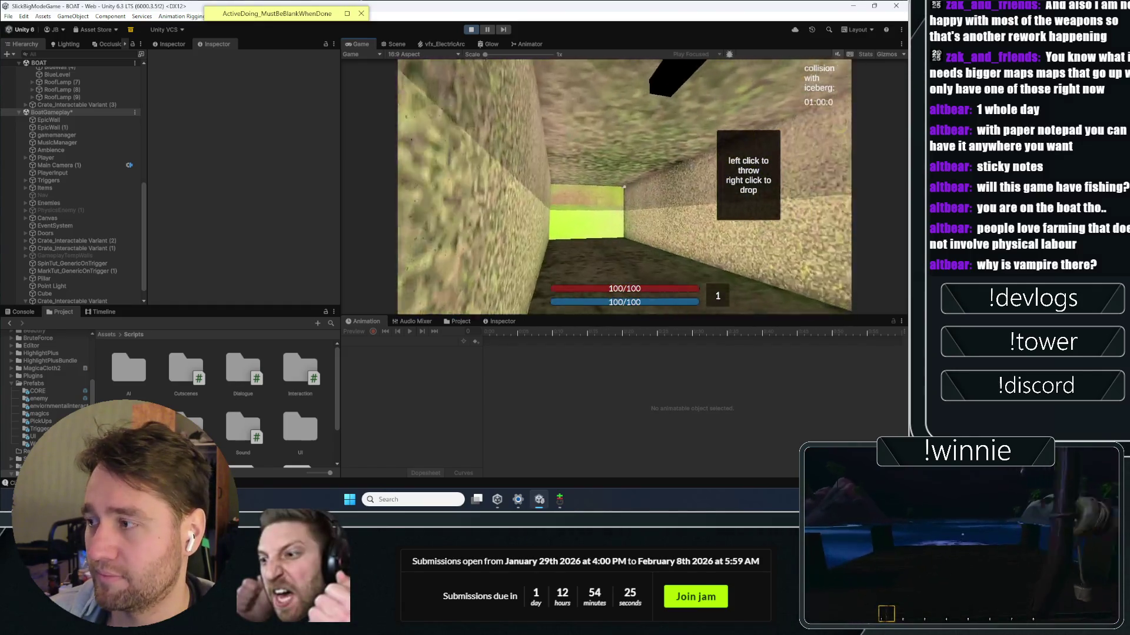
pyautogui.click(470, 30)
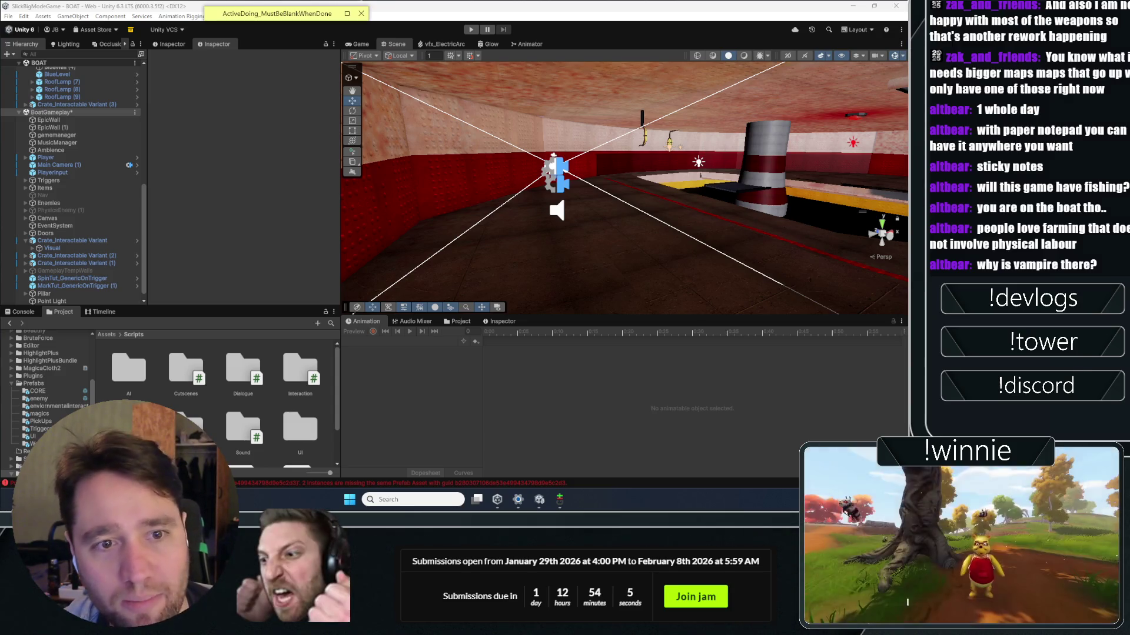
pyautogui.click(372, 44)
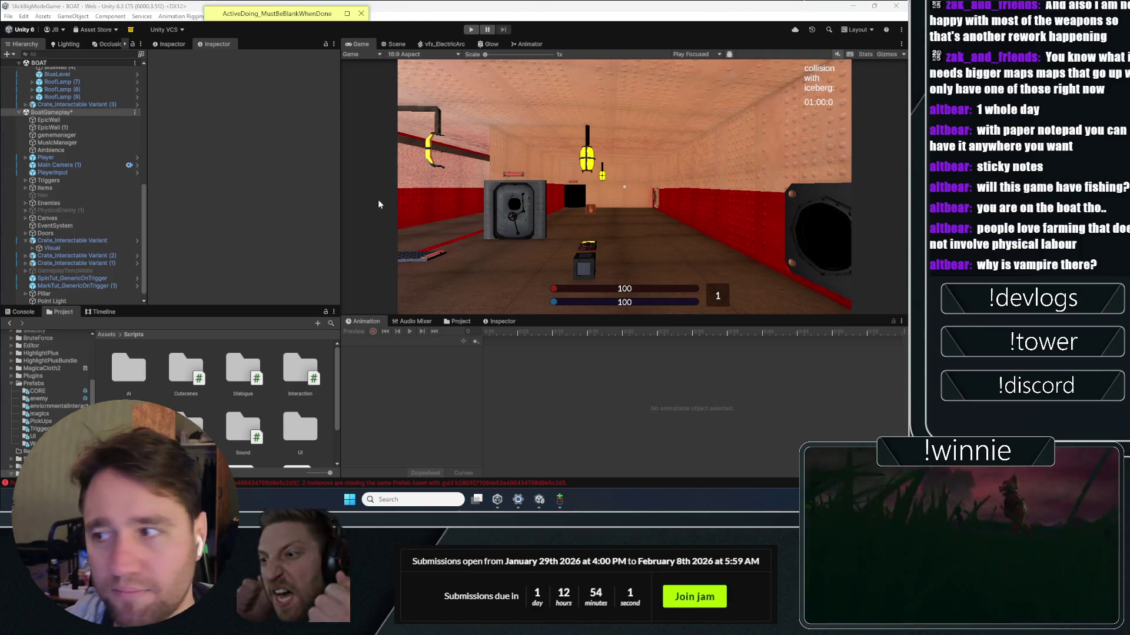
pyautogui.click(11, 313)
pyautogui.click(9, 322)
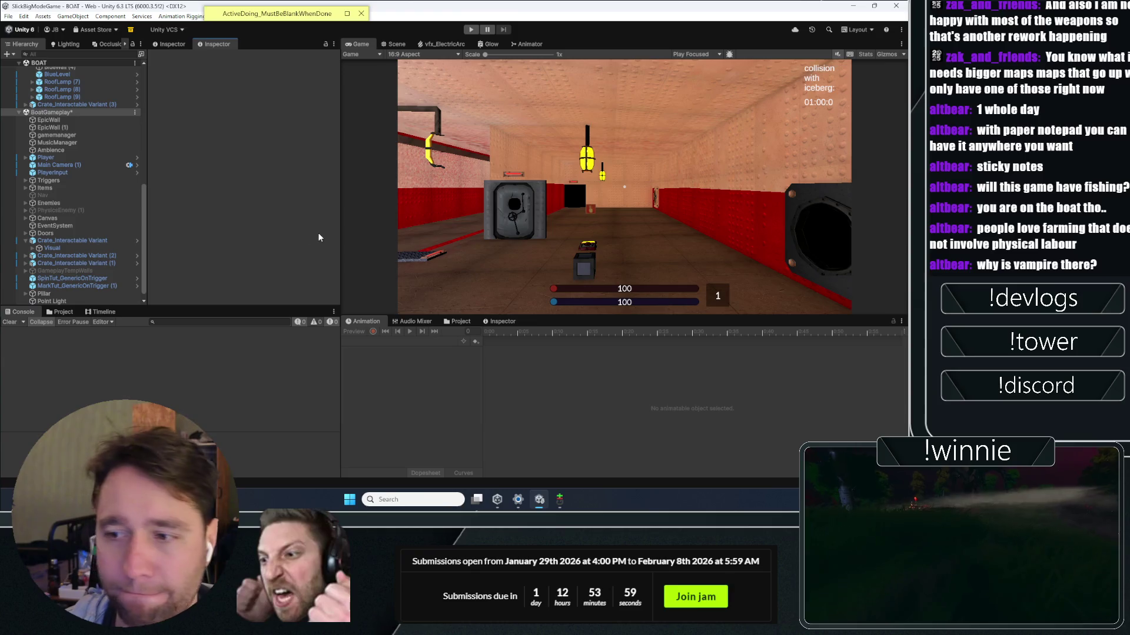
pyautogui.scroll(3, 93, 250)
pyautogui.scroll(-2, 93, 249)
pyautogui.hotkey('ctrl', 's')
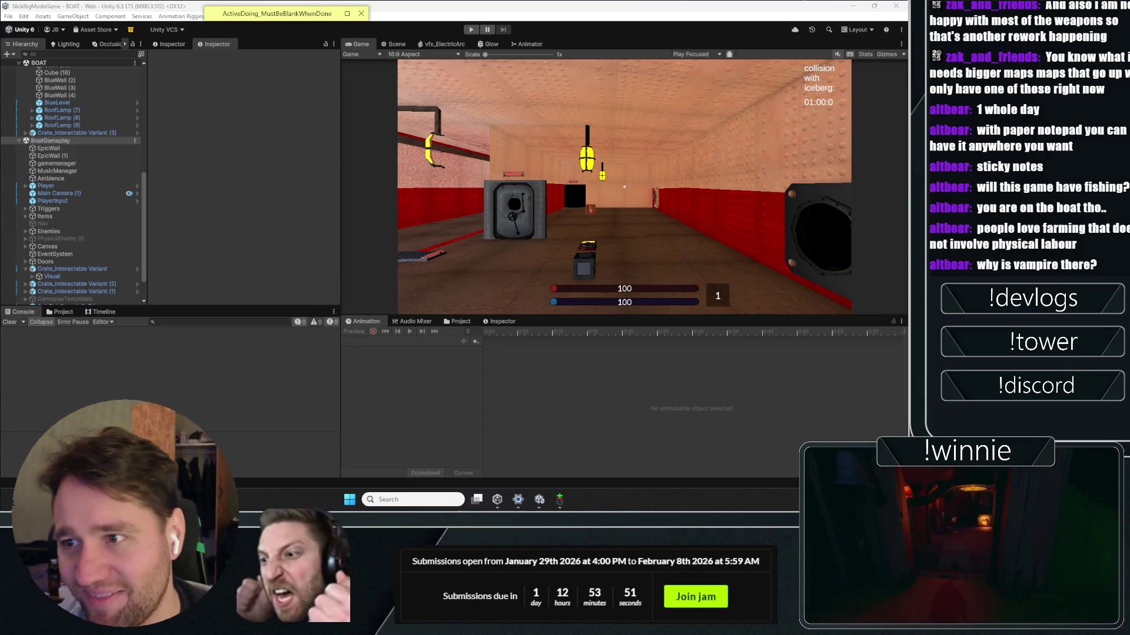
pyautogui.scroll(10, 63, 277)
pyautogui.scroll(-10, 47, 243)
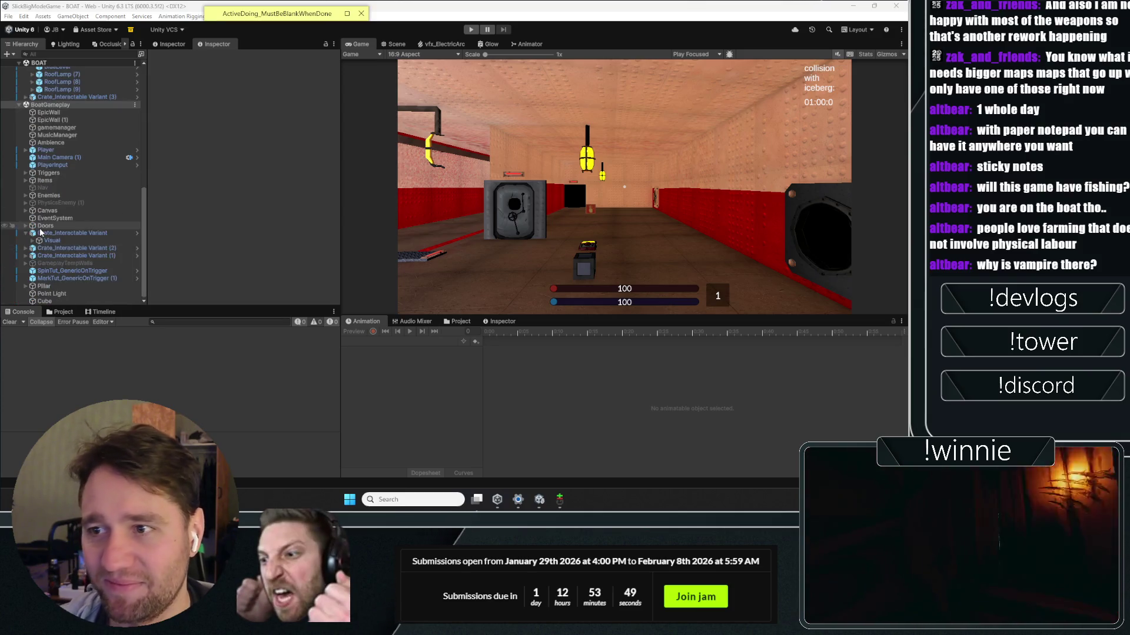
pyautogui.moveTo(140, 220); pyautogui.dragTo(150, 40)
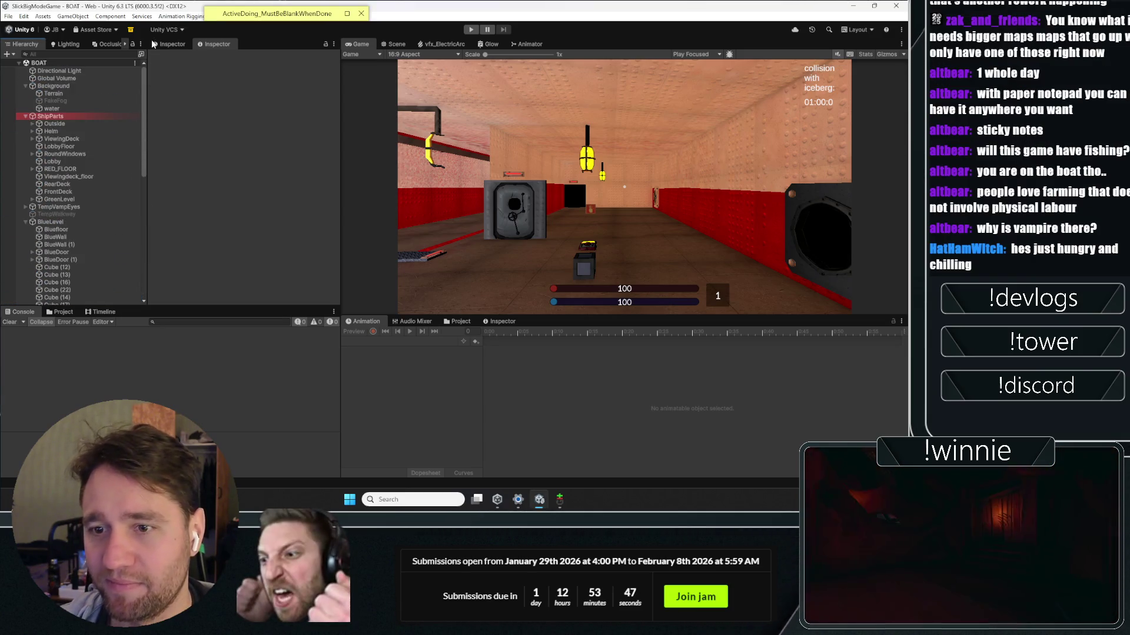
pyautogui.click(27, 117)
pyautogui.click(25, 116)
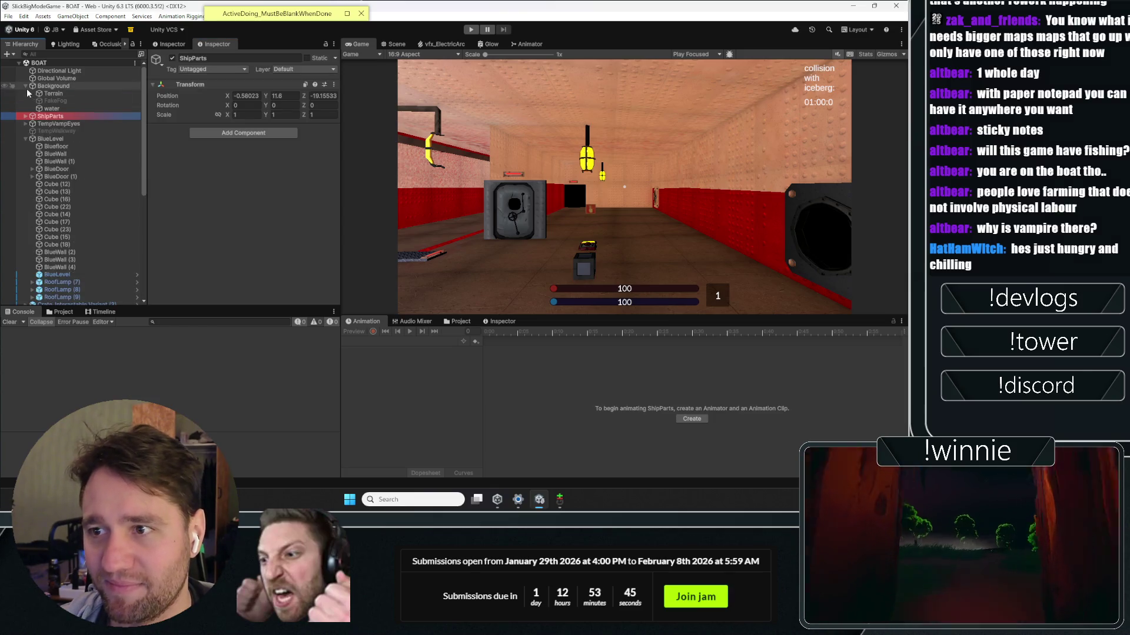
pyautogui.click(26, 87)
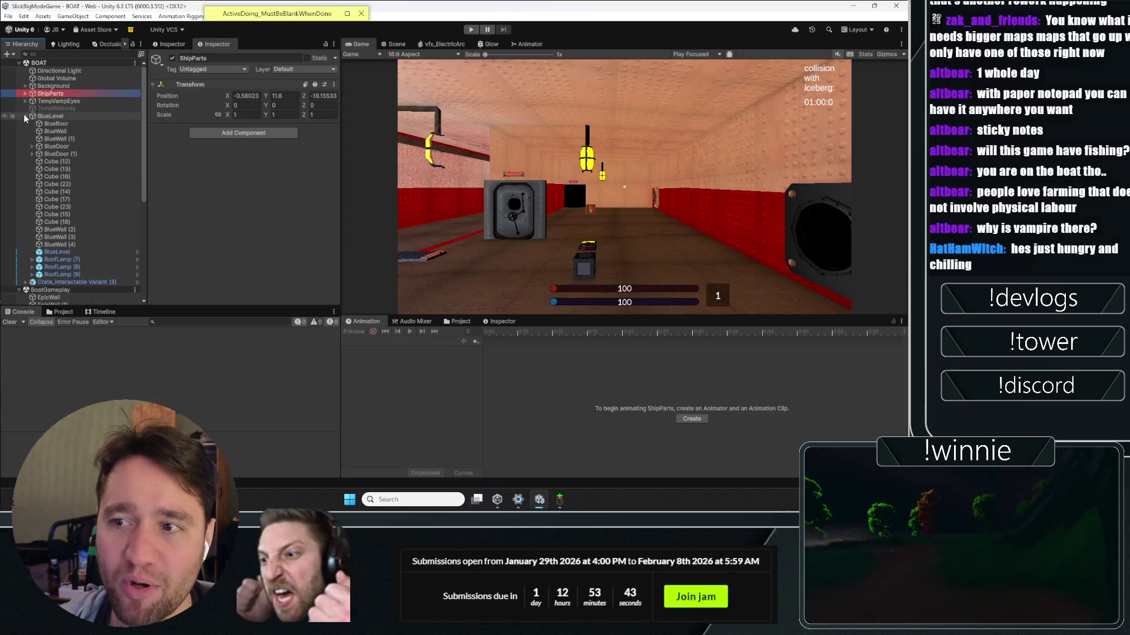
pyautogui.click(24, 116)
pyautogui.scroll(-2, 93, 227)
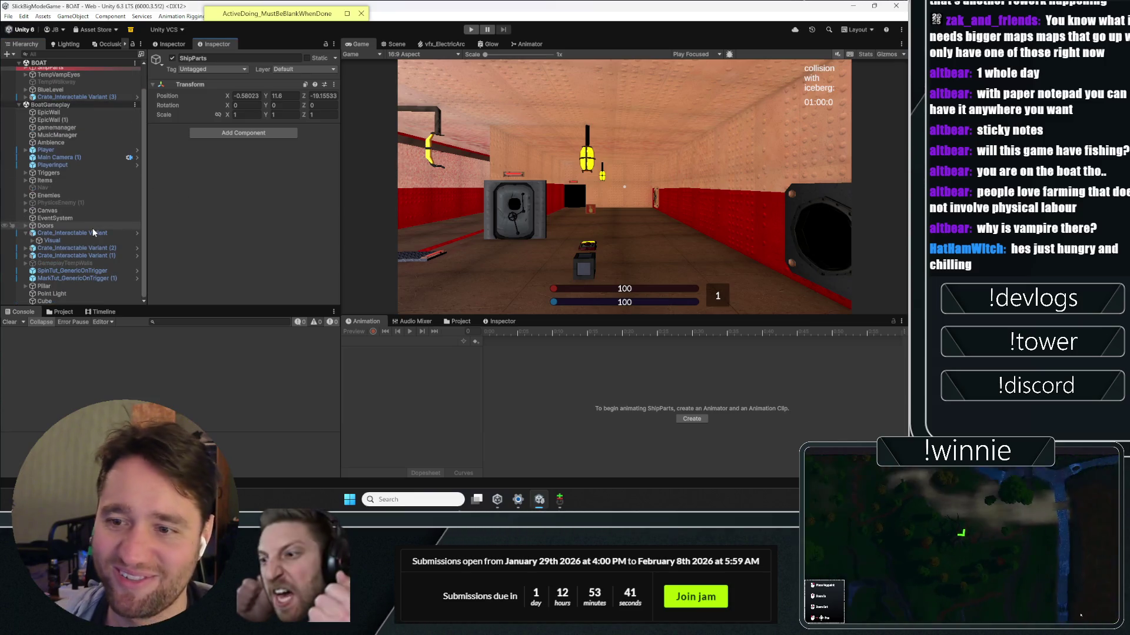
pyautogui.scroll(2, 144, 227)
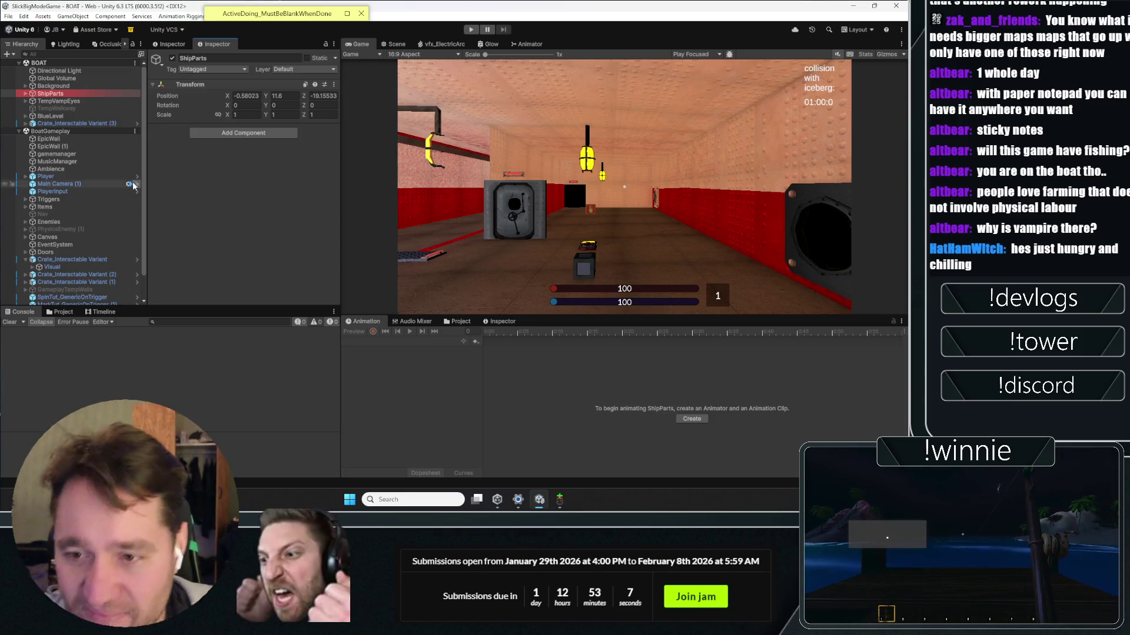
pyautogui.scroll(-2, 121, 184)
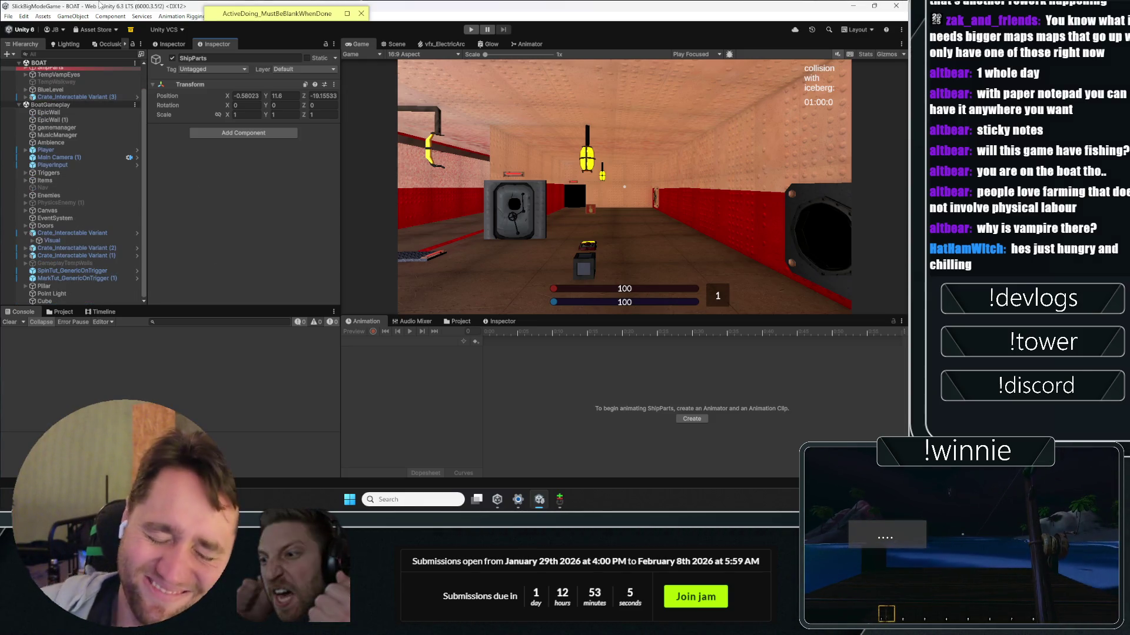
pyautogui.scroll(2, 121, 230)
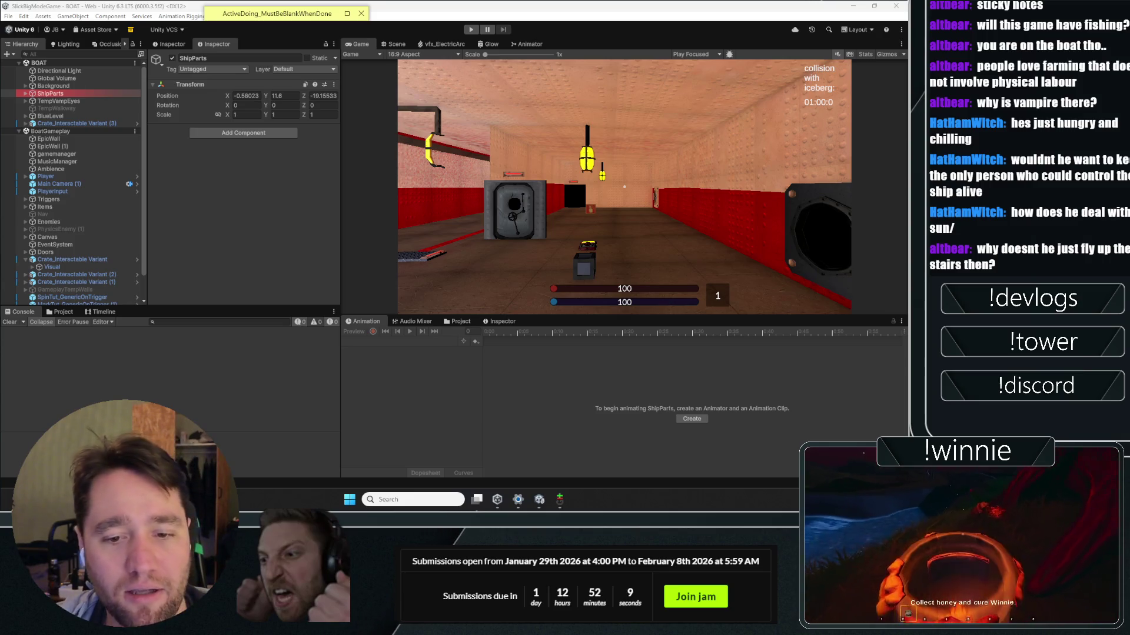
# Step: Start a playtest, pick up and drop a crate, then rune-bind the black object with R
pyautogui.click(471, 30)
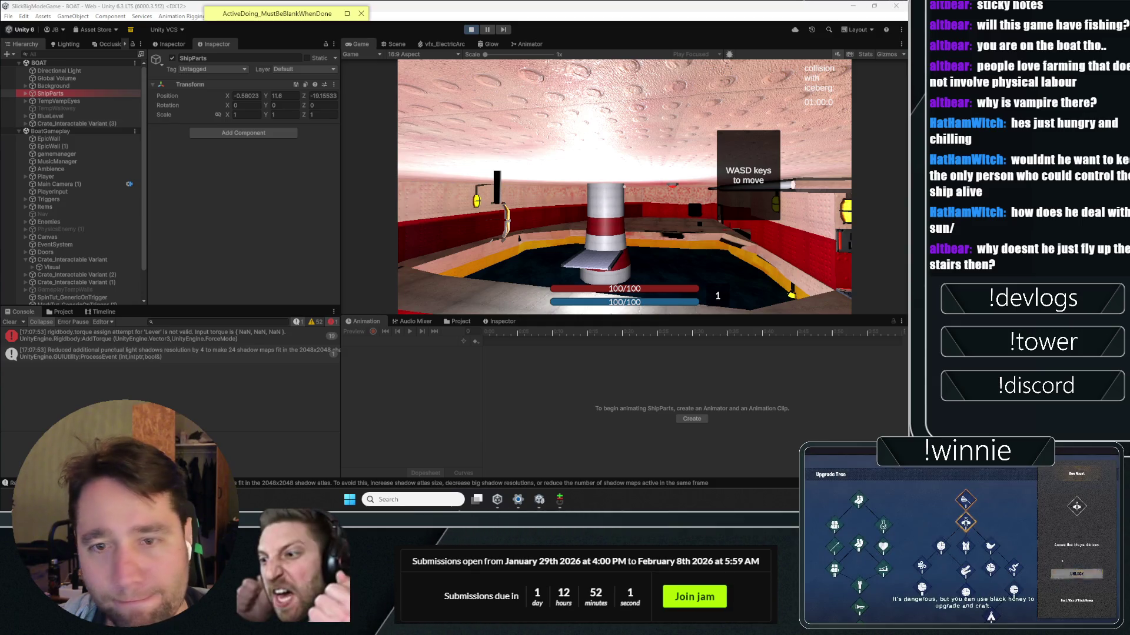
pyautogui.press('w')
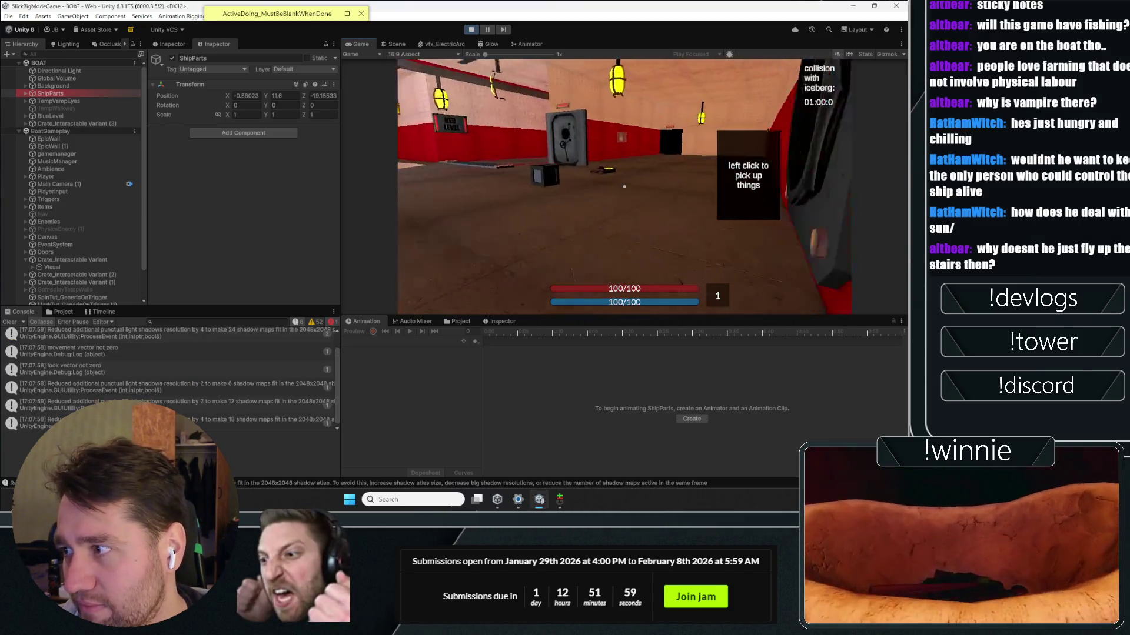
pyautogui.click(624, 186)
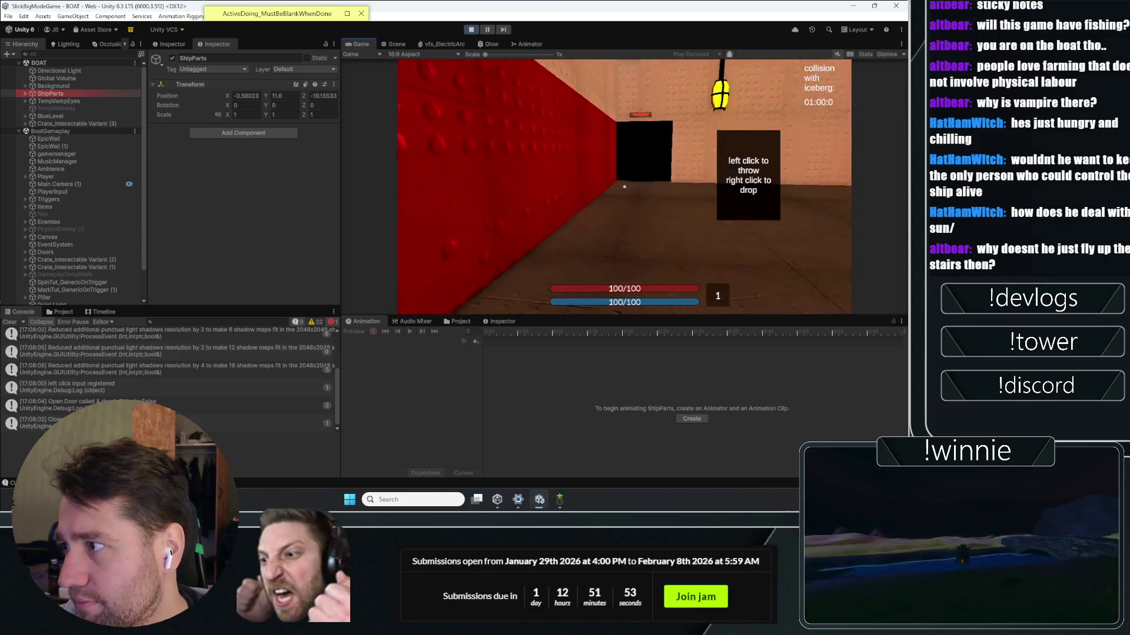
pyautogui.click(624, 186)
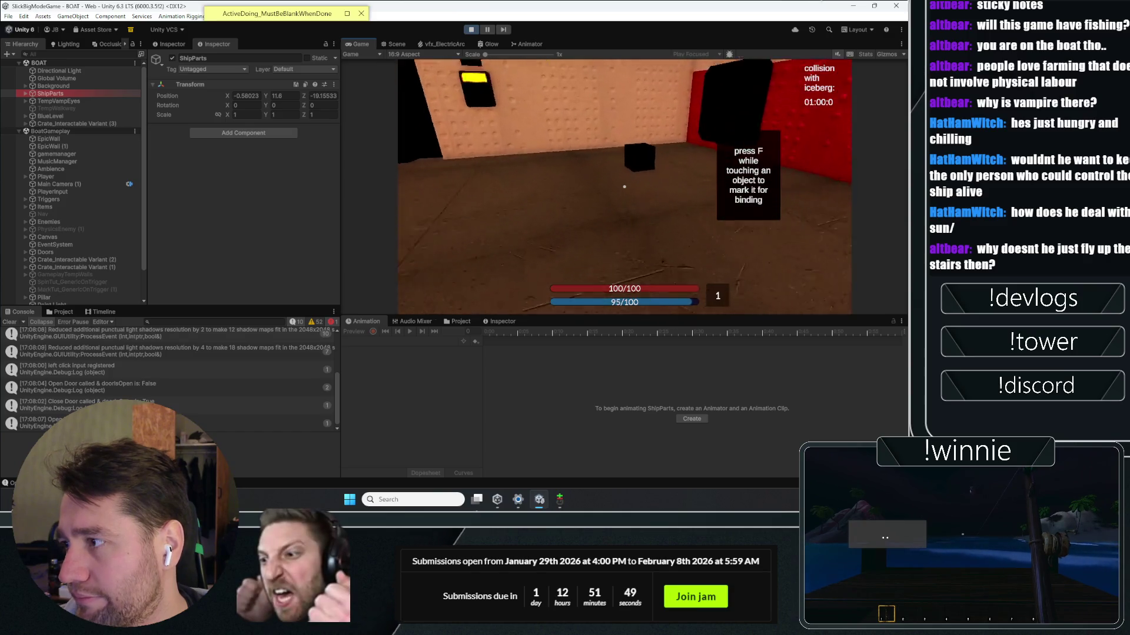
pyautogui.press('r')
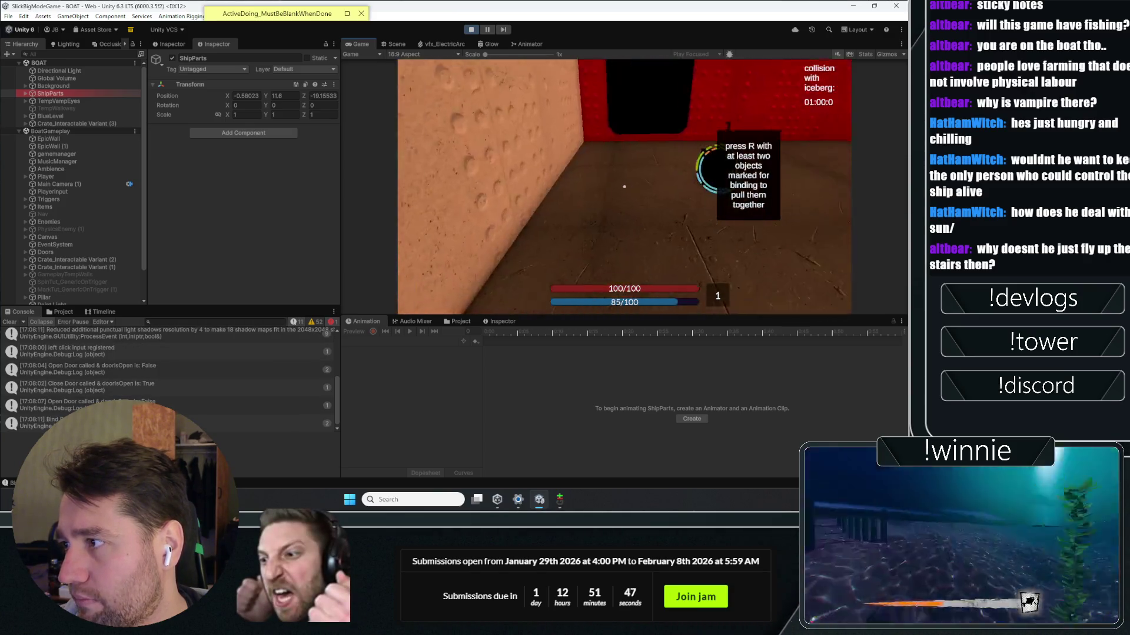
pyautogui.click(625, 186)
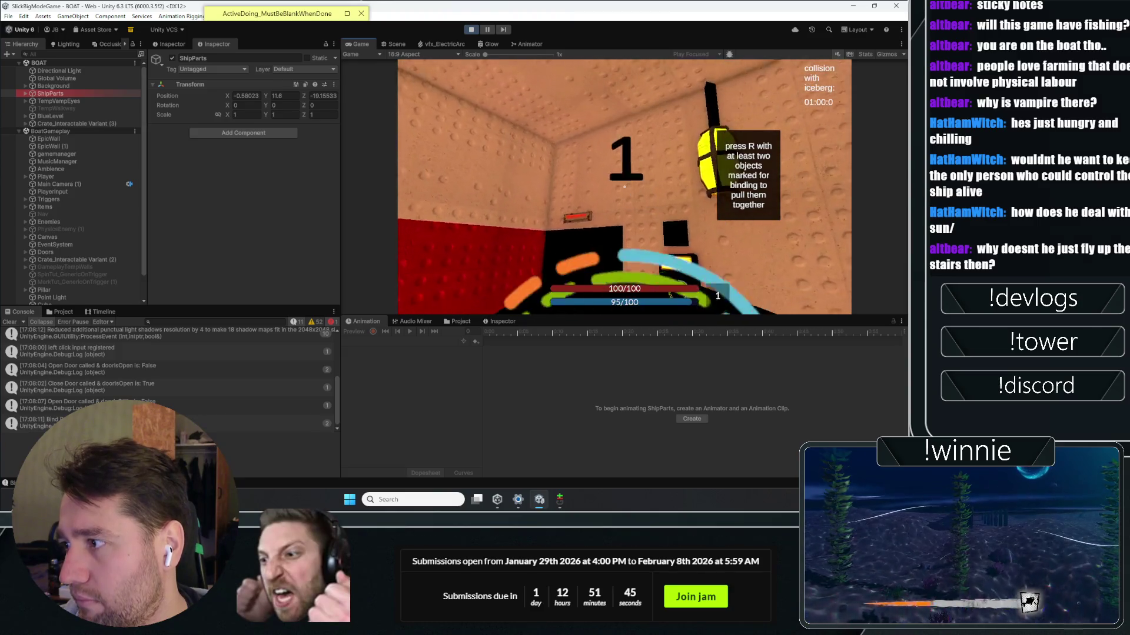
pyautogui.press('r')
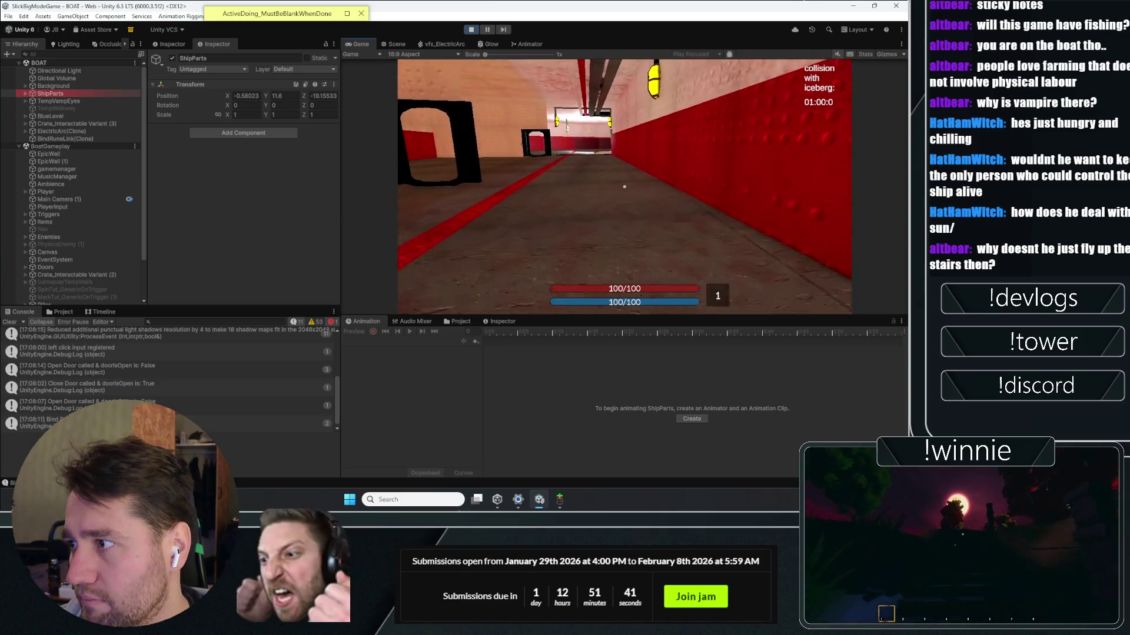
# Step: Walk out of the corridor across the metal platform to the pillar, then leave play mode
pyautogui.press('w')
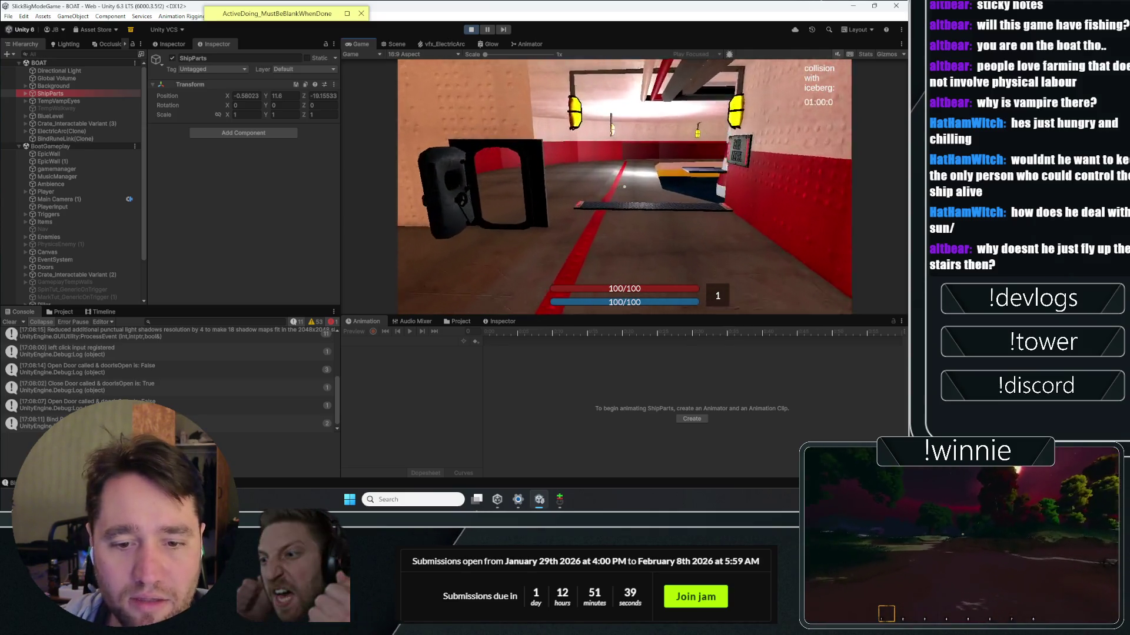
pyautogui.press('w')
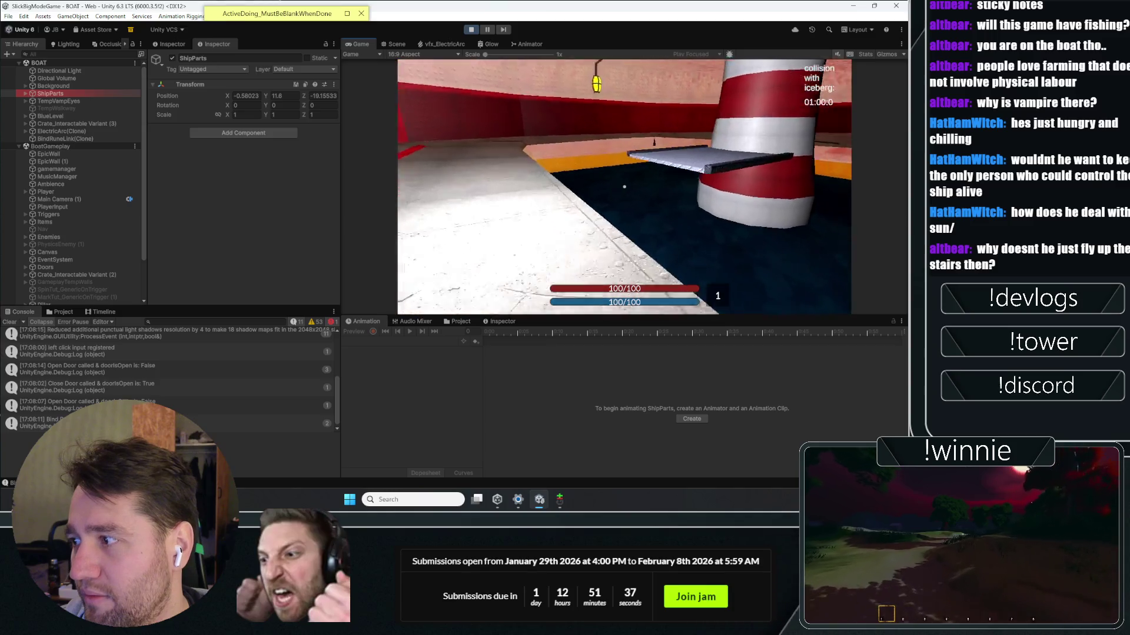
pyautogui.press('w')
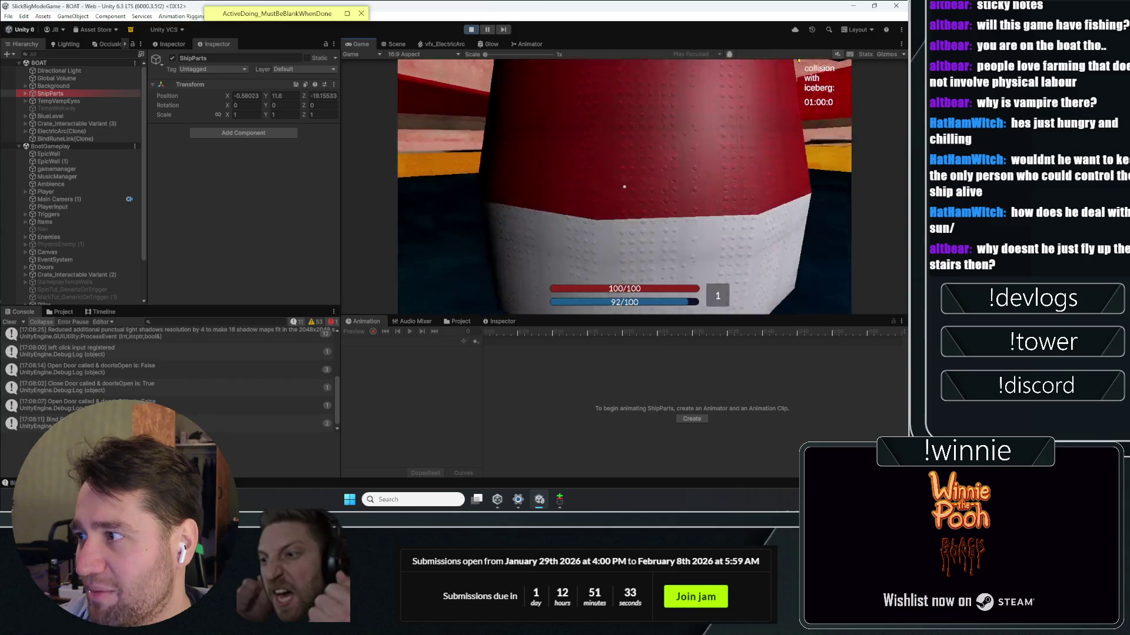
pyautogui.press('space')
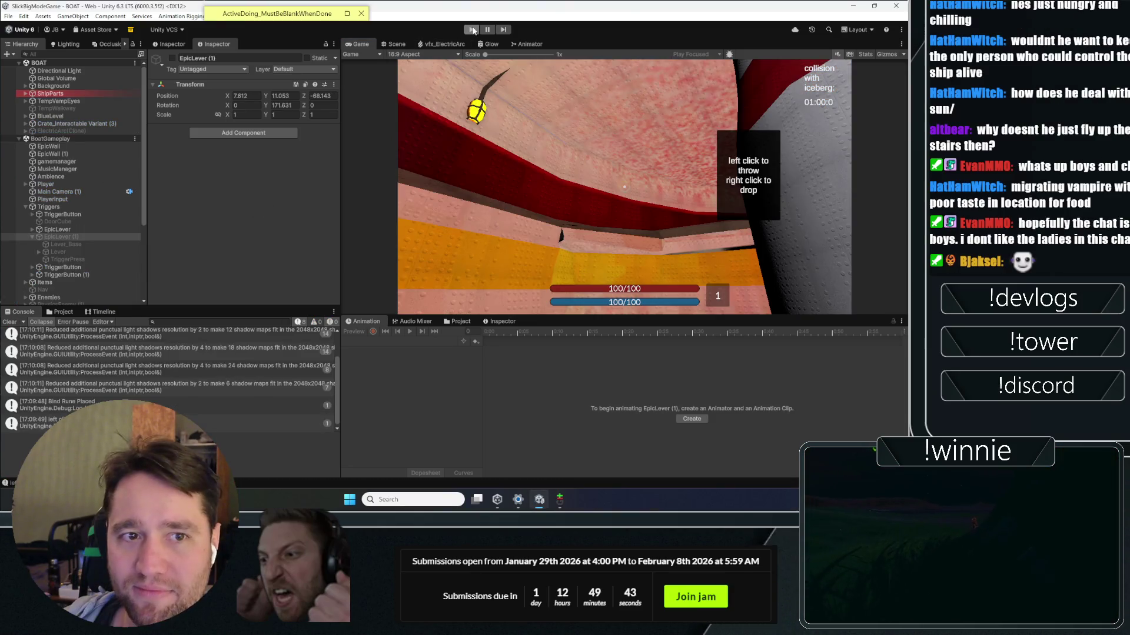
pyautogui.click(473, 31)
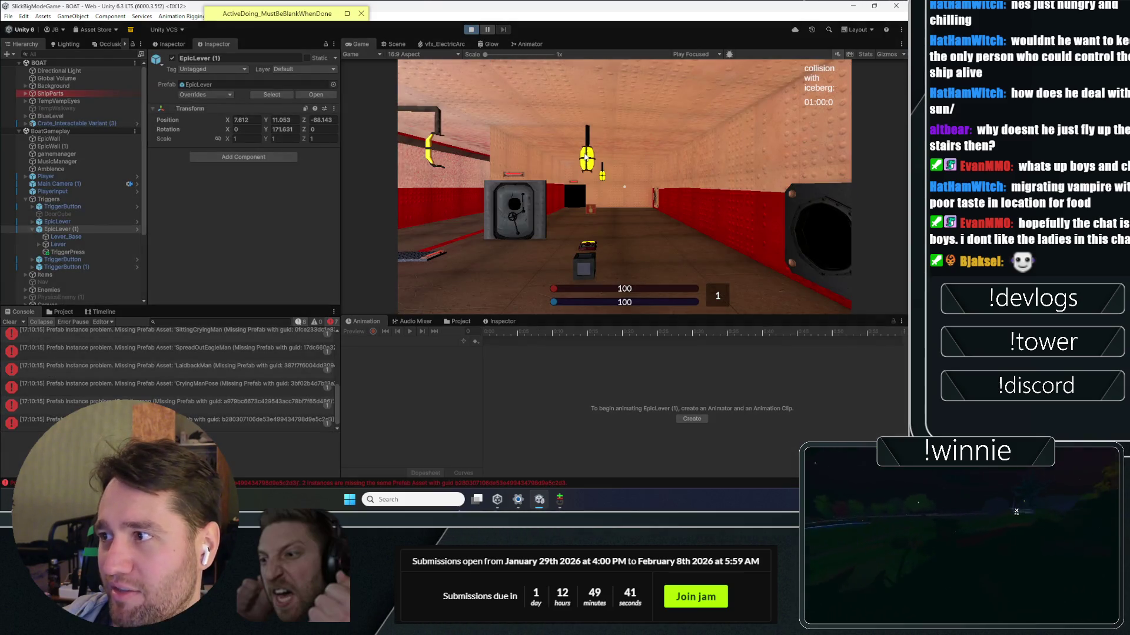
# Step: Grab the cube, place a bind rune on it, throw it at the wall, then stop the playtest
pyautogui.click(600, 158)
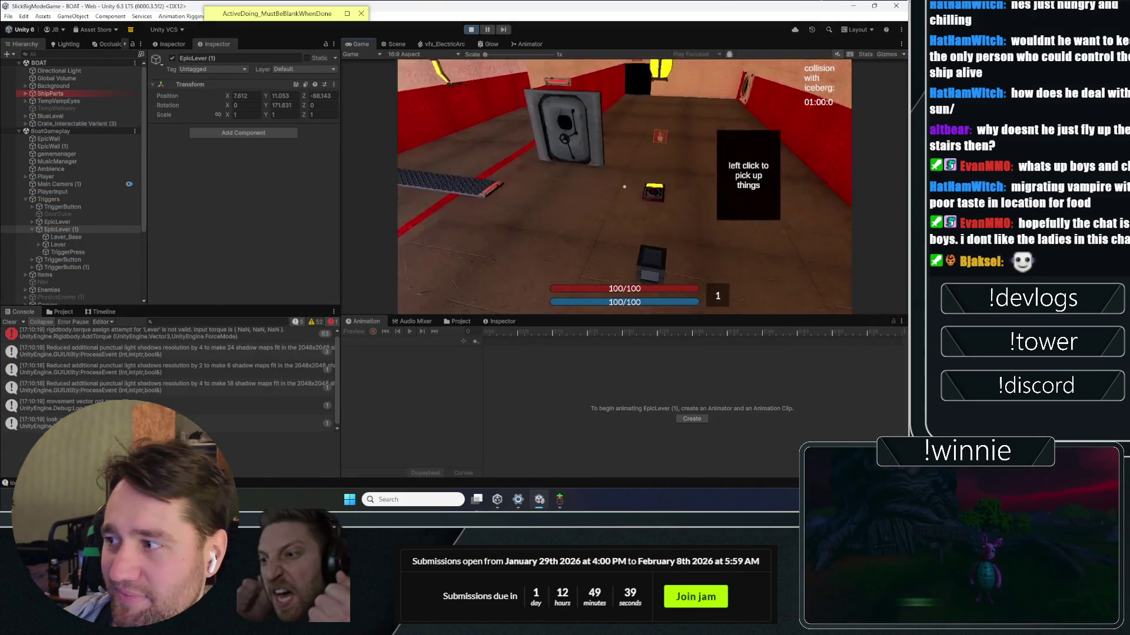
pyautogui.click(625, 187)
pyautogui.click(624, 187)
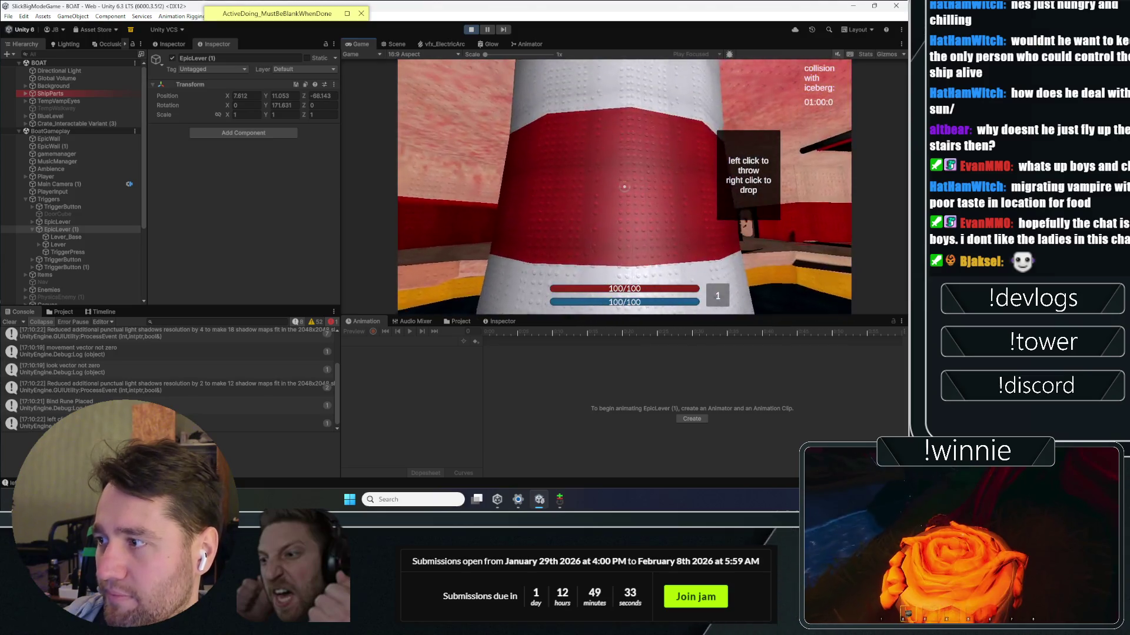
pyautogui.press('space')
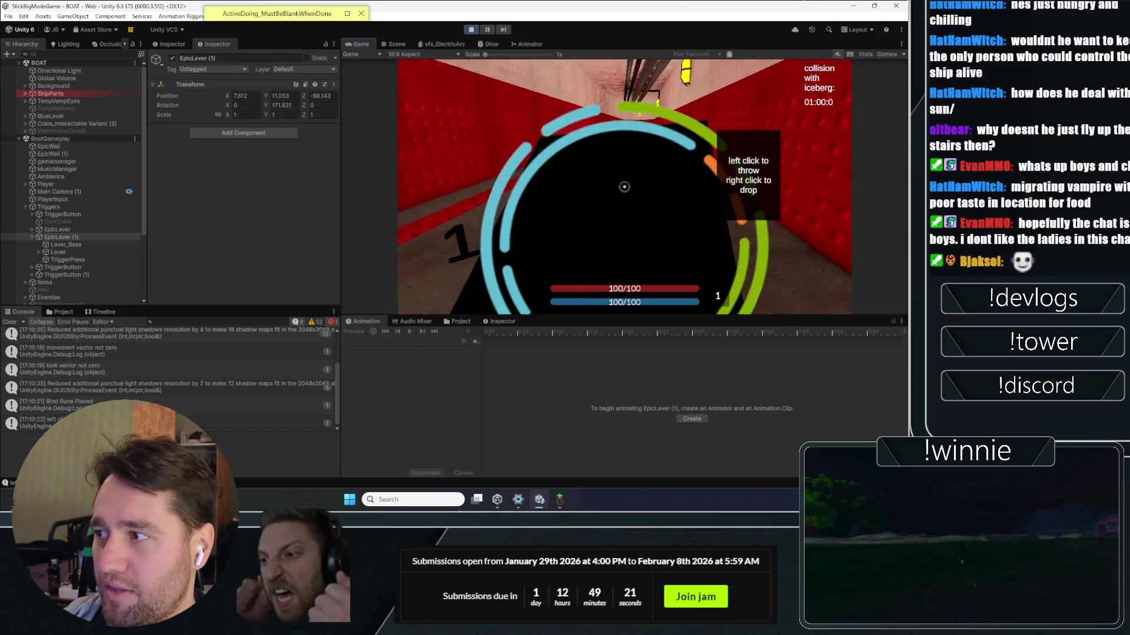
pyautogui.click(625, 187)
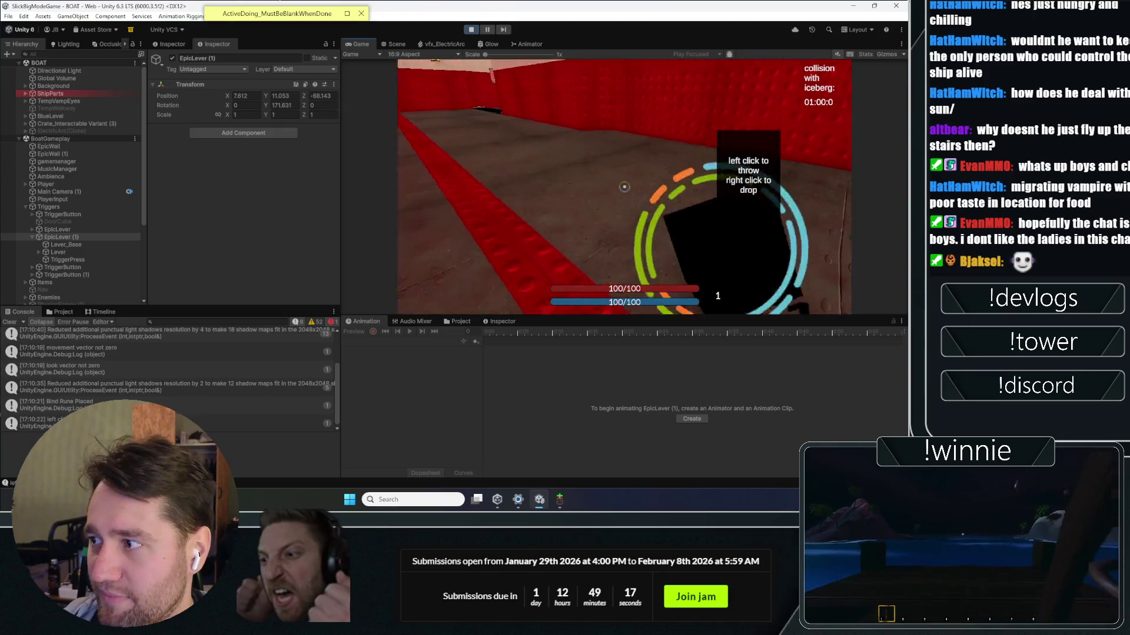
pyautogui.press('Escape')
pyautogui.click(470, 30)
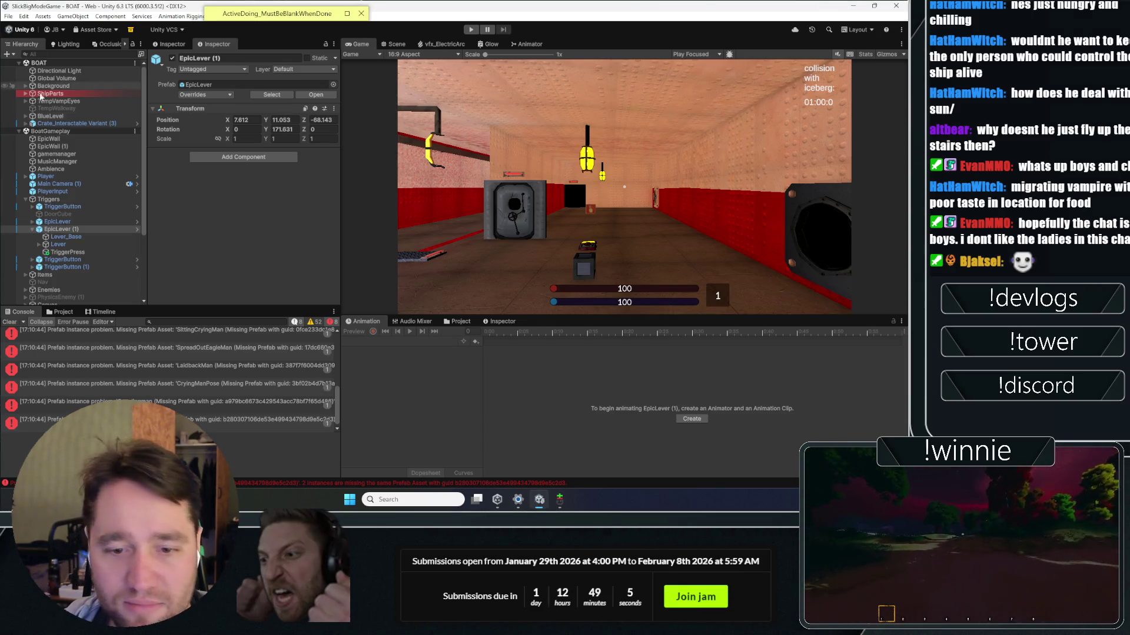
# Step: Clear the missing-prefab console errors and inspect the Triggers group and its TriggerButton
pyautogui.click(19, 323)
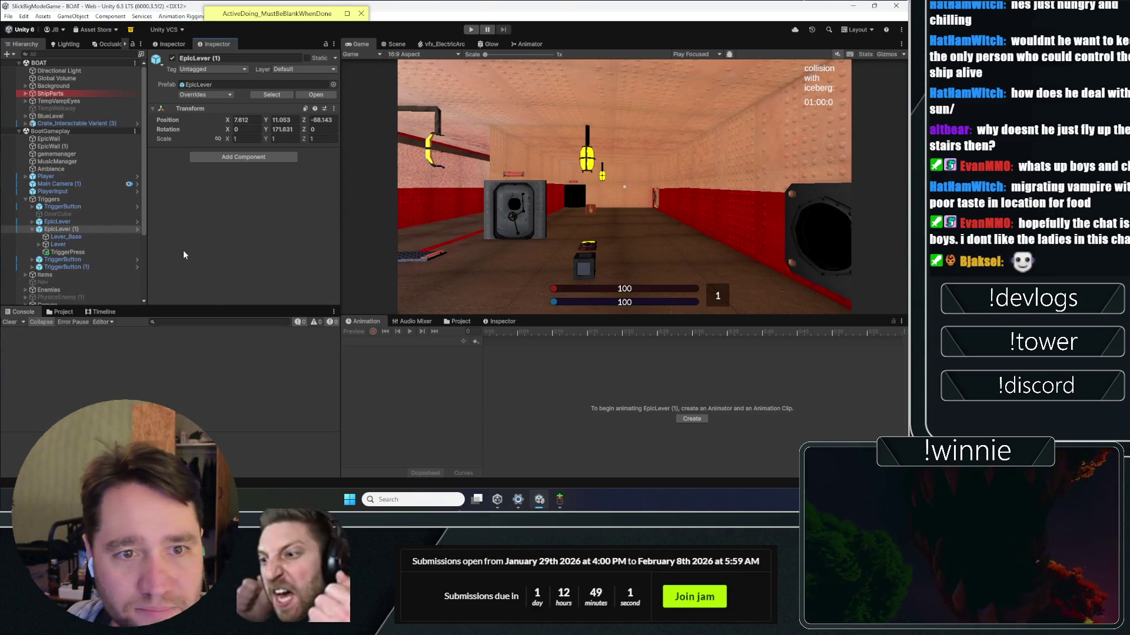
pyautogui.click(62, 200)
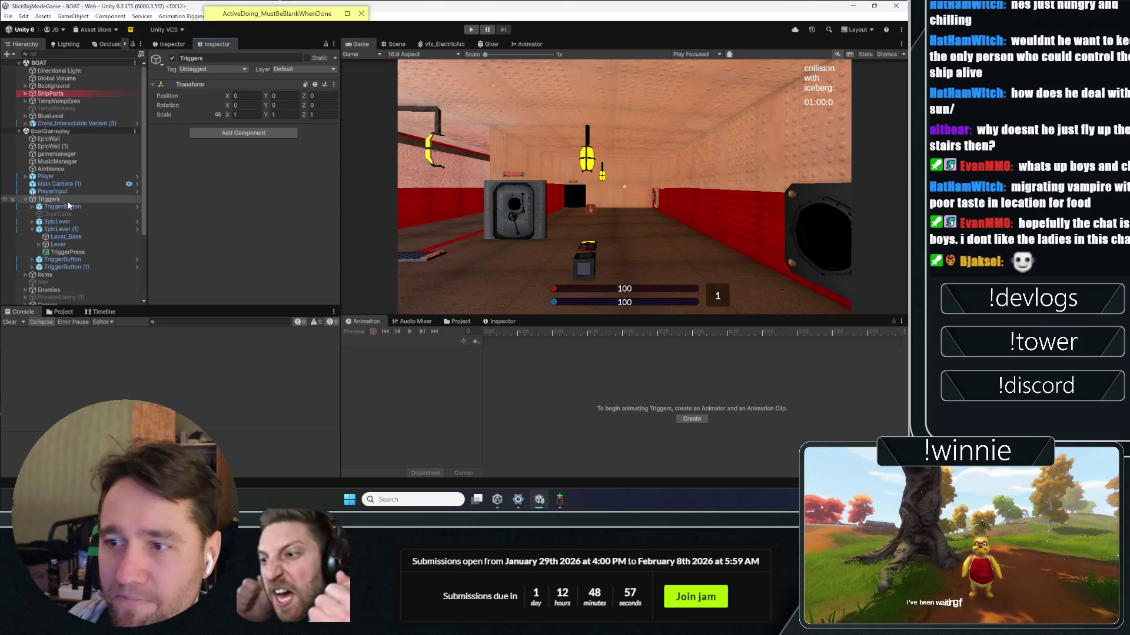
pyautogui.click(65, 208)
pyautogui.click(58, 199)
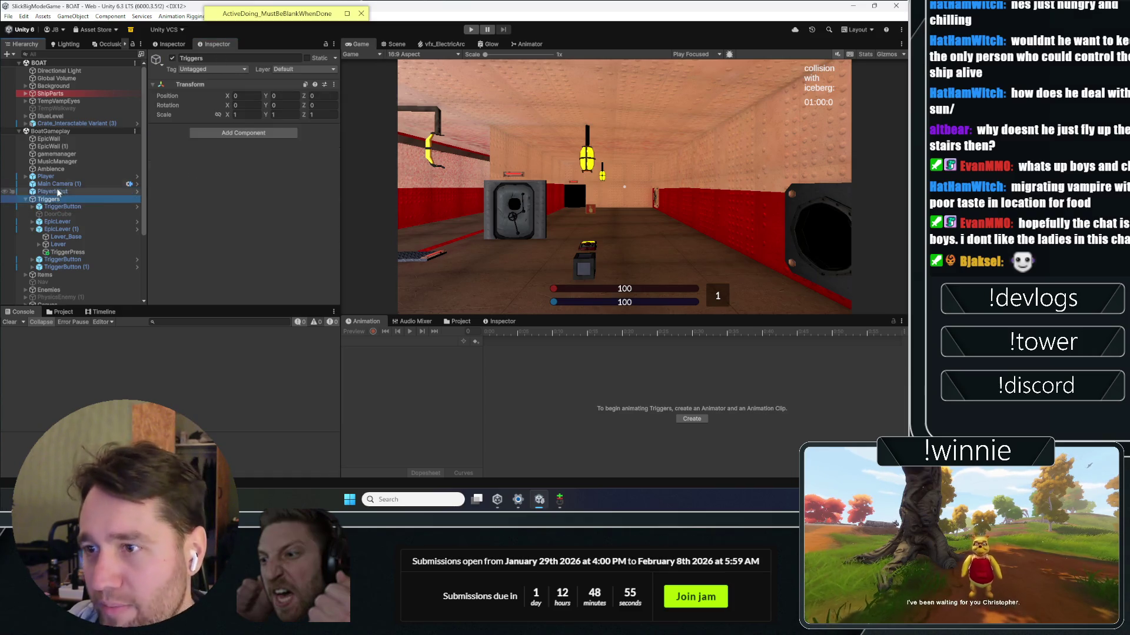
# Step: Select the Player object and collapse its Player Bind Executor settings
pyautogui.click(59, 177)
pyautogui.scroll(-3, 201, 152)
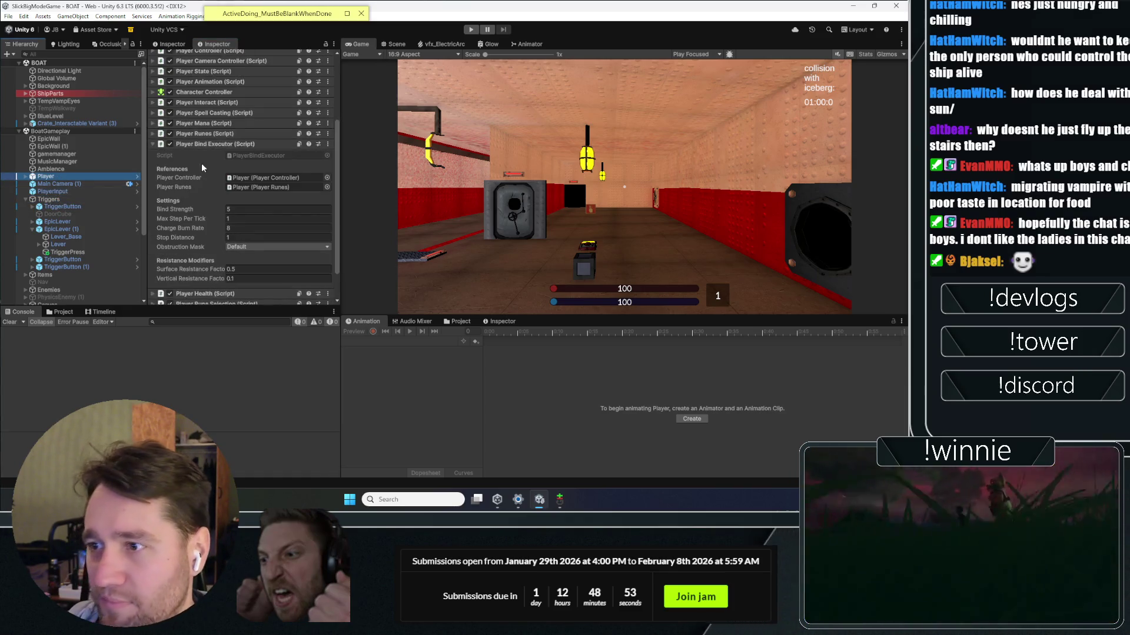
pyautogui.click(200, 147)
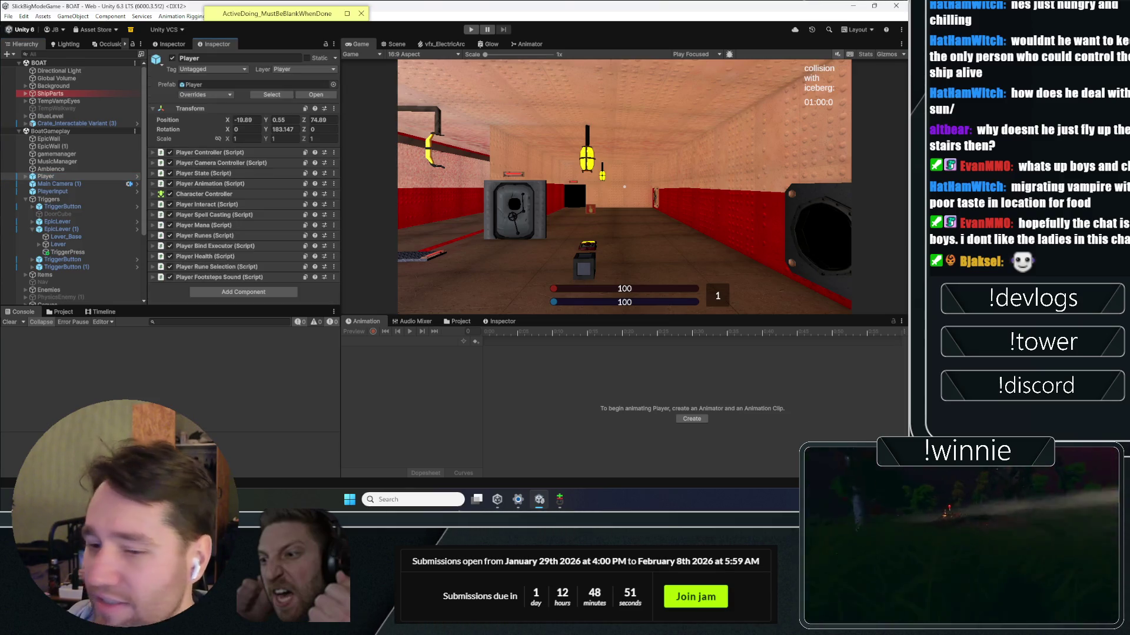